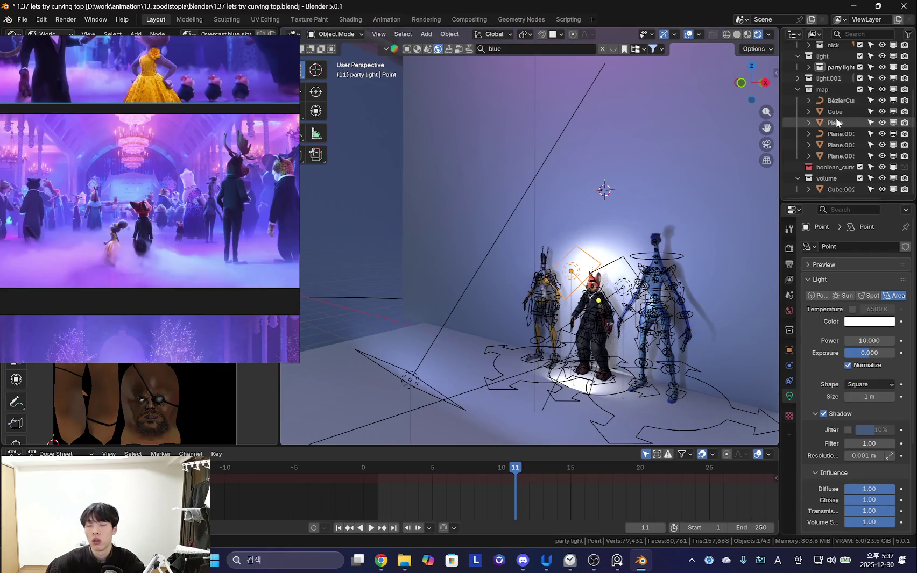
- Delete the five point lights and preview a frontal view of the room with overlays hidden
key("x")
left_click(562, 282)
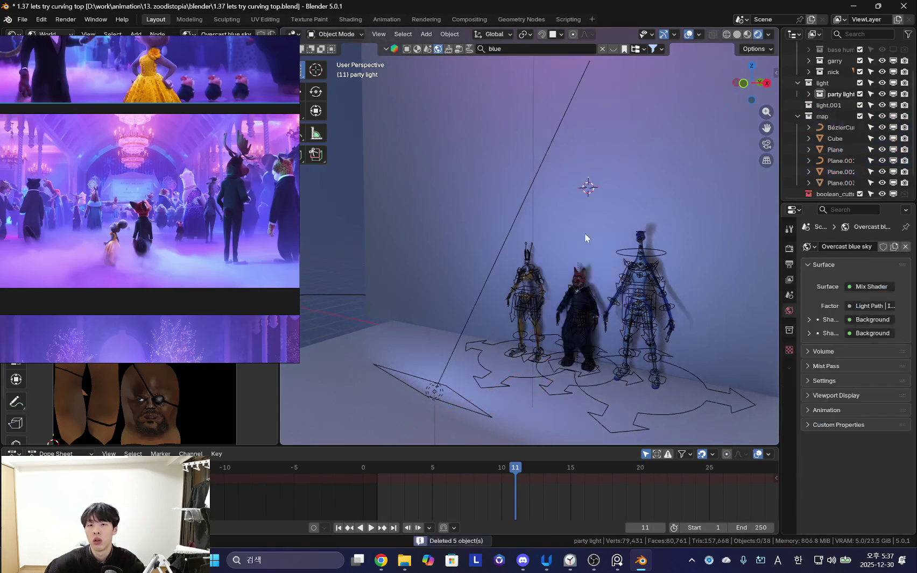
mouse_move(562, 282)
middle_mouse_down()
mouse_move(605, 293)
mouse_move(492, 293)
mouse_move(507, 323)
middle_mouse_up()
key("shift+alt+z")
- Raise the area light's power to 481.3, then bring OBS Studio to the front
left_click(455, 303)
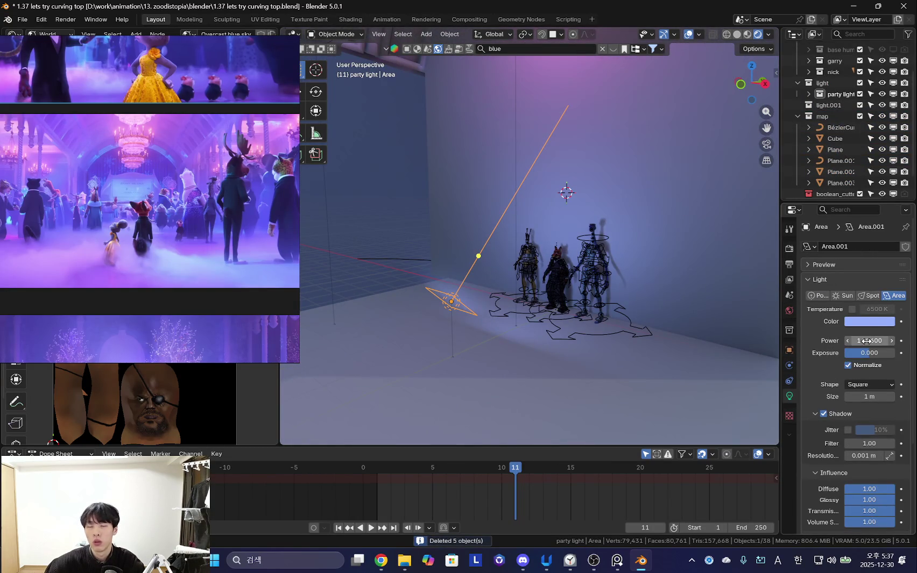
left_click_drag(868, 341, 893, 341)
key("shift+alt+z")
middle_click_drag(554, 288, 583, 290)
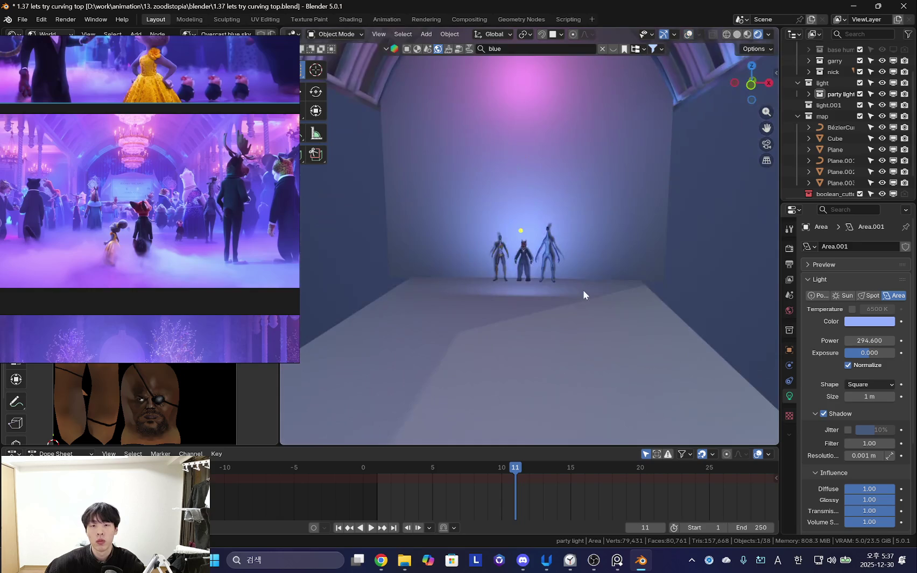
left_click_drag(869, 341, 893, 340)
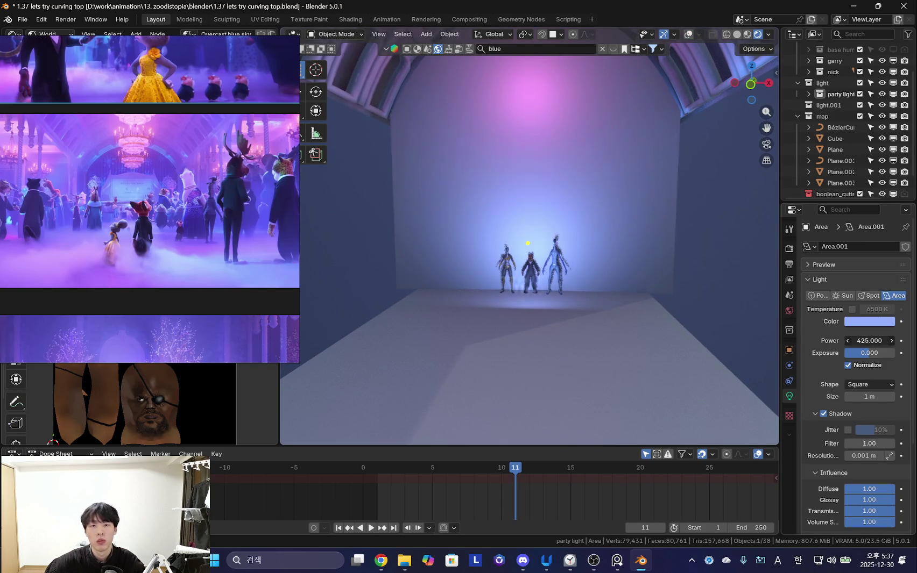
middle_click_drag(570, 324, 560, 329)
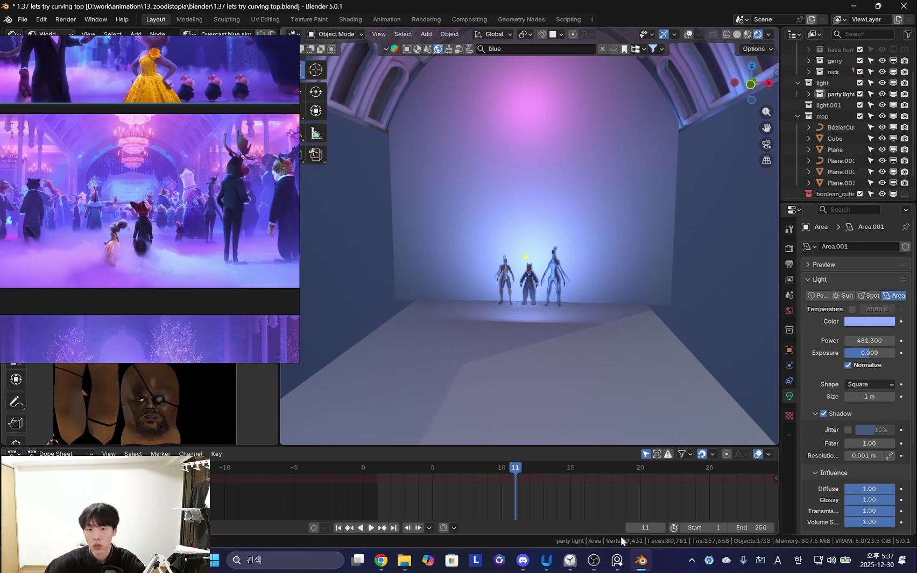
left_click(593, 561)
left_click_drag(450, 61, 577, 52)
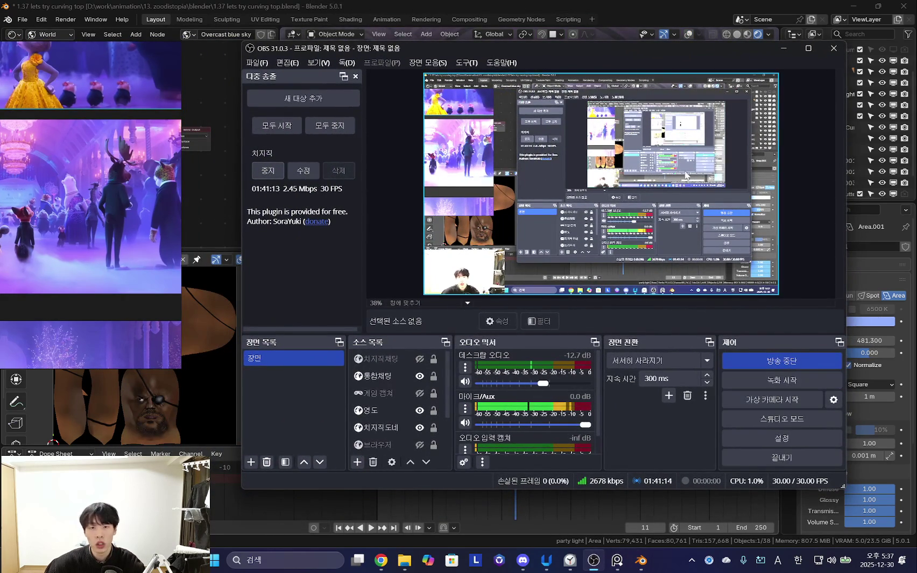
- Inspect the display capture source's properties without changing anything
left_click_drag(707, 49, 688, 48)
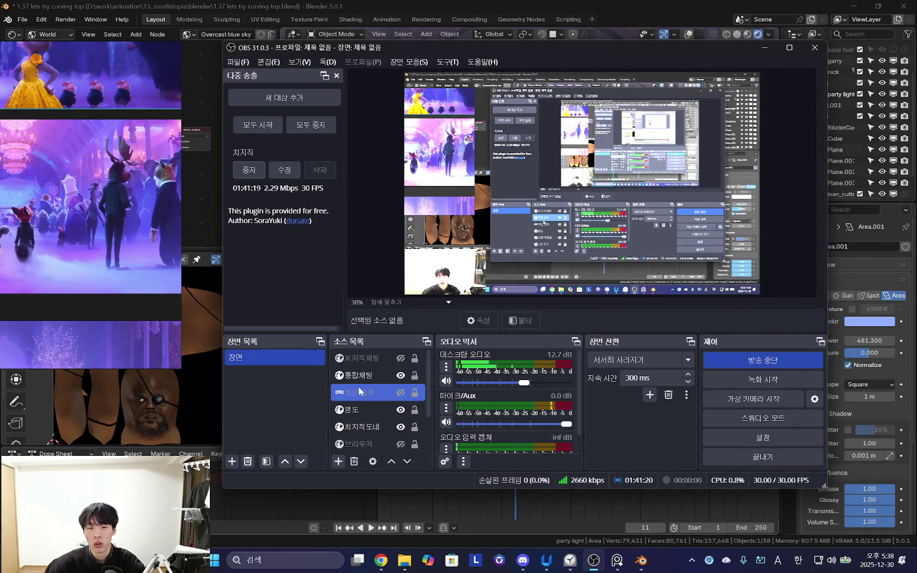
double_click(354, 446)
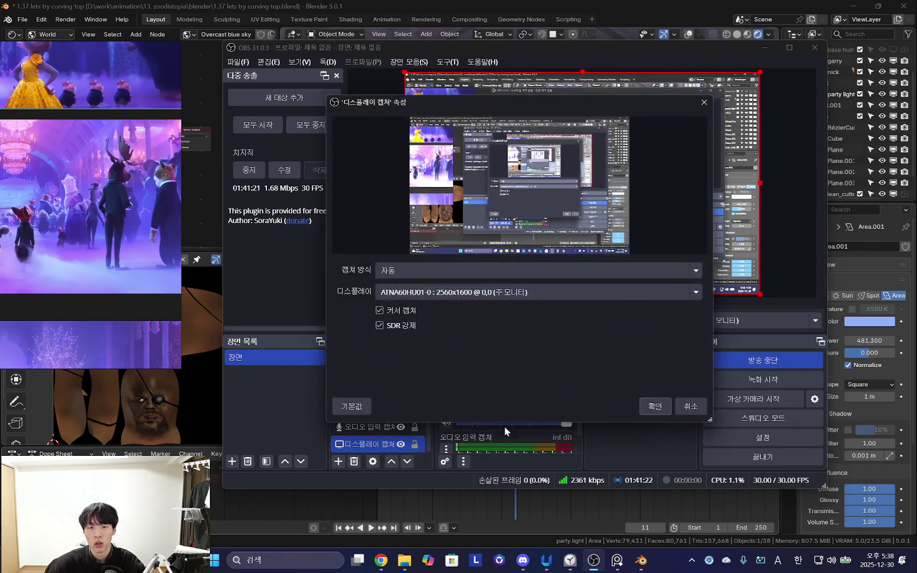
left_click(690, 406)
- Review the display capture's Source Record filter settings, keeping Stream Mode at None
right_click(360, 446)
left_click(368, 436)
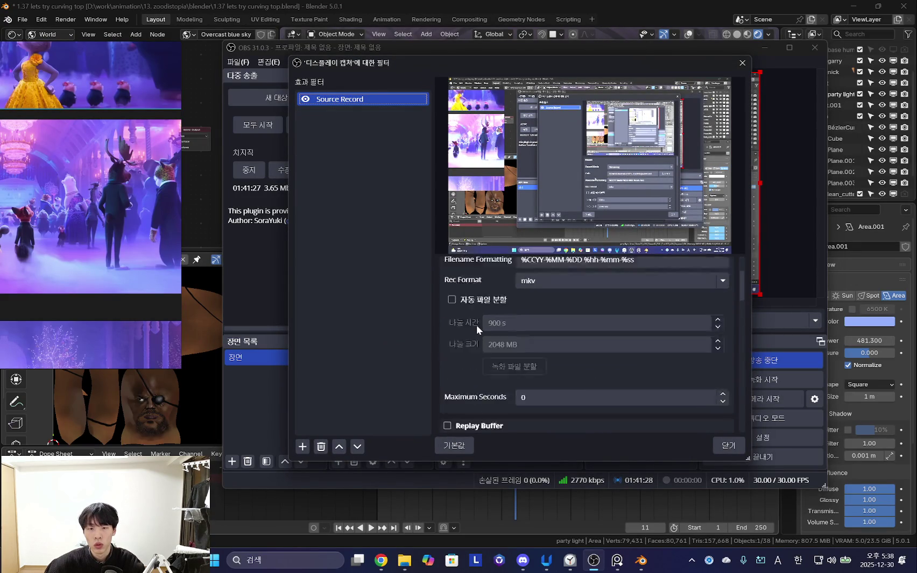
scroll(489, 319, "down", 2)
scroll(500, 329, "down", 3)
scroll(498, 326, "up", 5)
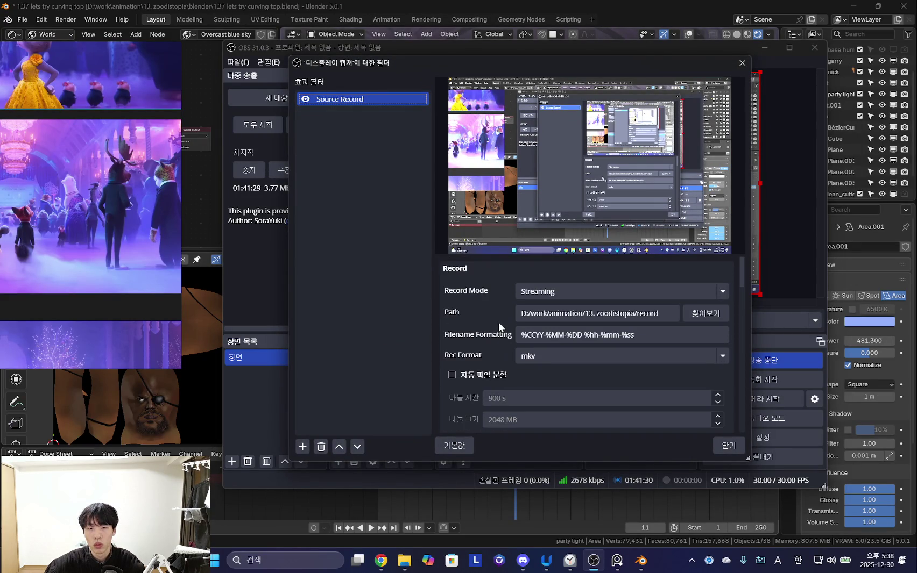
scroll(498, 323, "down", 2)
scroll(498, 324, "down", 2)
scroll(497, 324, "up", 1)
scroll(497, 325, "down", 2)
scroll(496, 329, "up", 2)
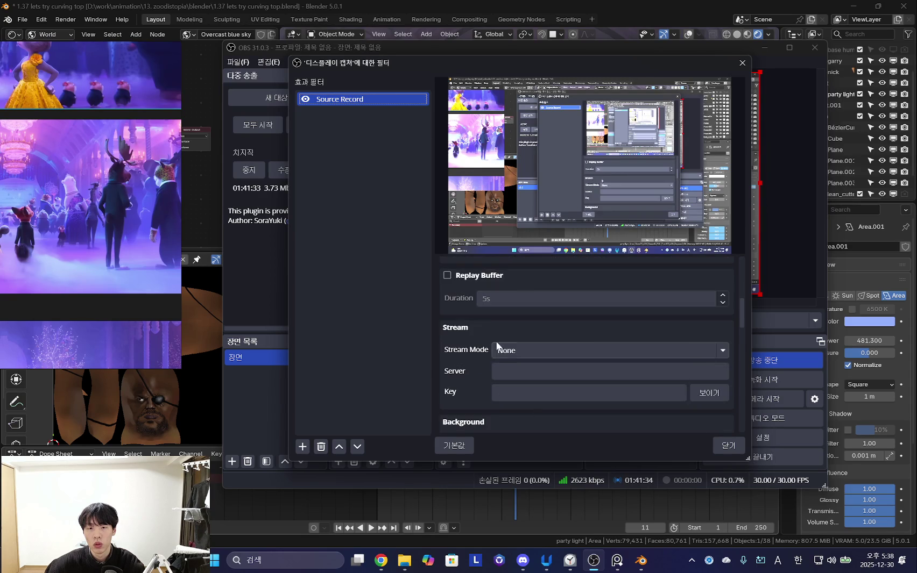
left_click(535, 352)
left_click(454, 357)
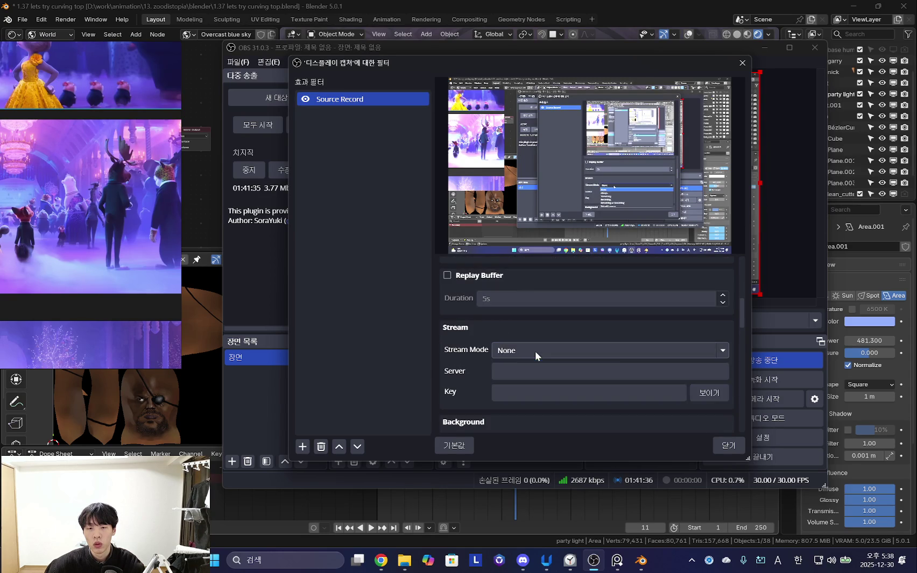
scroll(457, 358, "down", 3)
scroll(463, 359, "down", 3)
scroll(467, 358, "down", 2)
scroll(469, 354, "down", 2)
scroll(471, 352, "down", 2)
scroll(472, 350, "down", 2)
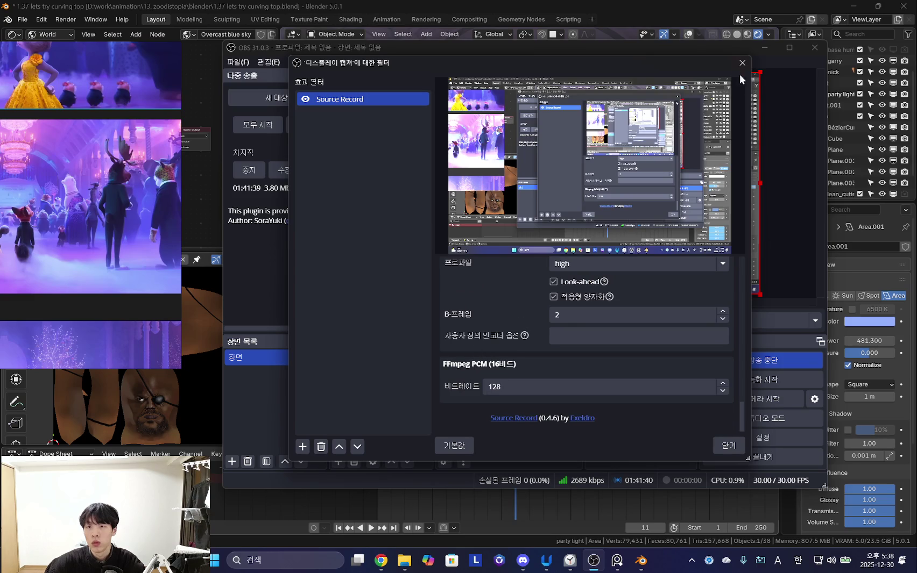
- Close the filter settings and OBS, and open File Explorer on the One Touch (D:) drive
left_click(741, 62)
left_click(770, 48)
left_click(405, 561)
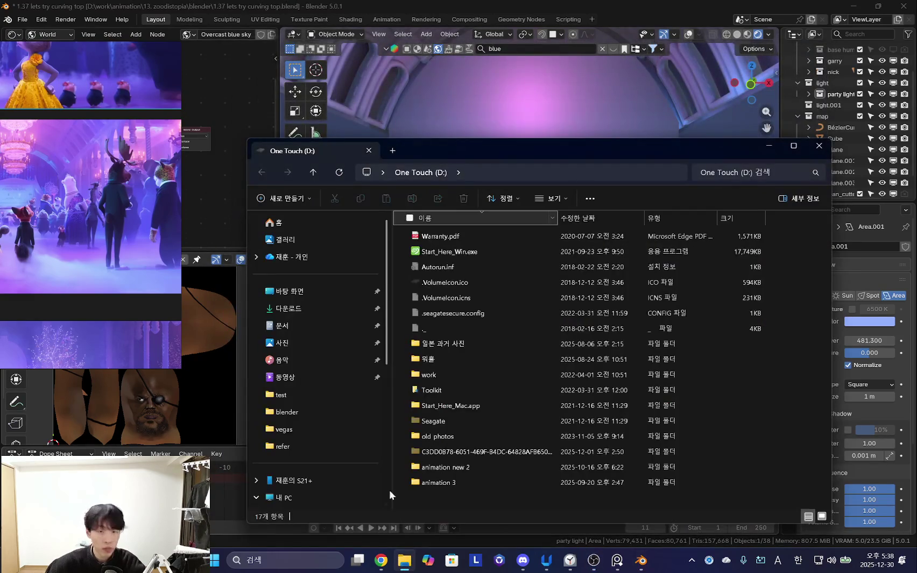
- Browse work > animation > 13. zoodistopia > record to view the four .mkv files, then minimize Explorer
scroll(293, 439, "down", 5)
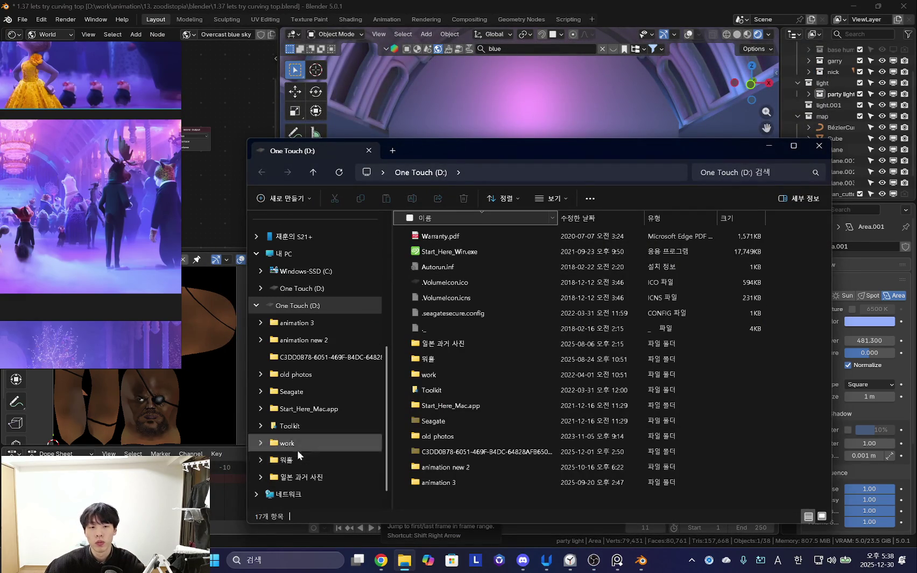
left_click(297, 322)
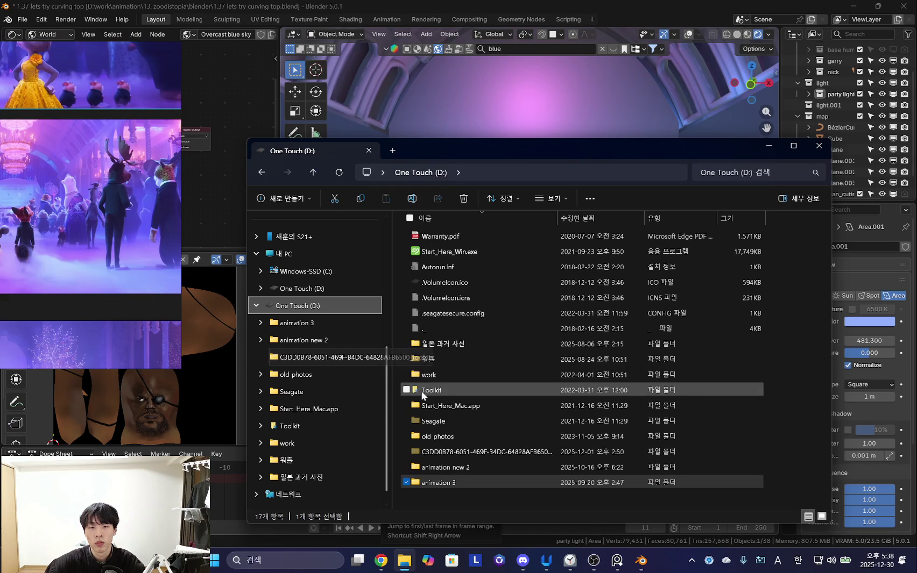
double_click(430, 374)
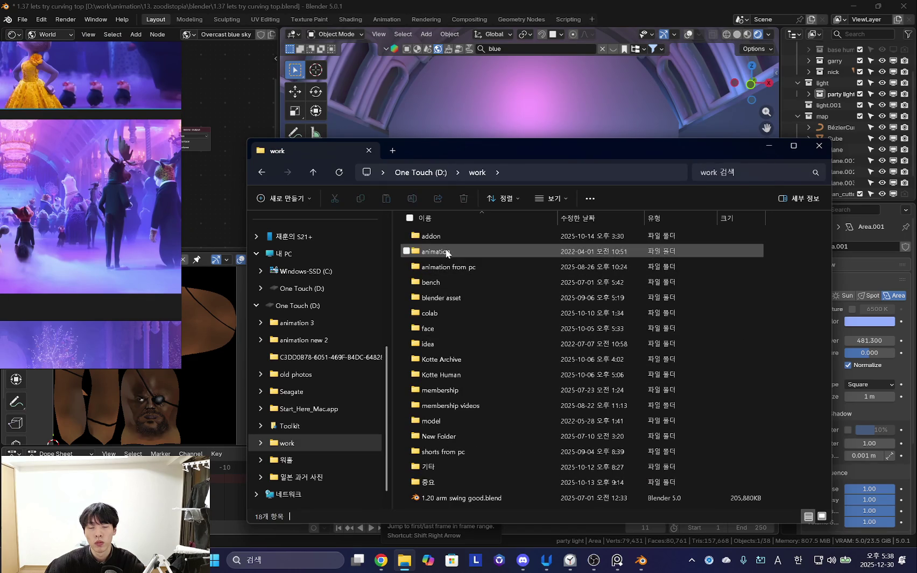
double_click(456, 255)
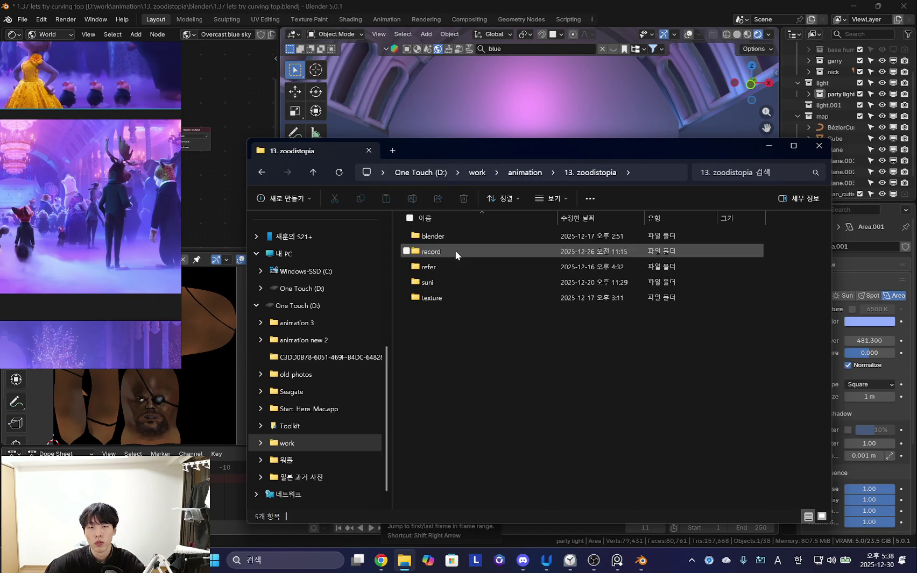
double_click(453, 253)
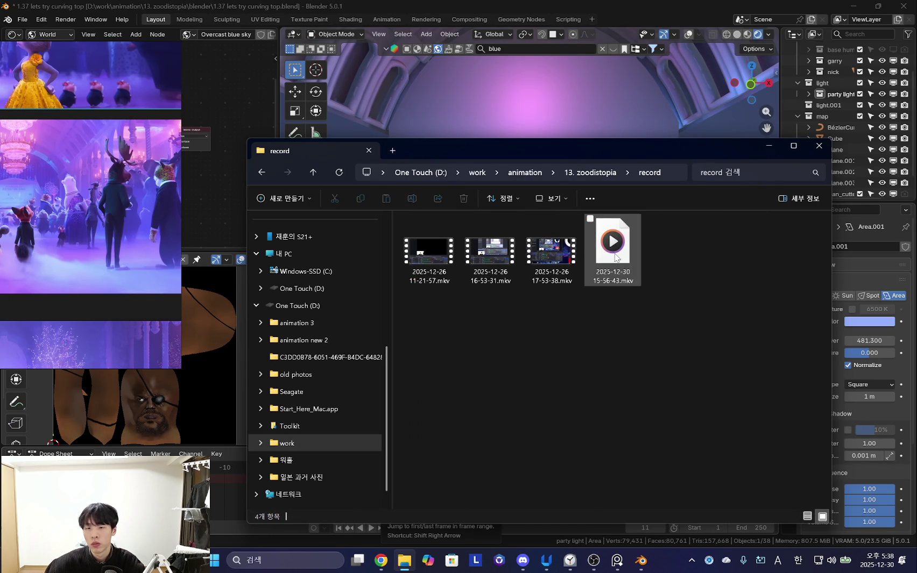
left_click(770, 148)
- Orbit and zoom to a front view of the three figures, toggling overlays off
mouse_move(605, 269)
middle_mouse_down()
mouse_move(549, 298)
mouse_move(592, 285)
mouse_move(523, 307)
mouse_move(547, 306)
middle_mouse_up()
scroll(550, 298, "up", 2)
scroll(593, 288, "up", 2)
scroll(593, 288, "up", 2)
scroll(593, 289, "up", 3)
scroll(593, 285, "down", 3)
scroll(547, 305, "up", 2)
scroll(618, 226, "down", 3)
mouse_move(618, 226)
middle_mouse_down()
mouse_move(627, 286)
mouse_move(581, 293)
mouse_move(598, 307)
mouse_move(565, 352)
mouse_move(624, 295)
middle_mouse_up()
scroll(627, 285, "down", 2)
scroll(580, 293, "down", 5)
key("shift+alt+z")
scroll(592, 299, "up", 3)
key("shift+alt+z")
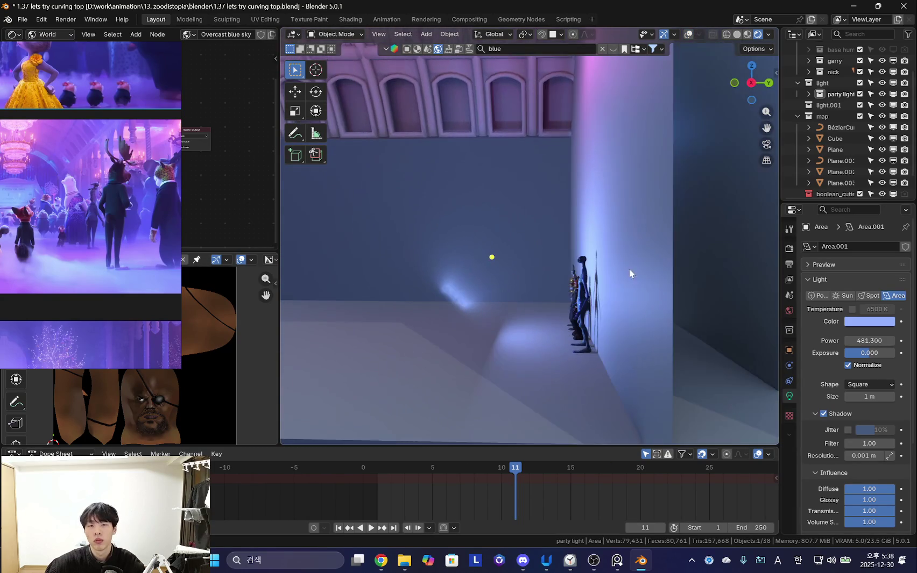
- Move the area light about -0.9 m along the Y axis toward the figures
left_click(611, 304)
key("g")
key("y")
left_click(545, 298)
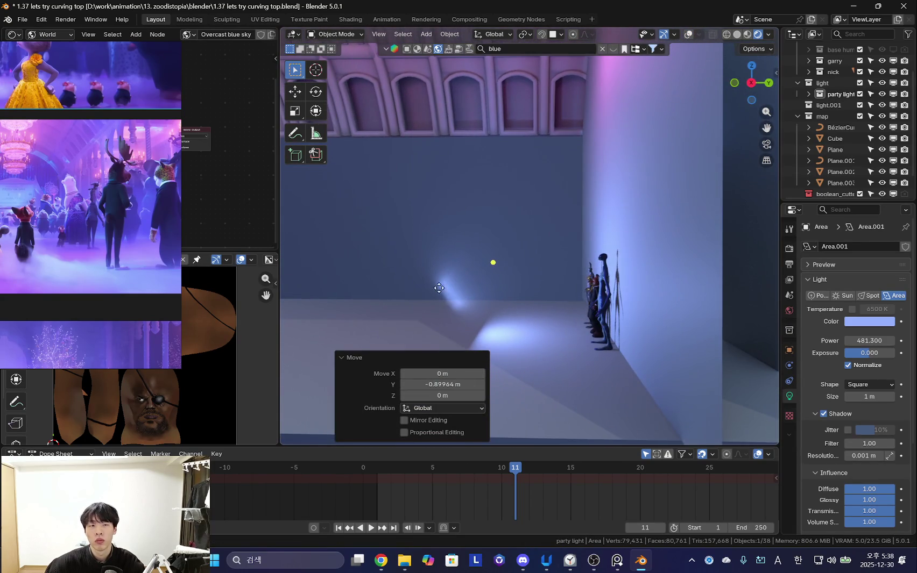
scroll(145, 211, "down", 2)
scroll(145, 211, "up", 2)
left_click_drag(187, 229, 272, 241)
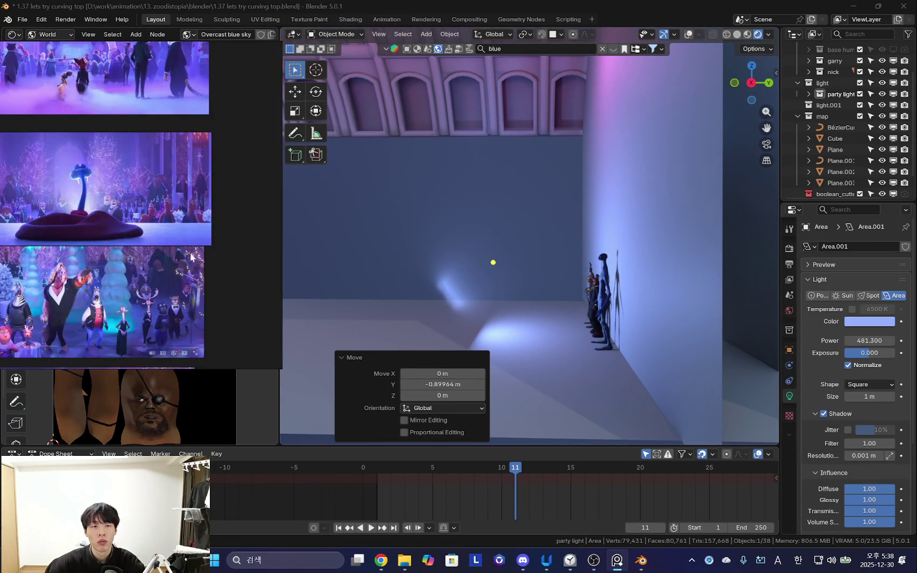
- Zoom through the reference board, then narrow the reference window and shift it right
scroll(267, 203, "up", 2)
scroll(267, 203, "up", 2)
scroll(318, 245, "up", 2)
scroll(342, 251, "down", 3)
scroll(371, 249, "up", 3)
scroll(393, 248, "up", 2)
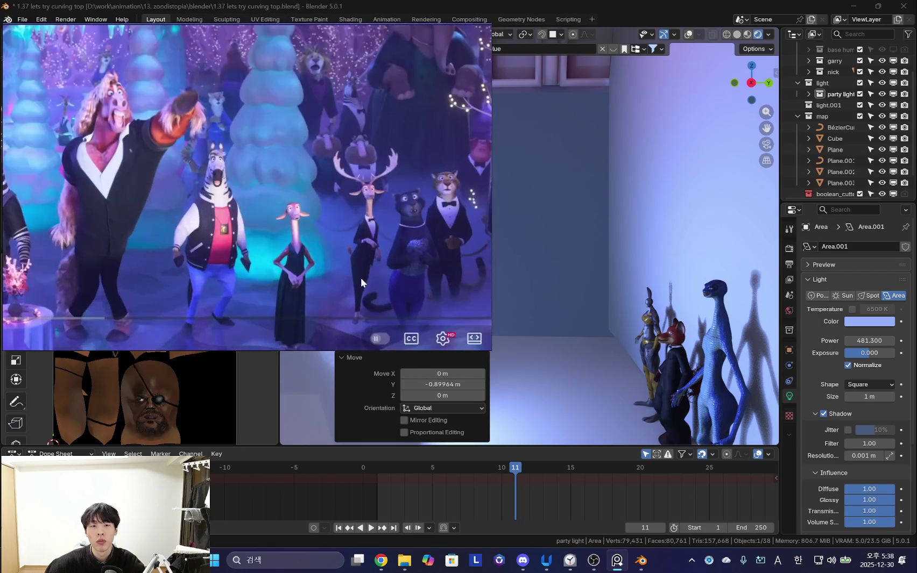
scroll(362, 271, "up", 2)
scroll(339, 271, "up", 1)
scroll(310, 243, "down", 2)
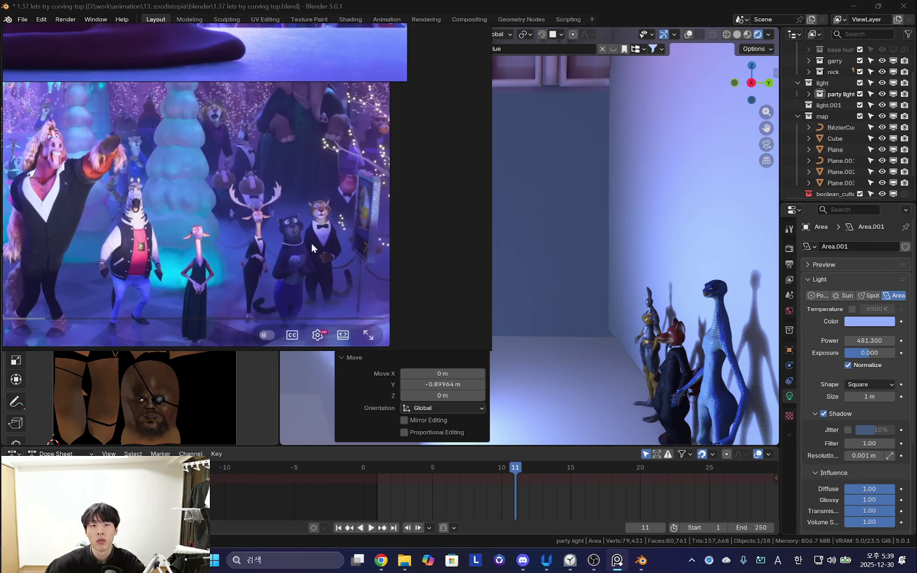
scroll(314, 259, "down", 2)
scroll(341, 253, "up", 2)
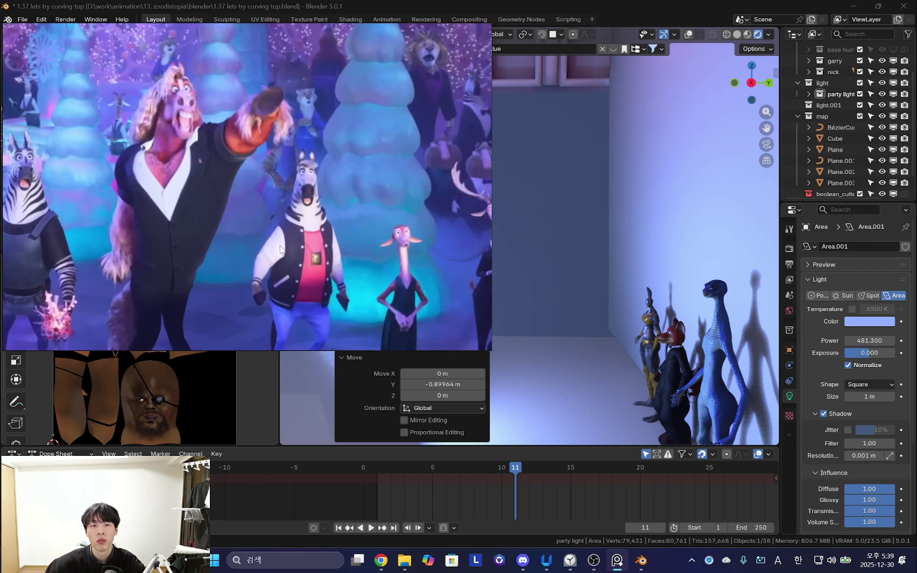
scroll(404, 237, "down", 3)
scroll(468, 217, "up", 2)
left_click_drag(490, 210, 364, 212)
left_click_drag(202, 215, 366, 212)
- Move the reference stills aside and orbit Blender to look down the arched tunnel
scroll(338, 246, "up", 2)
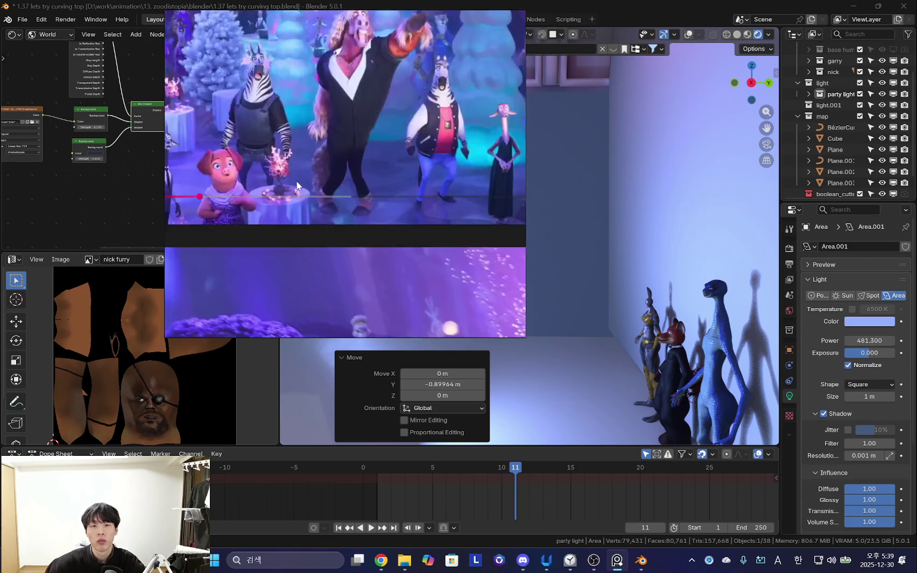
scroll(372, 231, "down", 3)
scroll(435, 209, "up", 3)
scroll(413, 242, "down", 2)
scroll(413, 242, "up", 2)
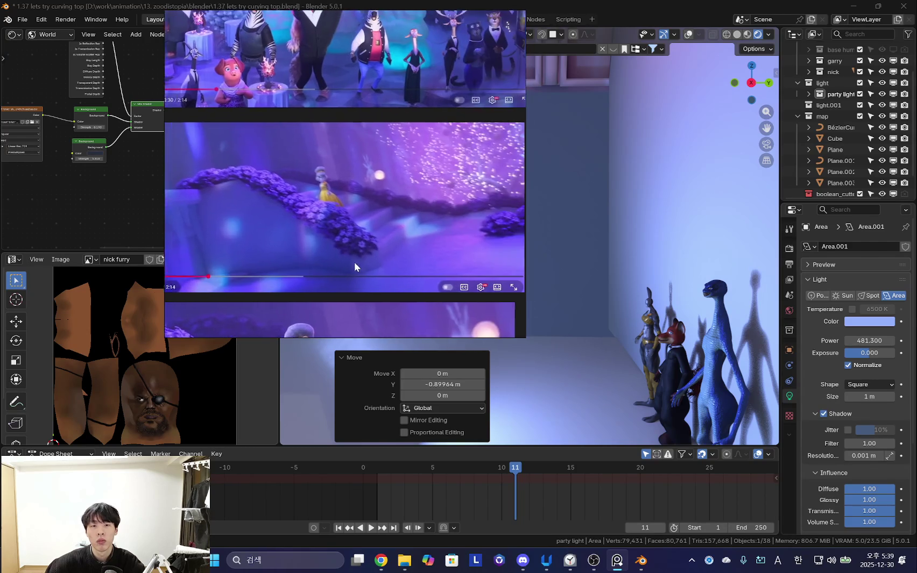
scroll(363, 225, "up", 2)
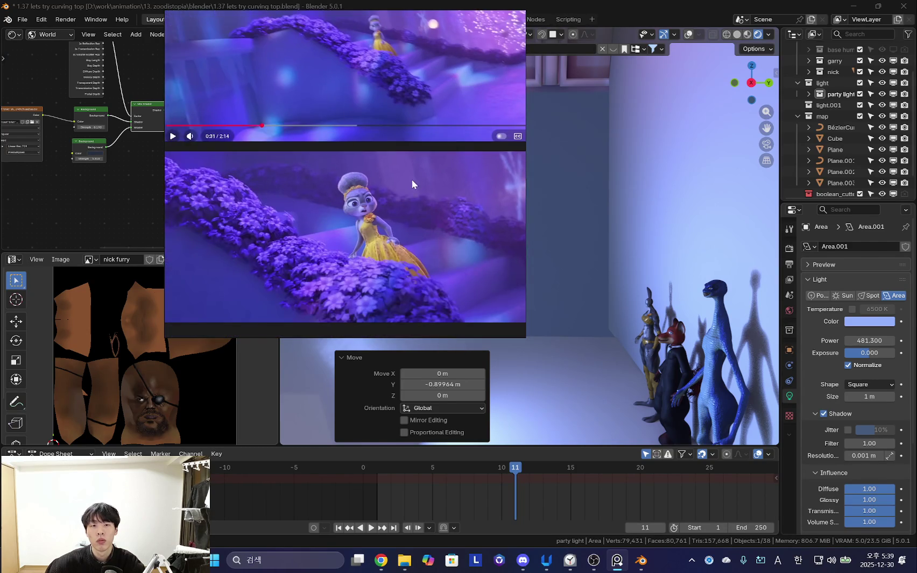
scroll(327, 248, "down", 1)
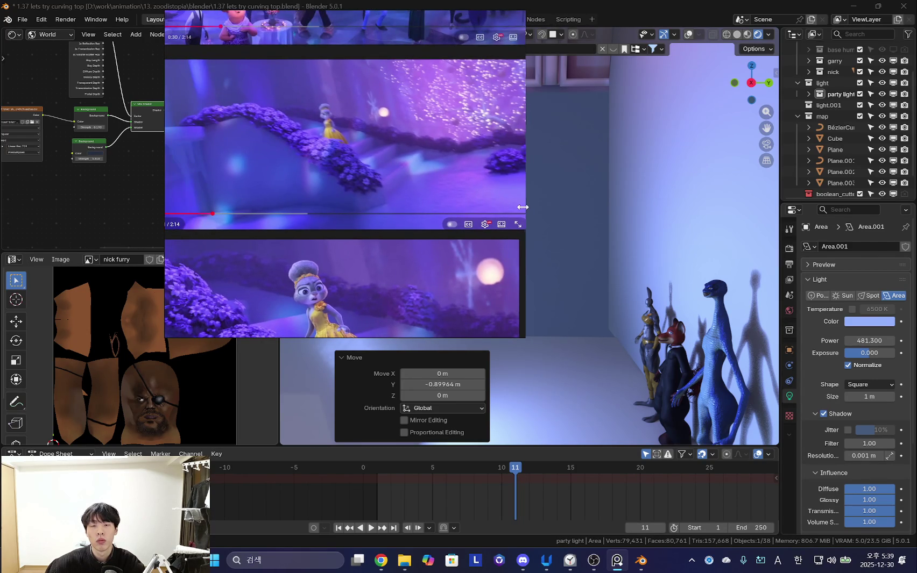
left_click_drag(454, 226, 408, 210)
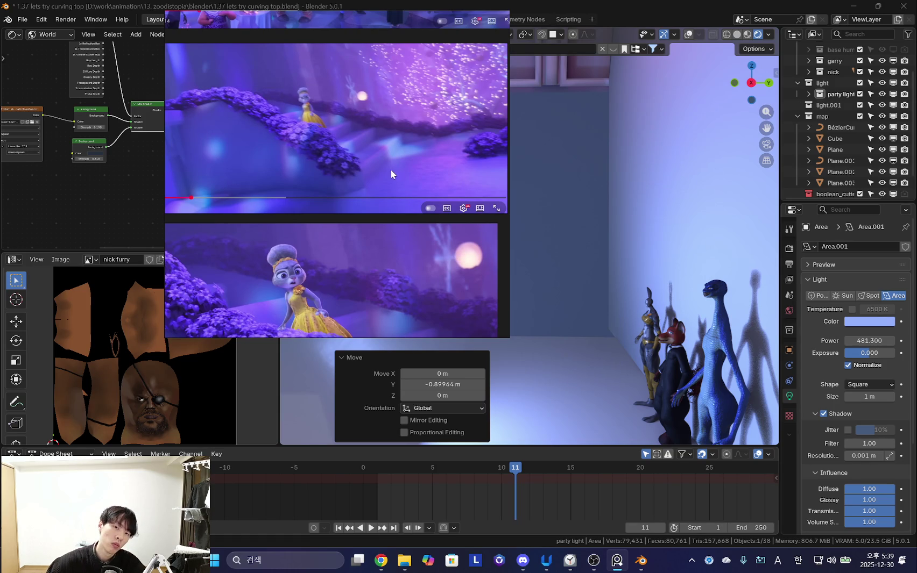
left_click_drag(456, 253, 183, 265)
middle_click_drag(538, 259, 587, 259)
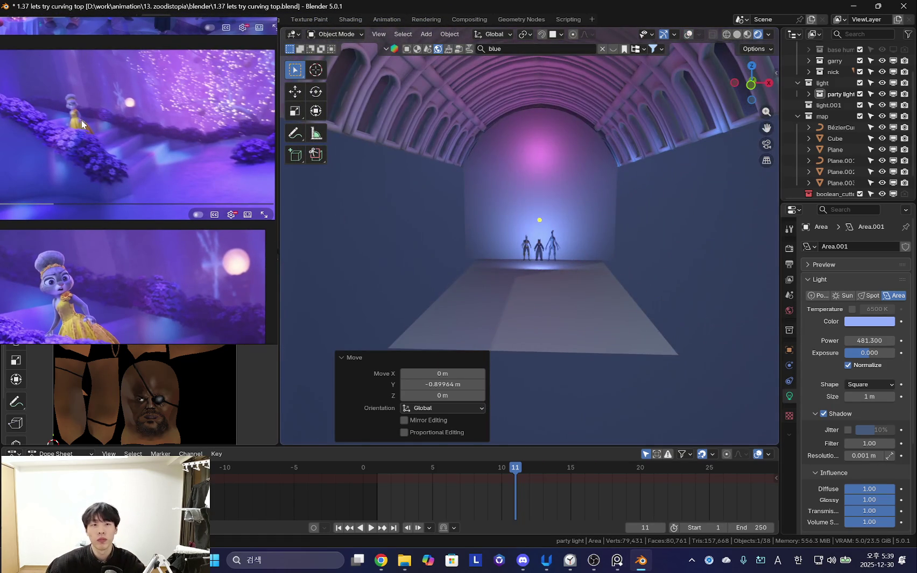
- Raise the world Background Strength to about 0.520 in the world node graph
left_click_drag(135, 151, 120, 400)
scroll(132, 151, "up", 2)
scroll(109, 168, "up", 2)
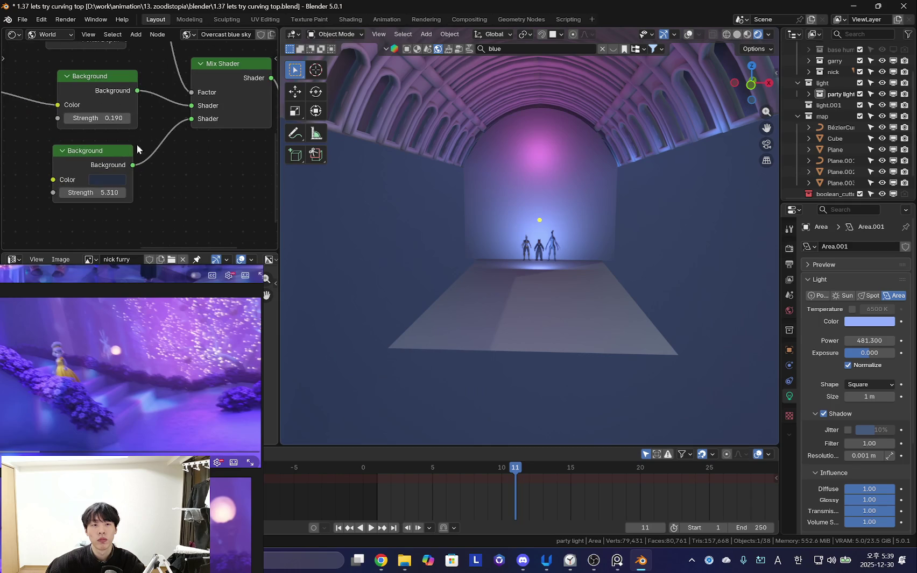
left_click_drag(106, 118, 124, 118)
middle_click_drag(170, 113, 135, 140)
scroll(108, 151, "down", 3)
middle_click_drag(52, 169, 104, 116)
scroll(104, 117, "up", 4, "ctrl")
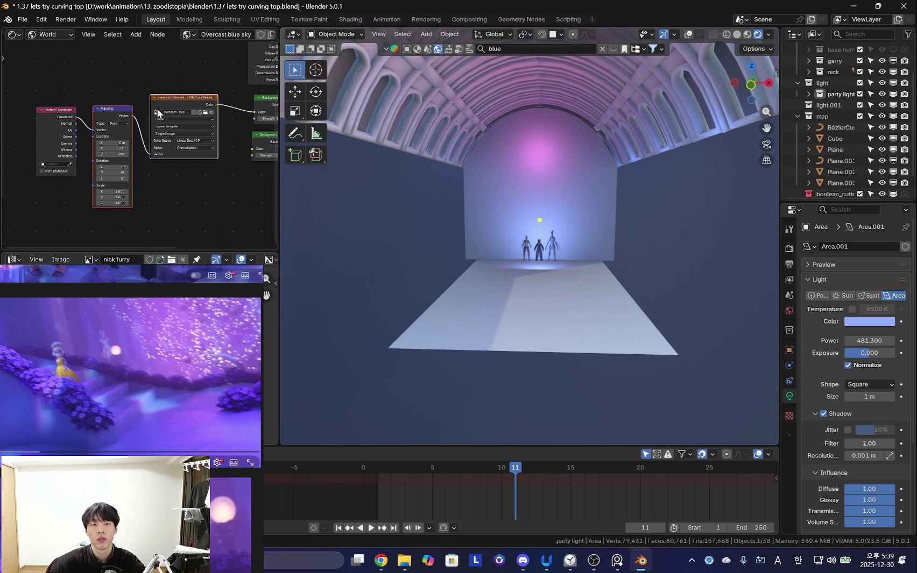
middle_click_drag(66, 125, 60, 109)
- Save the scene as a new version, '1.38 made ceiling.blend'
left_click(21, 22)
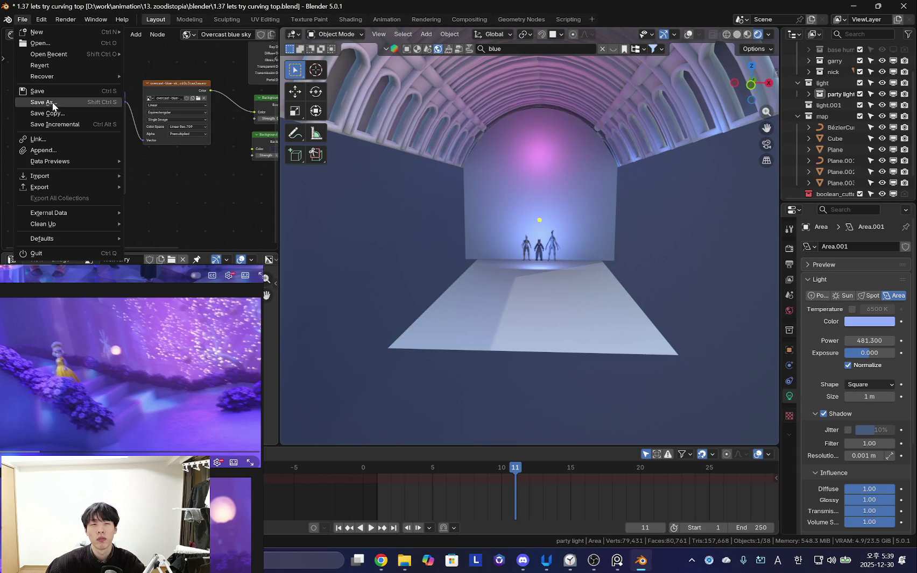
left_click(52, 103)
left_click(403, 430)
type("1.38 made ce")
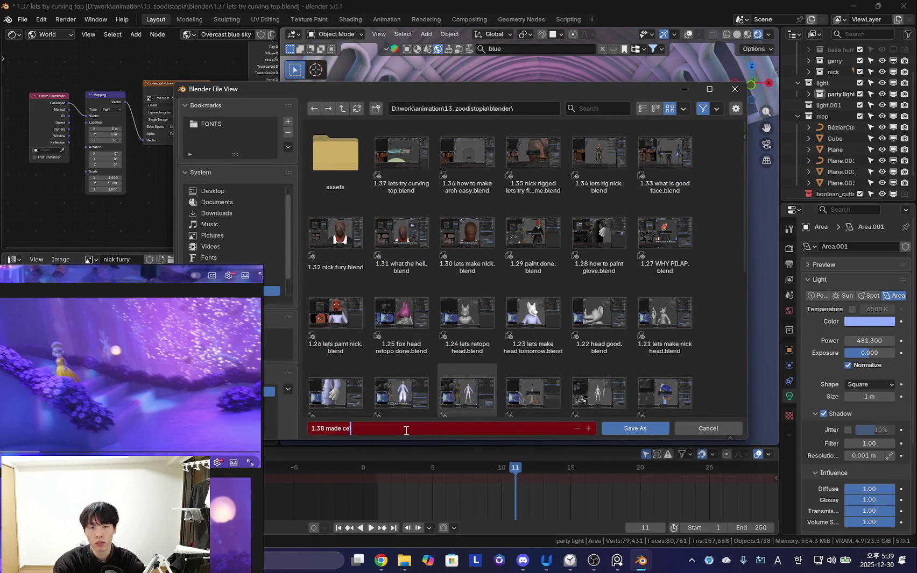
key("Return")
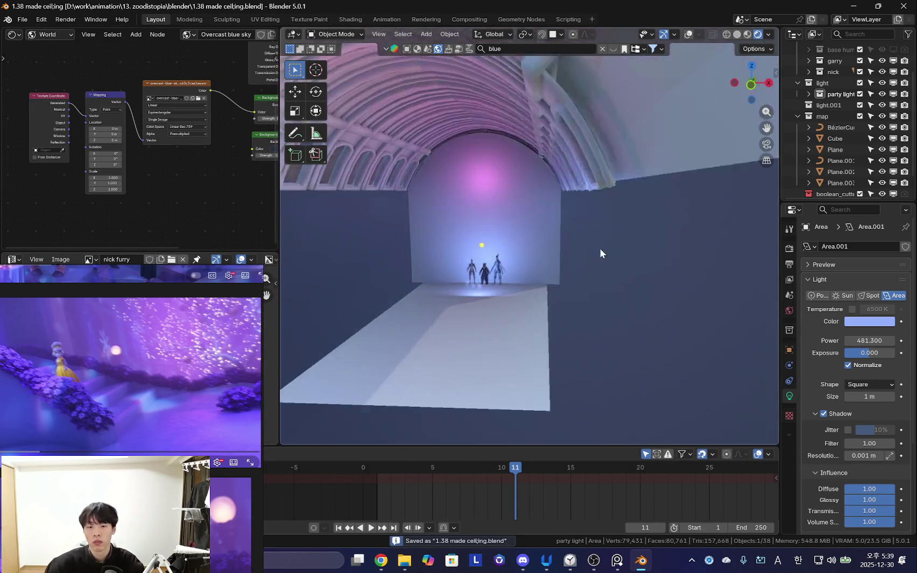
middle_click_drag(613, 239, 442, 320)
scroll(182, 230, "down", 4)
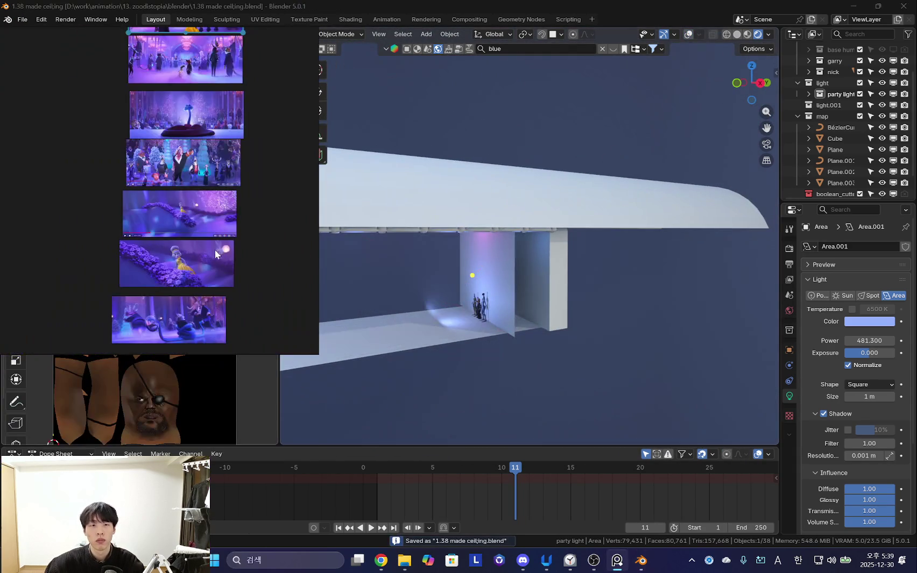
scroll(205, 263, "up", 5)
scroll(189, 236, "down", 4)
scroll(225, 199, "down", 2)
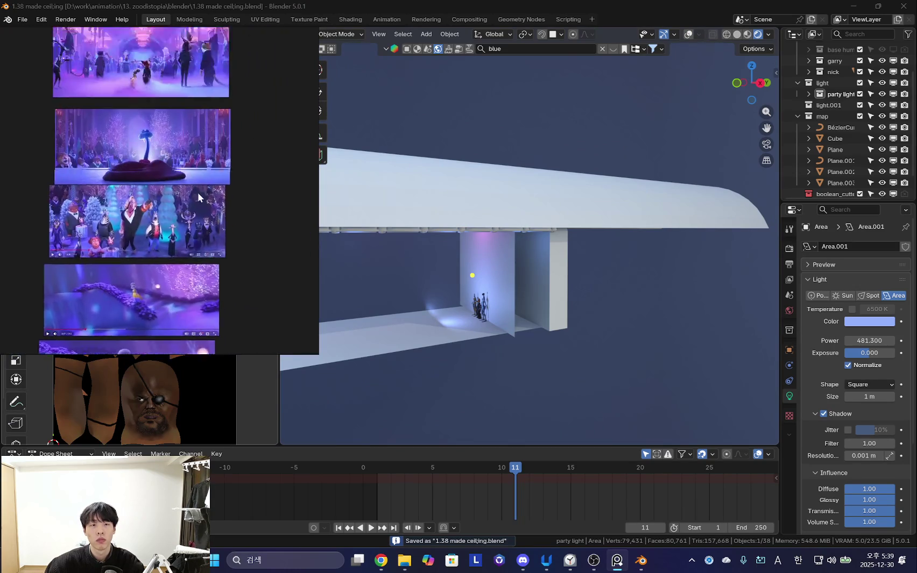
scroll(203, 165, "up", 2)
scroll(196, 259, "up", 2)
scroll(229, 226, "up", 2)
left_click_drag(337, 235, 374, 234)
key("KP_0")
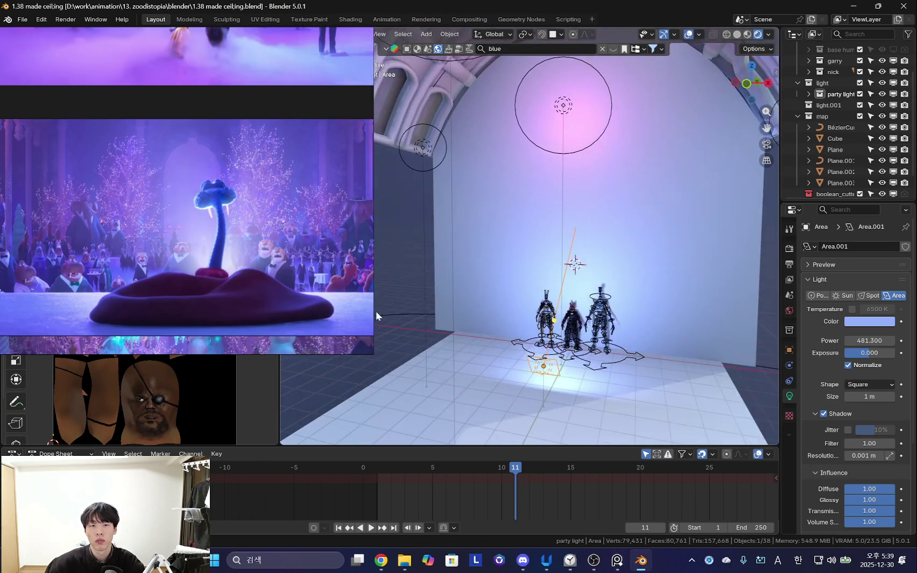
scroll(248, 274, "down", 2)
scroll(237, 261, "up", 3)
scroll(242, 250, "down", 1)
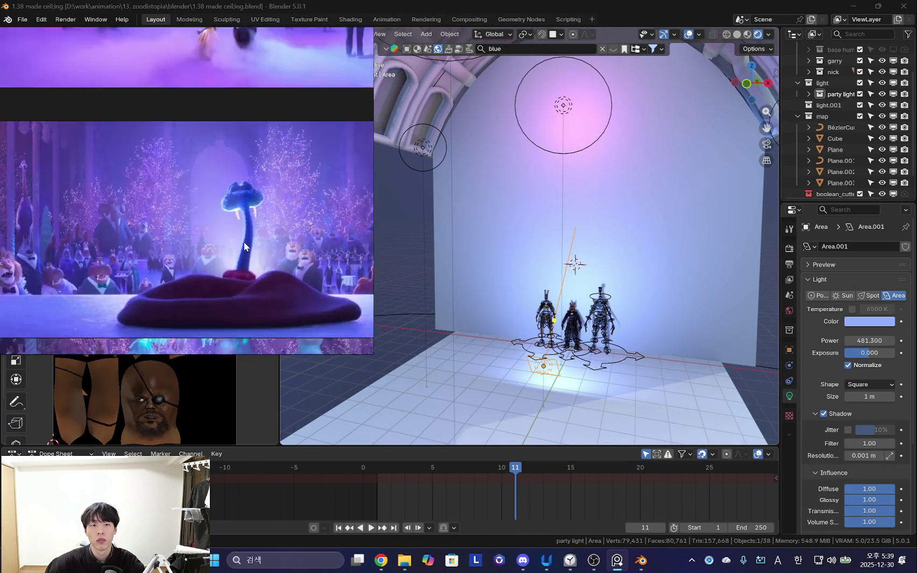
scroll(239, 240, "up", 2)
scroll(237, 235, "down", 1)
mouse_move(480, 268)
middle_mouse_down()
mouse_move(632, 280)
mouse_move(637, 297)
middle_mouse_up()
left_click(640, 293)
- Move the reference image aside, hide overlays and look through the camera down the tunnel
left_click_drag(261, 254, 199, 304)
scroll(680, 166, "down", 5)
scroll(597, 244, "down", 5)
scroll(594, 250, "up", 5)
scroll(579, 246, "up", 4)
scroll(859, 125, "up", 3)
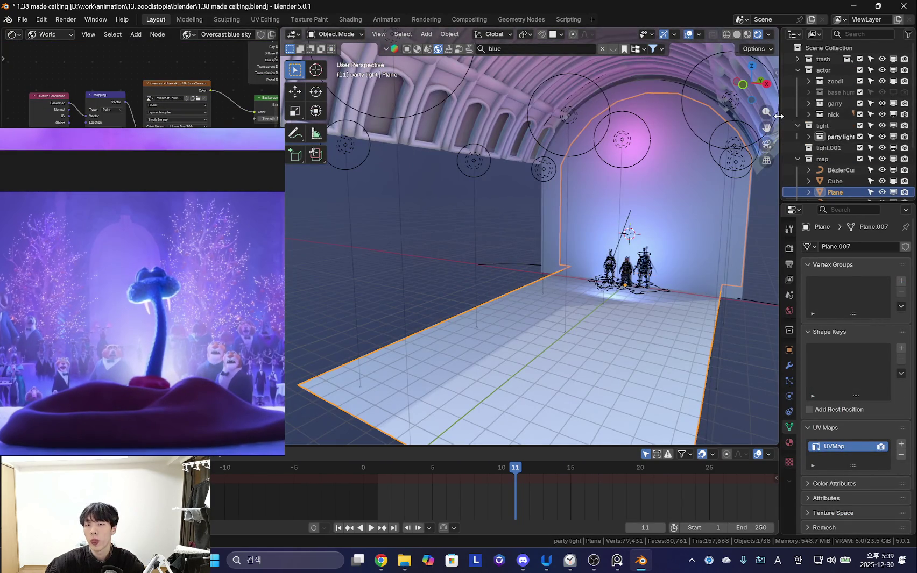
left_click_drag(779, 116, 745, 116)
key("shift+alt+z")
scroll(833, 140, "down", 2)
scroll(832, 151, "down", 2)
scroll(833, 163, "down", 2)
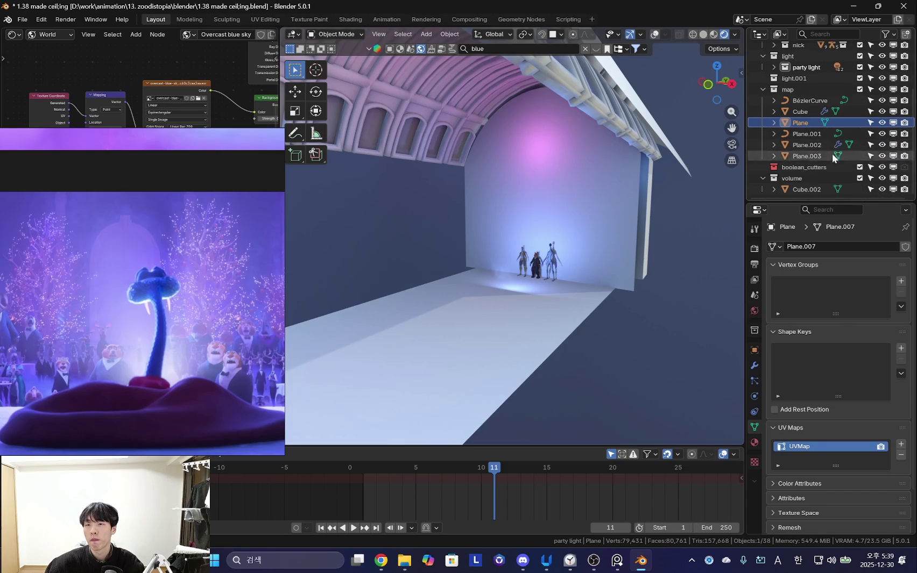
scroll(812, 134, "up", 3)
scroll(799, 129, "down", 3)
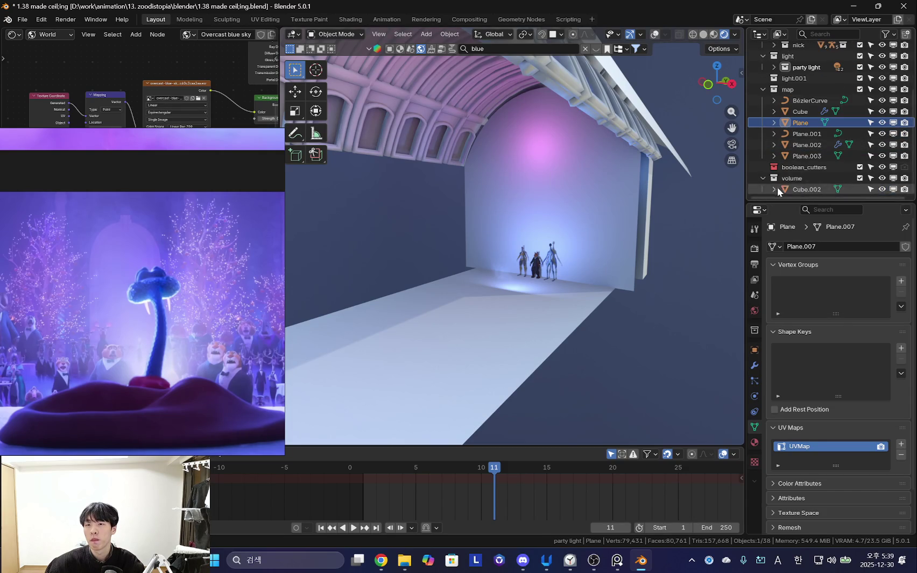
key("KP_0")
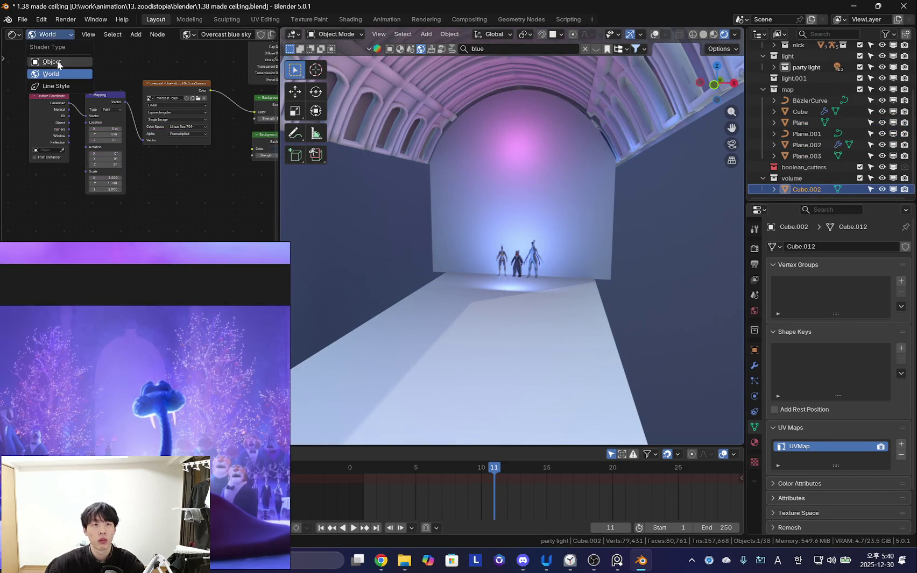
- Set the fog cube's Principled Volume density to 0.030 and anisotropy 0.365, comparing from several angles
left_click(58, 63)
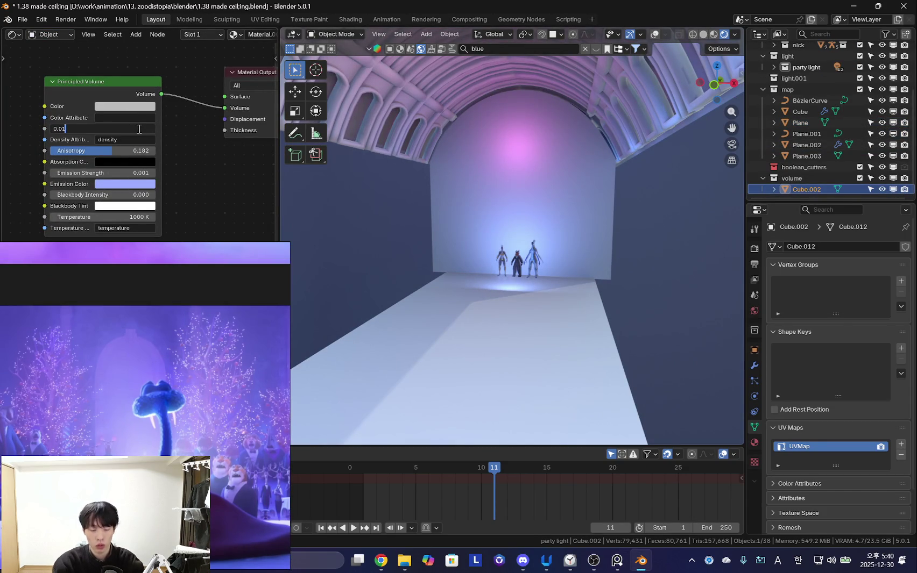
type("5")
key("Return")
mouse_move(561, 260)
middle_mouse_down()
mouse_move(501, 270)
mouse_move(430, 239)
mouse_move(409, 253)
middle_mouse_up()
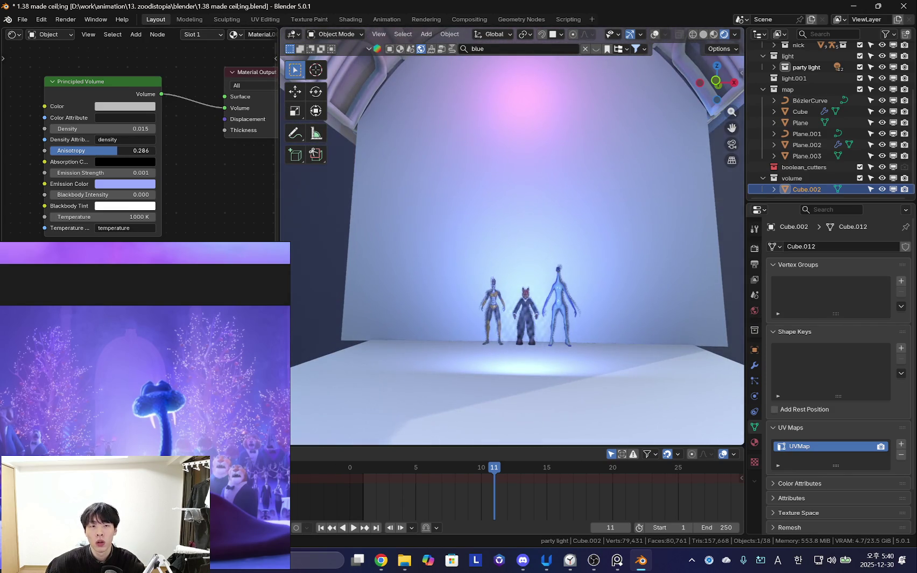
mouse_move(549, 286)
middle_mouse_down()
mouse_move(571, 283)
mouse_move(579, 303)
mouse_move(609, 271)
mouse_move(648, 308)
mouse_move(628, 330)
mouse_move(559, 351)
mouse_move(508, 340)
mouse_move(556, 351)
mouse_move(576, 323)
middle_mouse_up()
mouse_move(123, 131)
left_mouse_down()
mouse_move(140, 131)
mouse_move(126, 131)
left_mouse_up()
mouse_move(396, 186)
middle_mouse_down()
mouse_move(448, 301)
mouse_move(518, 289)
mouse_move(621, 293)
mouse_move(638, 327)
middle_mouse_up()
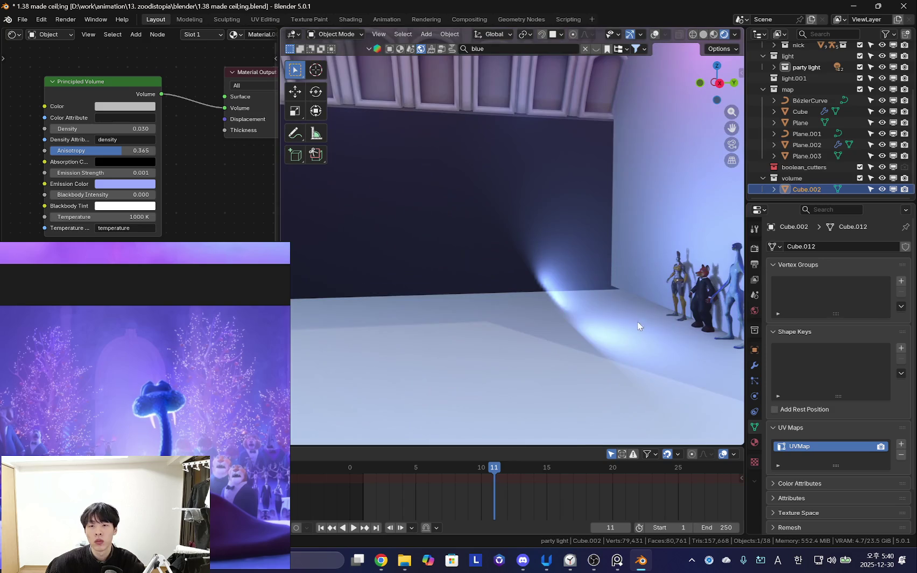
left_click(561, 288)
- Lower the party area light 0.33 m and set its power to 454.62
mouse_move(560, 288)
middle_mouse_down()
mouse_move(543, 278)
mouse_move(577, 257)
middle_mouse_up()
key("g")
key("z")
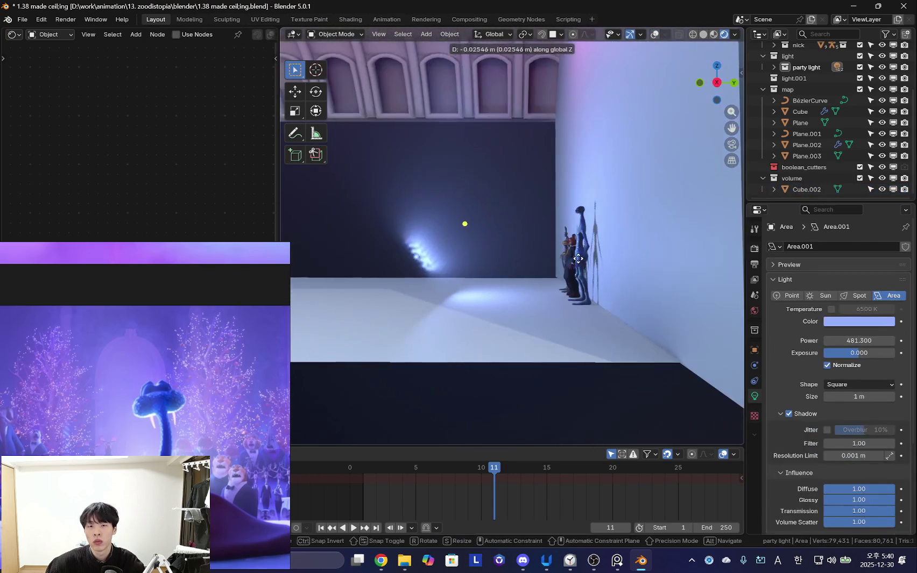
left_click(580, 275)
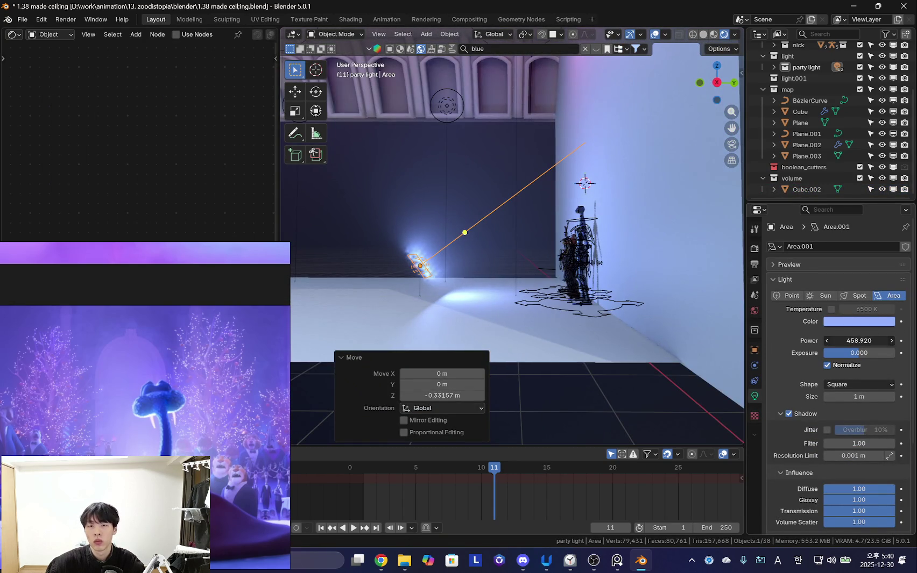
left_click_drag(858, 341, 779, 340)
- Bring the reference images to the front and move their window to the screen edge
mouse_move(737, 338)
middle_mouse_down()
mouse_move(658, 335)
mouse_move(672, 316)
mouse_move(593, 333)
mouse_move(650, 331)
mouse_move(635, 344)
middle_mouse_up()
left_click(617, 560)
scroll(292, 246, "down", 3)
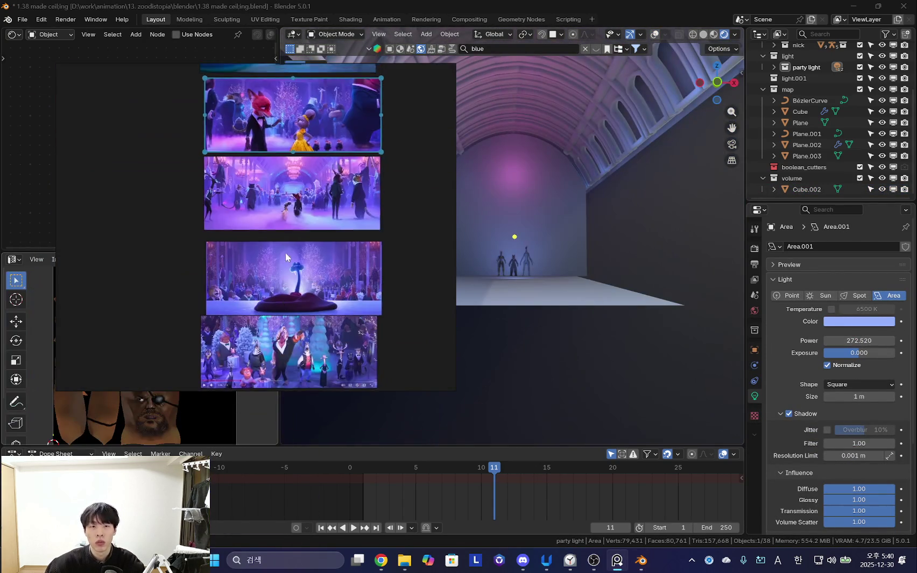
scroll(264, 253, "up", 3)
middle_click_drag(263, 253, 263, 307)
left_click_drag(324, 292, 261, 301)
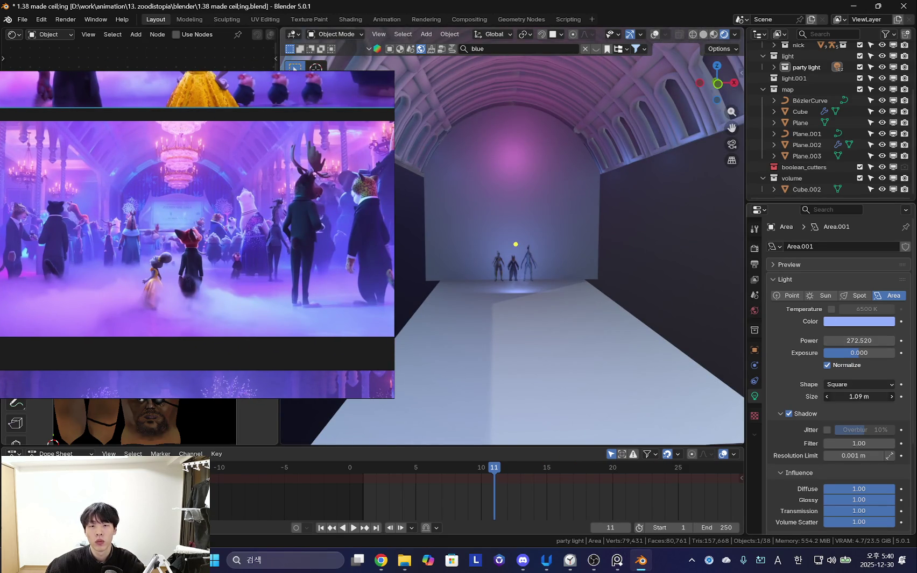
- Enlarge the area light to 1.87 m, toggling viewport overlays to check it
left_click_drag(859, 396, 861, 397)
key("shift+alt+z")
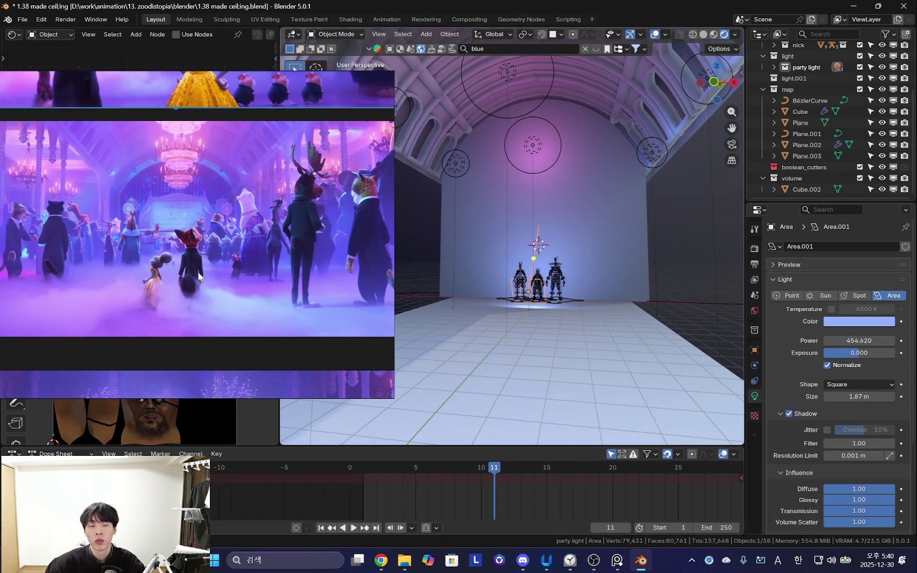
scroll(215, 262, "up", 2)
scroll(226, 255, "up", 2)
scroll(234, 250, "up", 2)
scroll(279, 263, "down", 1)
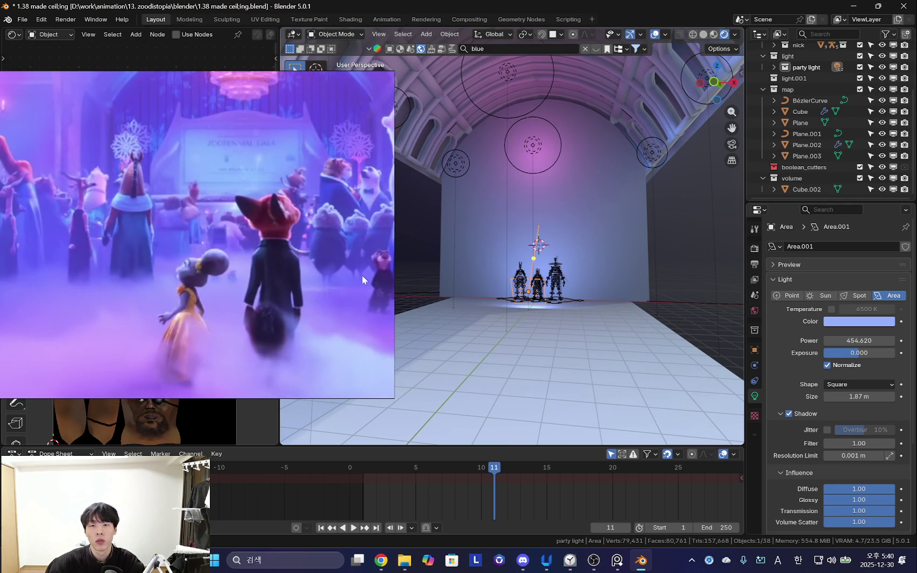
key("shift+alt+z")
- Zoom out and back in to review the hall's new cool lighting
scroll(197, 261, "down", 2)
scroll(192, 278, "down", 1)
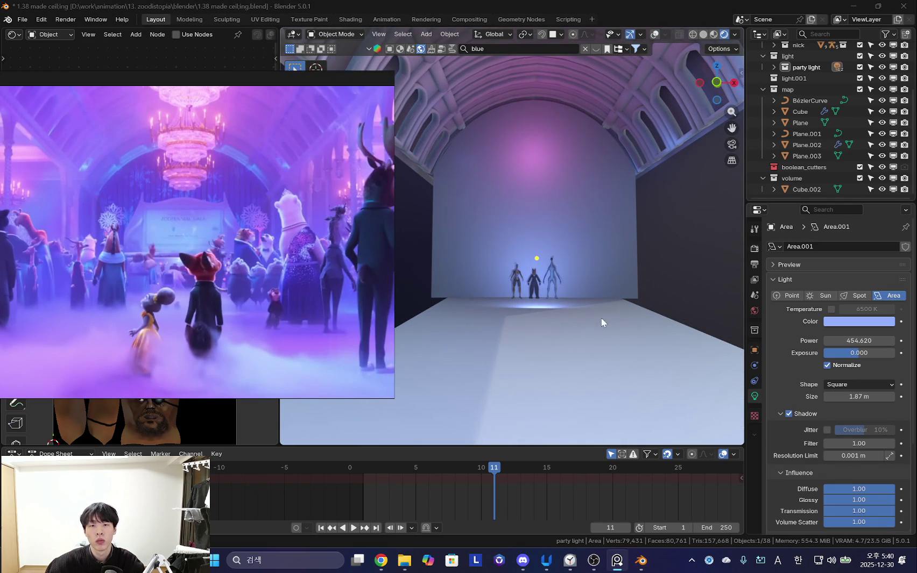
scroll(586, 323, "down", 2)
scroll(210, 300, "up", 1)
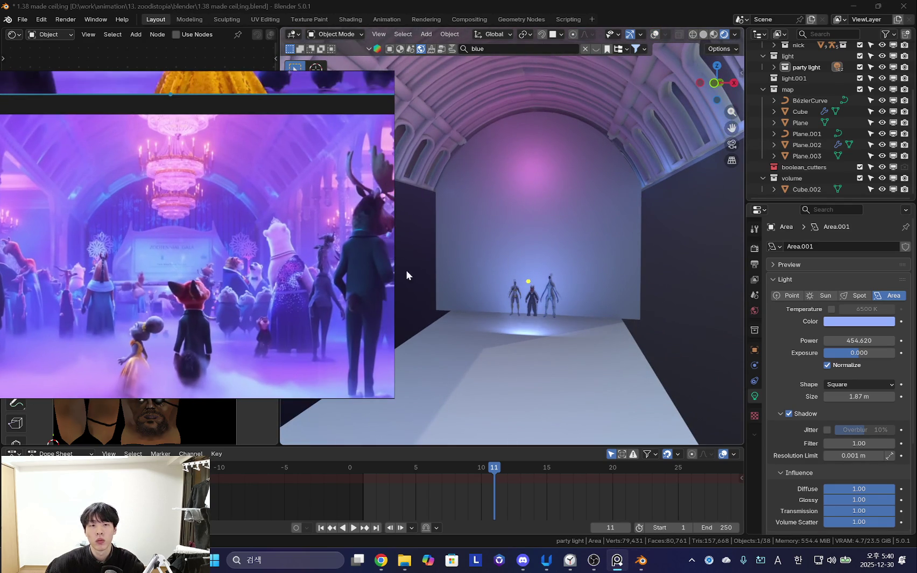
scroll(345, 253, "up", 1)
scroll(293, 234, "up", 2)
scroll(255, 281, "up", 1)
scroll(262, 286, "up", 1)
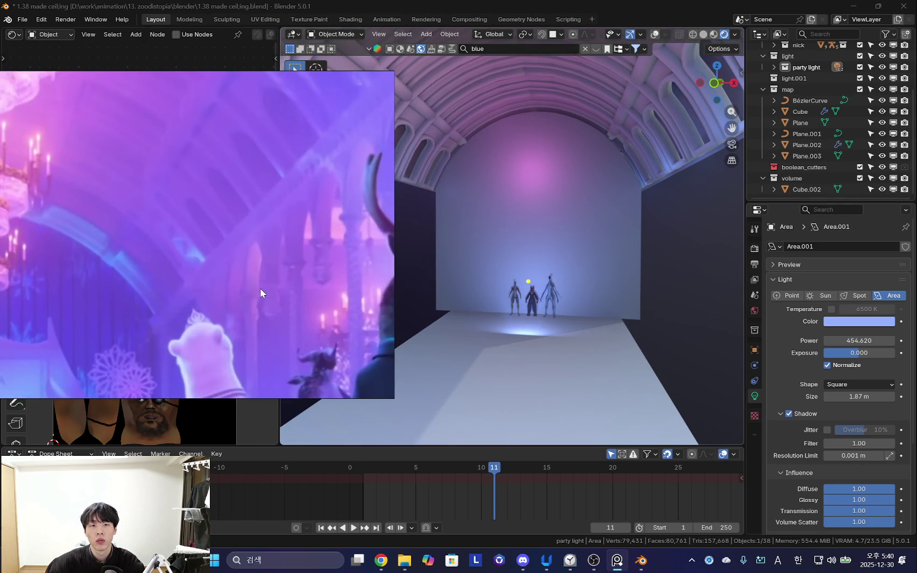
scroll(262, 286, "up", 1)
scroll(562, 295, "up", 2)
scroll(272, 279, "up", 1)
scroll(273, 279, "up", 1)
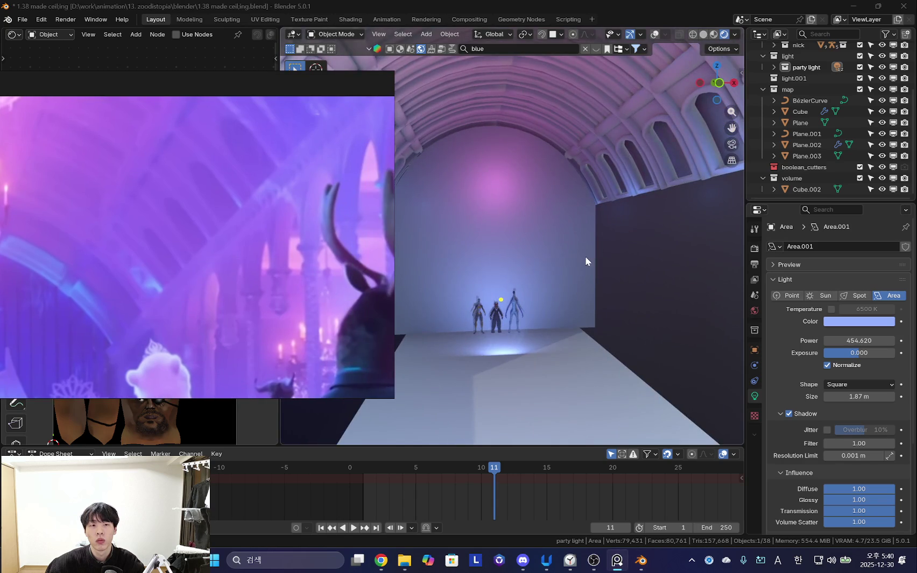
scroll(595, 240, "up", 2)
key("shift+a")
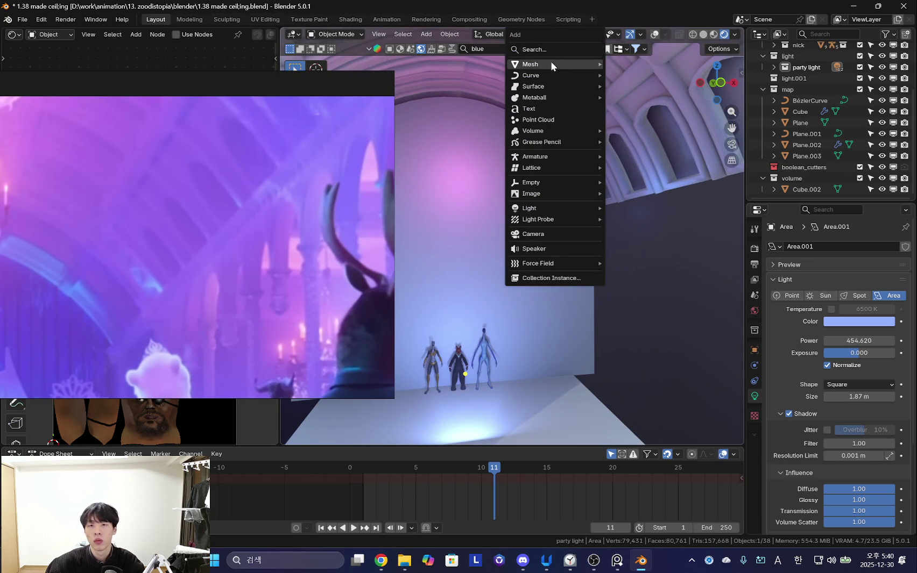
- Add a new cube (Cube.003) and lower it along Z
mouse_move(529, 64)
left_click(624, 75)
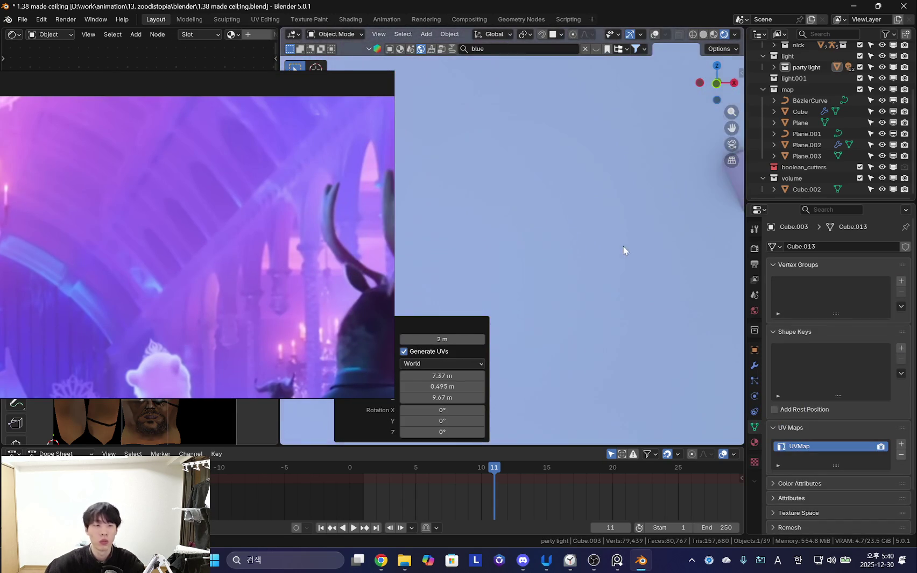
scroll(623, 245, "up", 3)
mouse_move(622, 246)
middle_mouse_down()
mouse_move(539, 320)
mouse_move(647, 275)
middle_mouse_up()
scroll(648, 281, "down", 3)
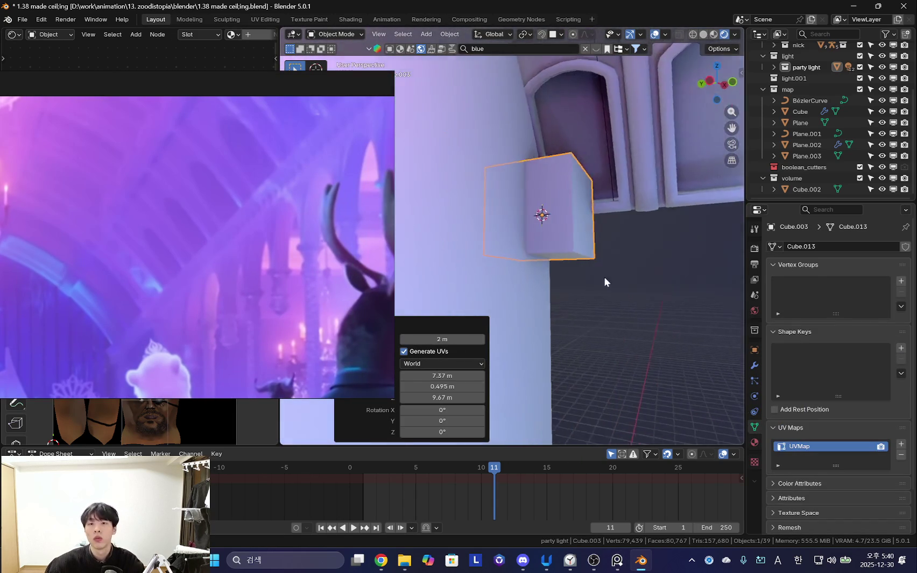
key("g")
key("z")
left_click(569, 301)
- Slide the cube along X and shrink its mesh to 0.314 scale
mouse_move(569, 301)
middle_mouse_down("shift")
mouse_move(581, 348)
mouse_move(560, 322)
middle_mouse_up("shift")
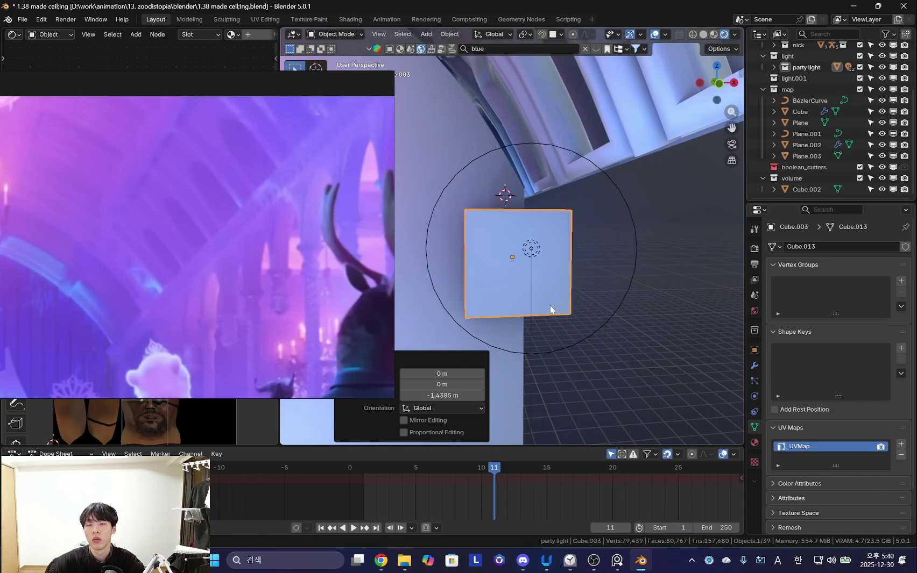
key("g")
key("x")
left_click(611, 290)
mouse_move(611, 290)
middle_mouse_down()
mouse_move(547, 319)
mouse_move(492, 172)
mouse_move(593, 319)
mouse_move(625, 284)
mouse_move(595, 253)
mouse_move(618, 258)
middle_mouse_up()
key("Tab")
key("s")
left_click(580, 217)
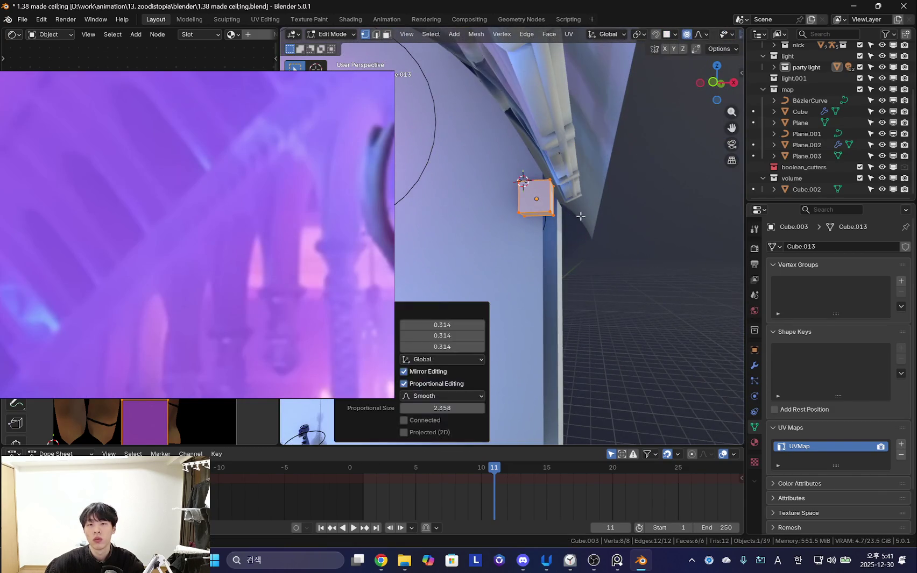
- Move the shrunken cube along Y up against the tunnel wall
middle_click_drag(578, 218, 618, 260)
key("g")
key("y")
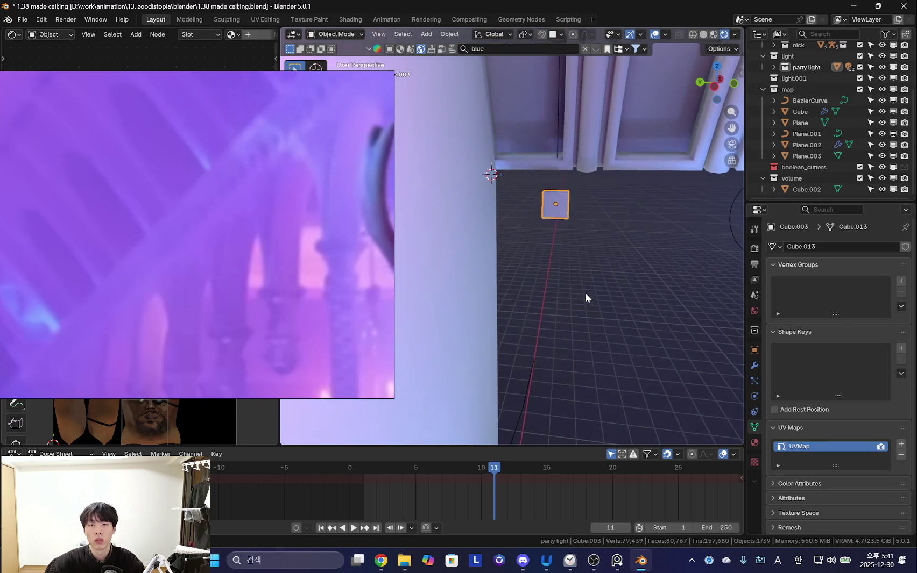
left_click(548, 292)
mouse_move(547, 292)
middle_mouse_down()
mouse_move(600, 262)
mouse_move(656, 298)
mouse_move(624, 280)
mouse_move(648, 211)
middle_mouse_up()
- Select the floor plane and switch it into Edit Mode
left_click(620, 308)
scroll(622, 254, "up", 3)
left_click(647, 211)
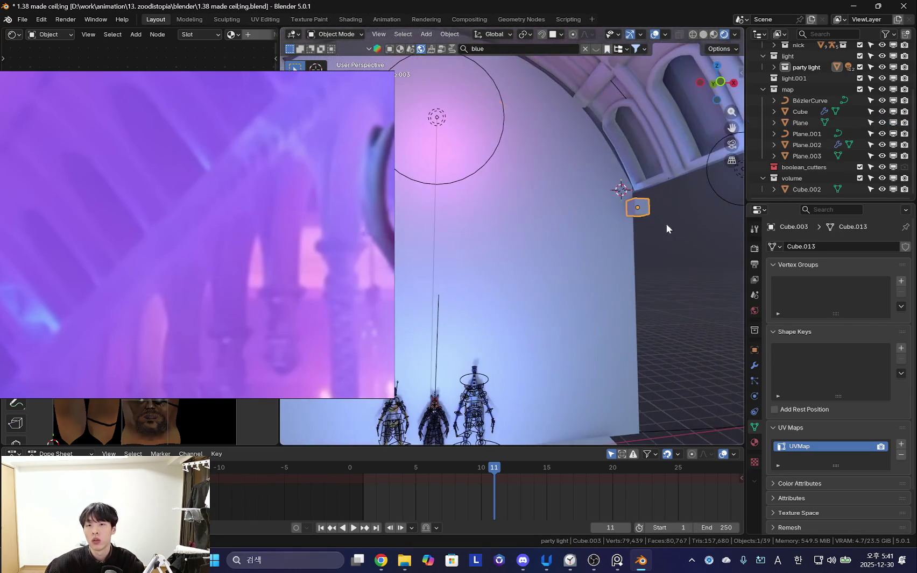
scroll(563, 330, "down", 5)
mouse_move(564, 330)
middle_mouse_down()
mouse_move(484, 314)
mouse_move(735, 206)
middle_mouse_up()
middle_click_drag(634, 226, 616, 242)
key("Tab")
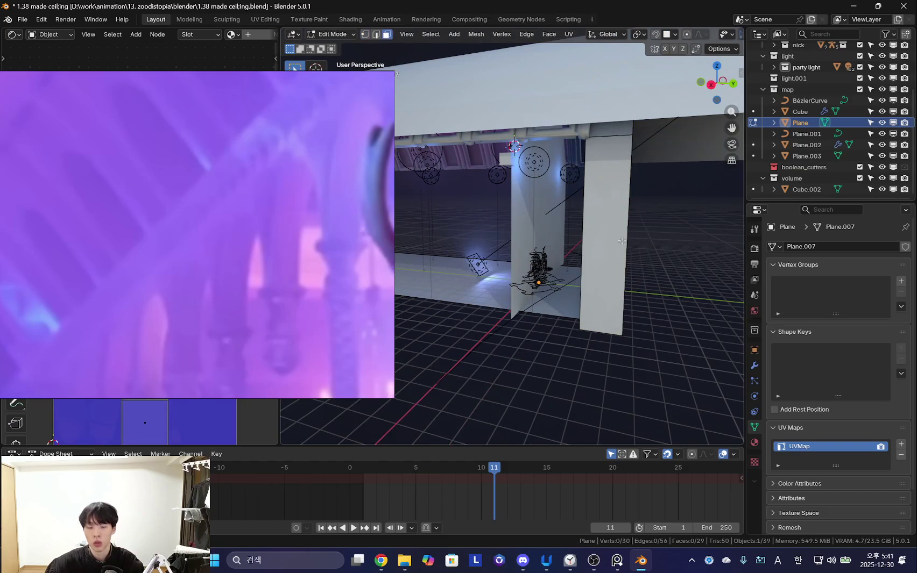
- Delete the floor plane's extra linked faces, leaving a single face
key("l")
key("x")
left_click(560, 238)
scroll(592, 269, "down", 4)
middle_click_drag(592, 269, 565, 242)
- Stretch the floor face 4.844 along X
key("a")
key("s")
middle_click_drag(371, 315, 538, 269, "alt")
key("x")
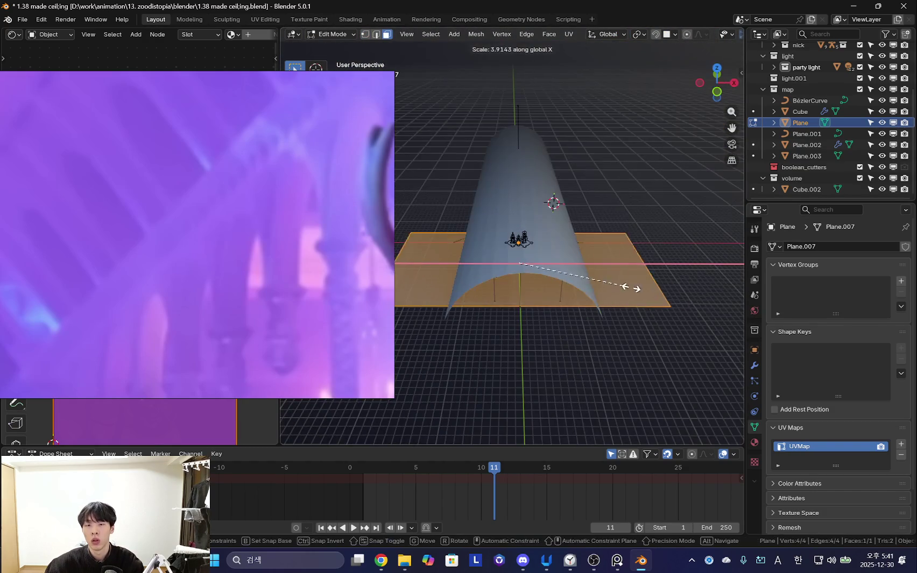
left_click(614, 286)
mouse_move(614, 286)
middle_mouse_down()
mouse_move(614, 250)
mouse_move(640, 296)
middle_mouse_up()
- Scale the floor by 1.637 to widen it, then return to Object Mode
key("s")
scroll(546, 302, "down", 3, "alt")
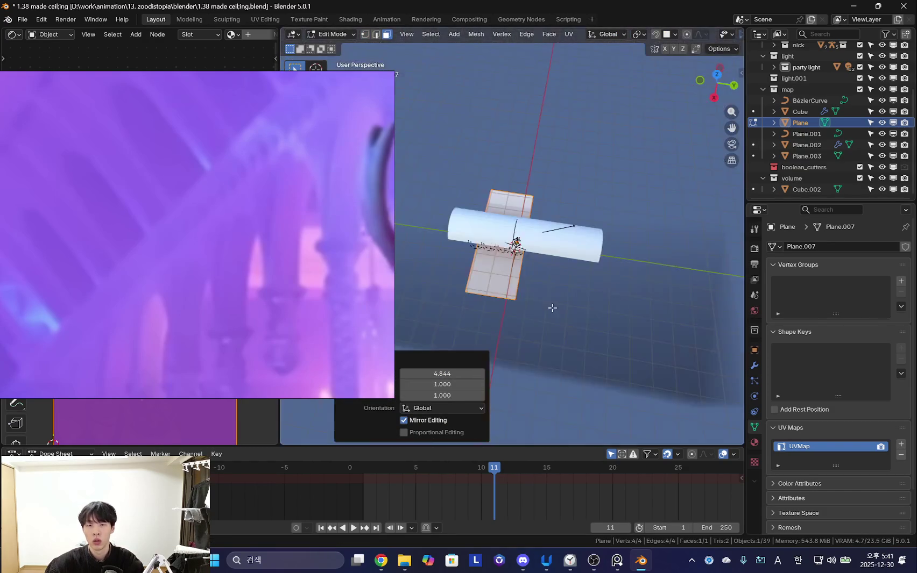
left_click(617, 291)
scroll(594, 297, "up", 3)
key("Tab")
- Rename the plane to 'floor' and move the reference video window up and right
scroll(609, 260, "up", 4)
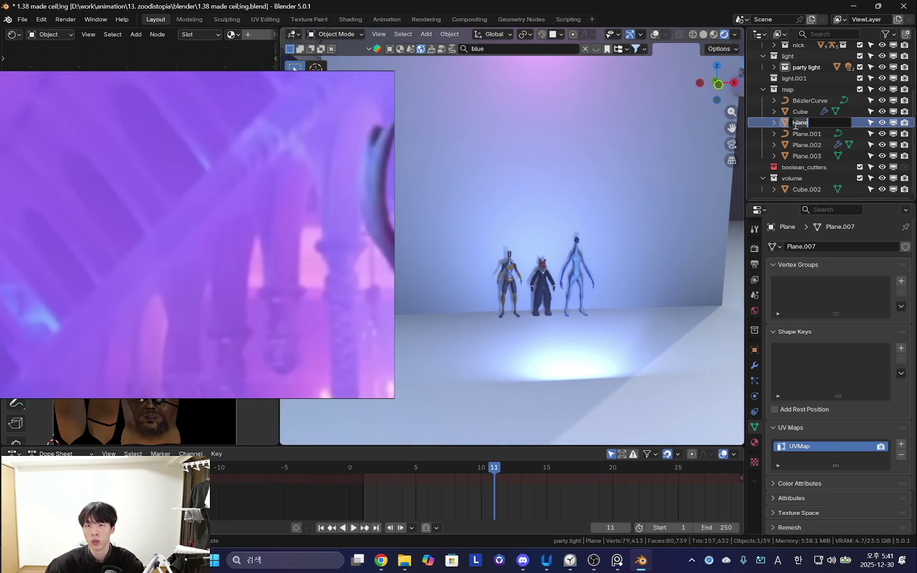
type("floor")
key("Return")
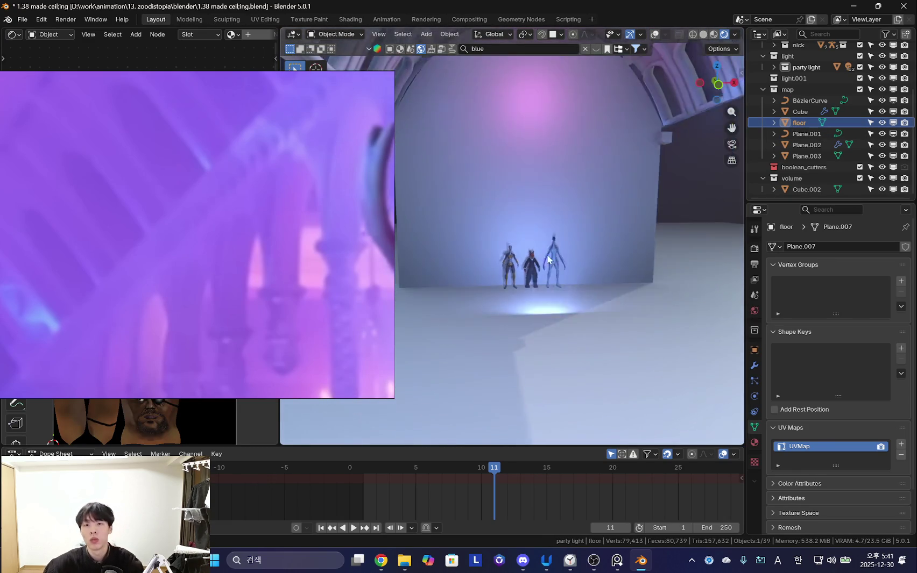
middle_click_drag(547, 254, 508, 291)
left_click_drag(250, 301, 286, 248)
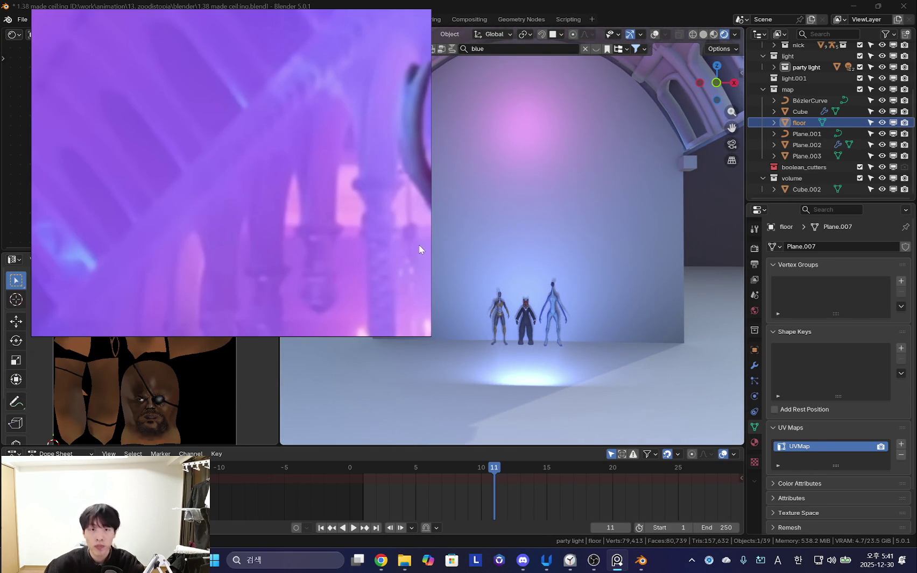
- Shrink the reference video window and frame the view on the small cube
left_click_drag(427, 236, 374, 236)
mouse_move(495, 265)
middle_mouse_down()
mouse_move(612, 217)
mouse_move(396, 260)
middle_mouse_up()
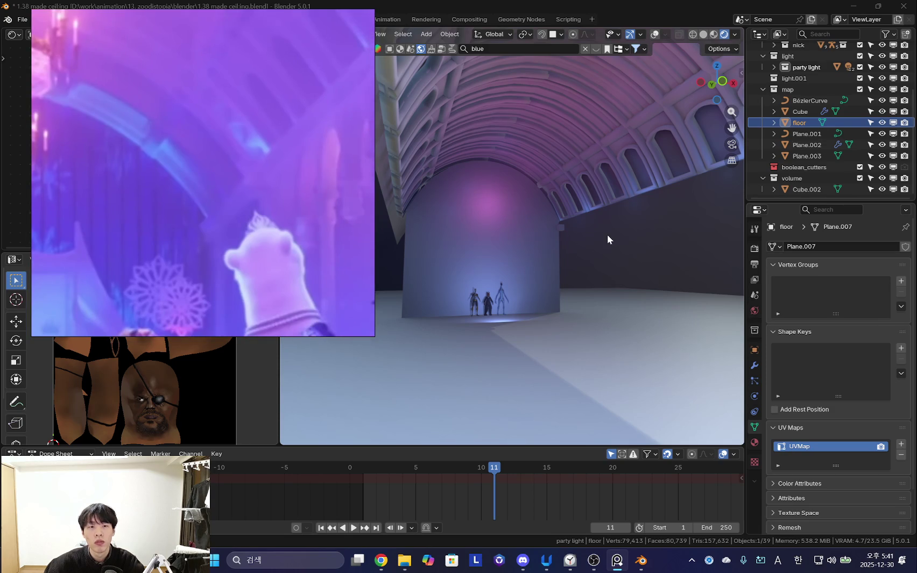
key("shift+alt+z")
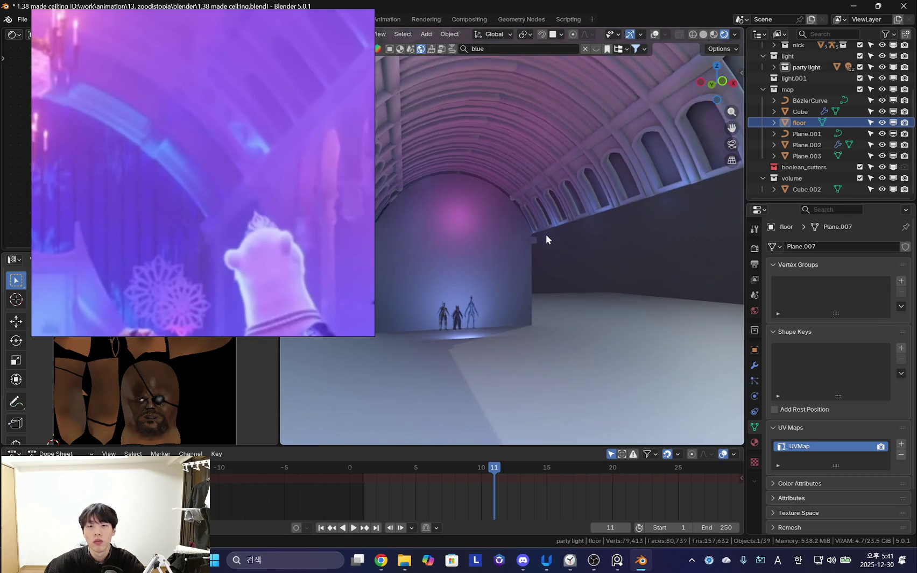
scroll(539, 244, "up", 5)
middle_click_drag(513, 253, 533, 254)
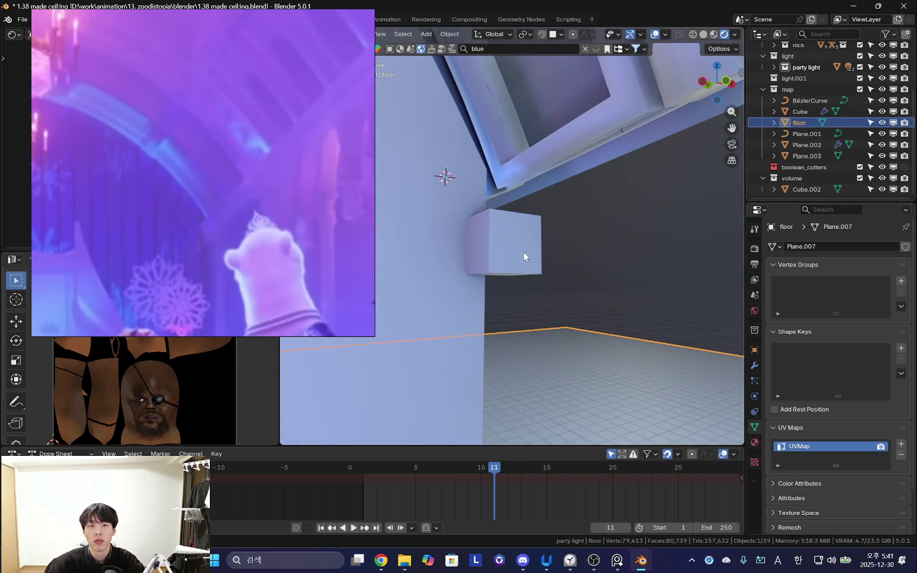
- Raise the small cube 0.087 m and slide it along Y under the balcony ledge
left_click(533, 253)
left_click(518, 279)
key("g")
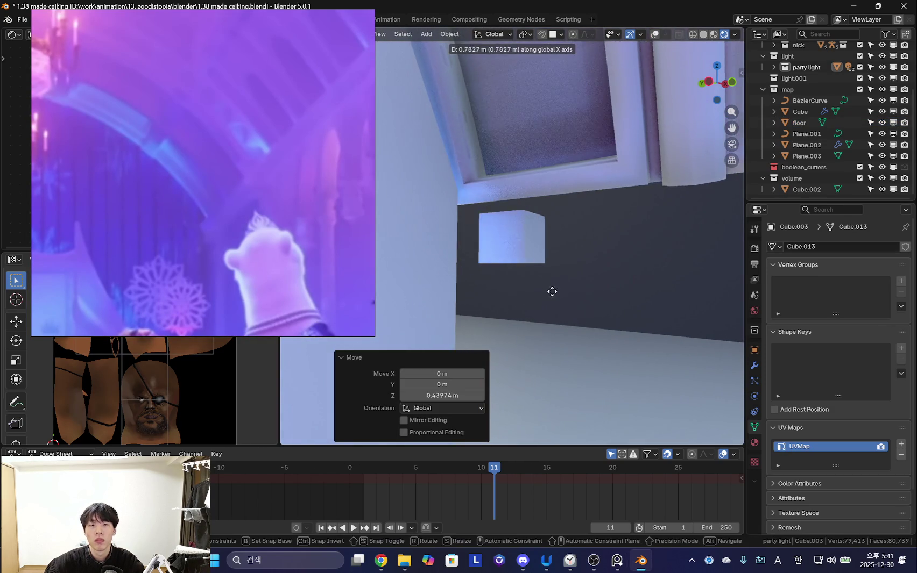
key("x")
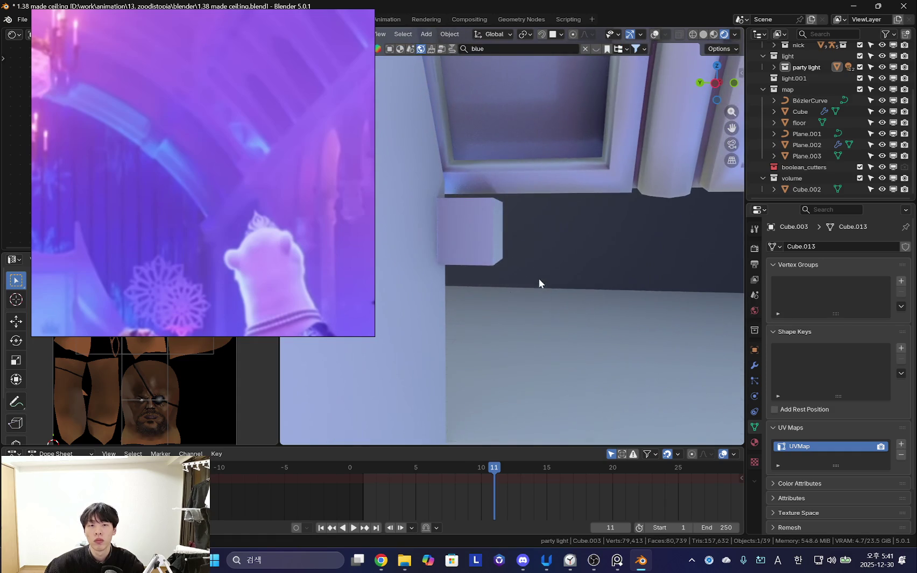
key("y")
left_click(563, 296)
mouse_move(563, 297)
middle_mouse_down()
mouse_move(632, 281)
mouse_move(616, 263)
mouse_move(627, 258)
mouse_move(545, 250)
middle_mouse_up()
key("shift+alt+z")
key("Tab")
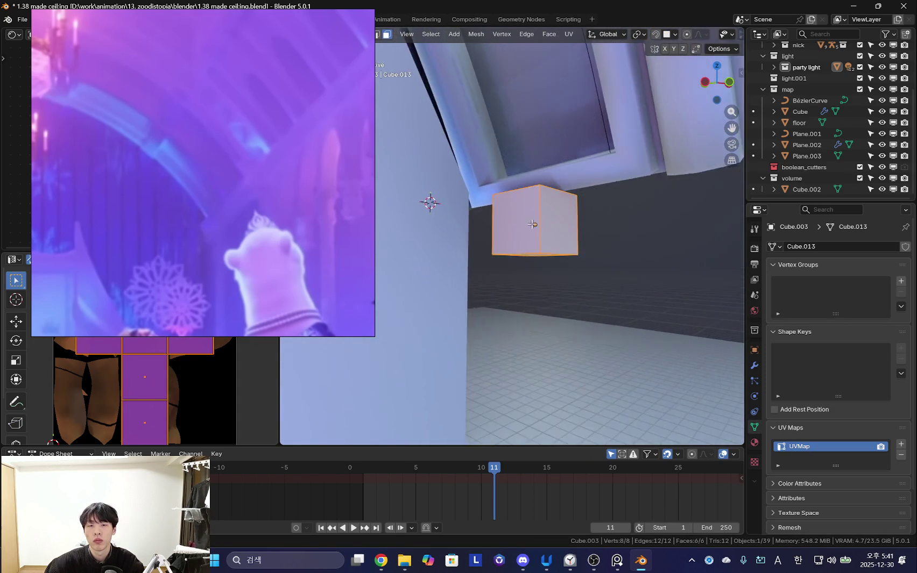
- Flatten the cube into a thin slab and stretch it about 1 m along Y
left_click(530, 267)
key("g")
key("z")
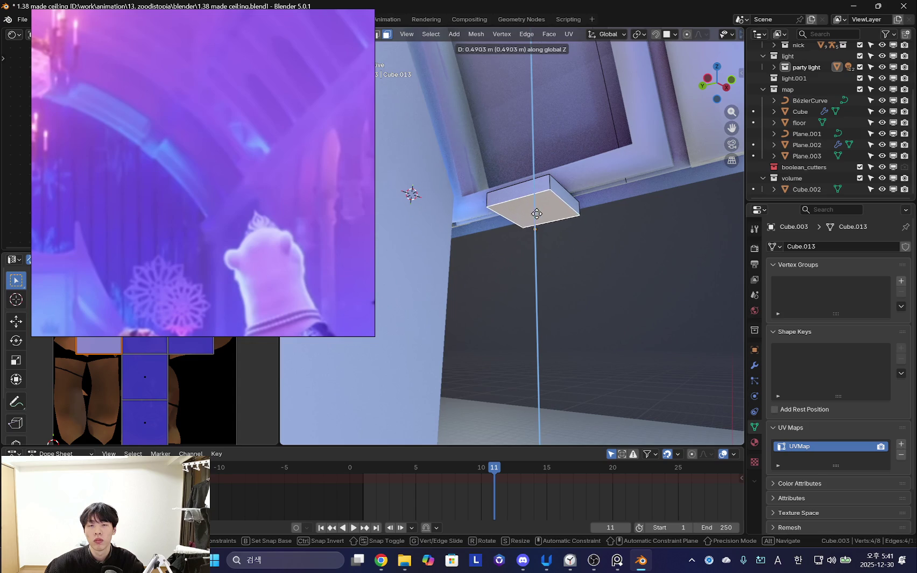
left_click(537, 214)
mouse_move(536, 214)
middle_mouse_down()
mouse_move(589, 221)
mouse_move(597, 210)
middle_mouse_up()
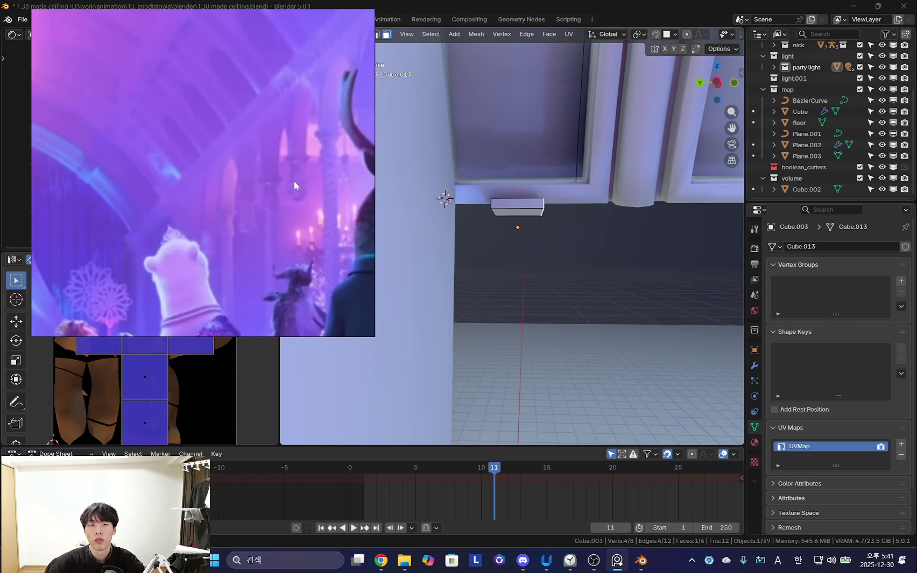
middle_click_drag(494, 227, 544, 226)
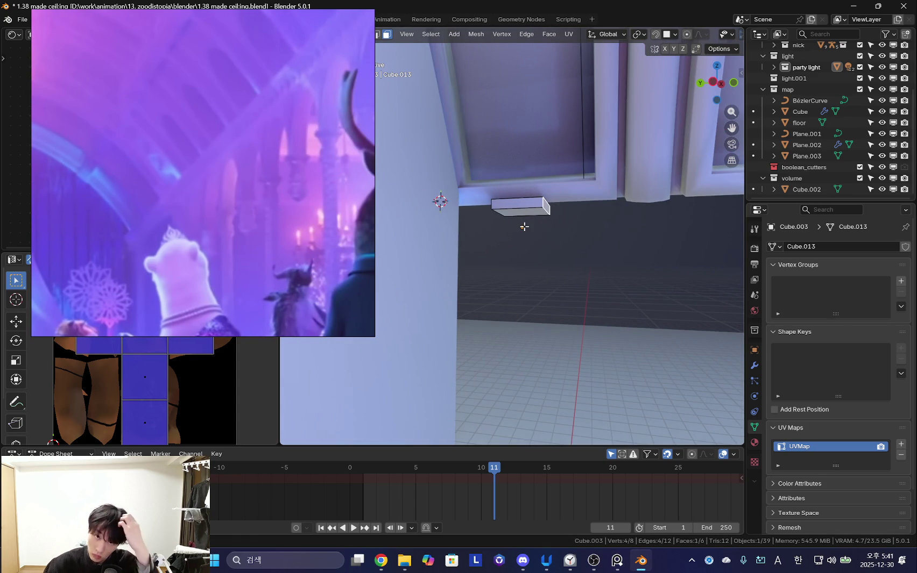
mouse_move(536, 217)
middle_mouse_down()
mouse_move(543, 254)
mouse_move(487, 315)
mouse_move(552, 286)
mouse_move(471, 246)
mouse_move(480, 262)
mouse_move(474, 253)
mouse_move(484, 248)
mouse_move(474, 237)
mouse_move(554, 236)
middle_mouse_up()
key("g")
key("y")
left_click(636, 295)
- Duplicate the whole slab and place the copy 0.435 m below as a shelf
left_click(474, 235)
key("ctrl+l")
mouse_move(482, 233)
middle_mouse_down()
mouse_move(616, 270)
mouse_move(577, 257)
middle_mouse_up()
key("shift+d")
key("z")
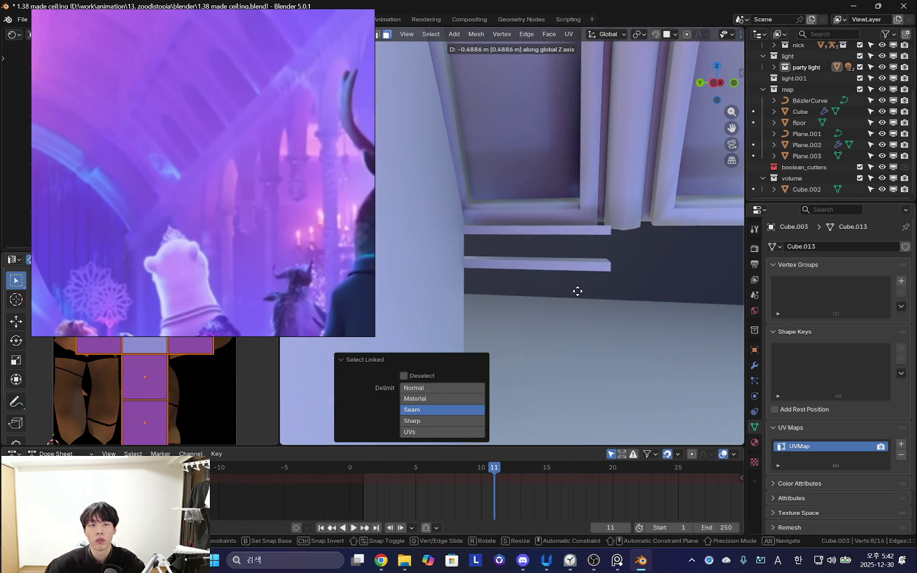
left_click(579, 289)
- Select the lower slab's top face and duplicate it in place
mouse_move(528, 284)
middle_mouse_down()
mouse_move(551, 277)
mouse_move(516, 253)
middle_mouse_up()
left_click(516, 252)
key("shift+d")
right_click(644, 294)
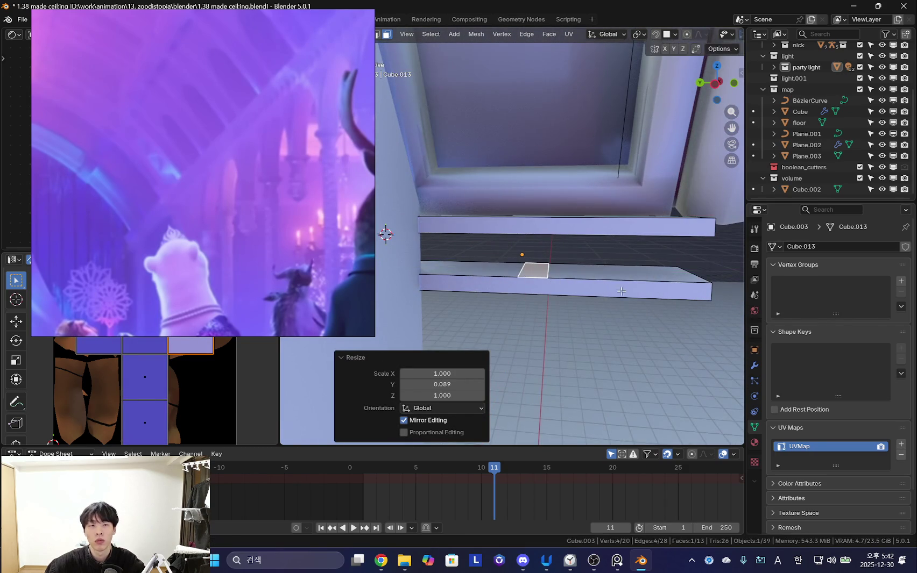
- Extrude a baluster block up from the slab and bevel one of its edges
middle_click_drag(601, 288, 569, 295)
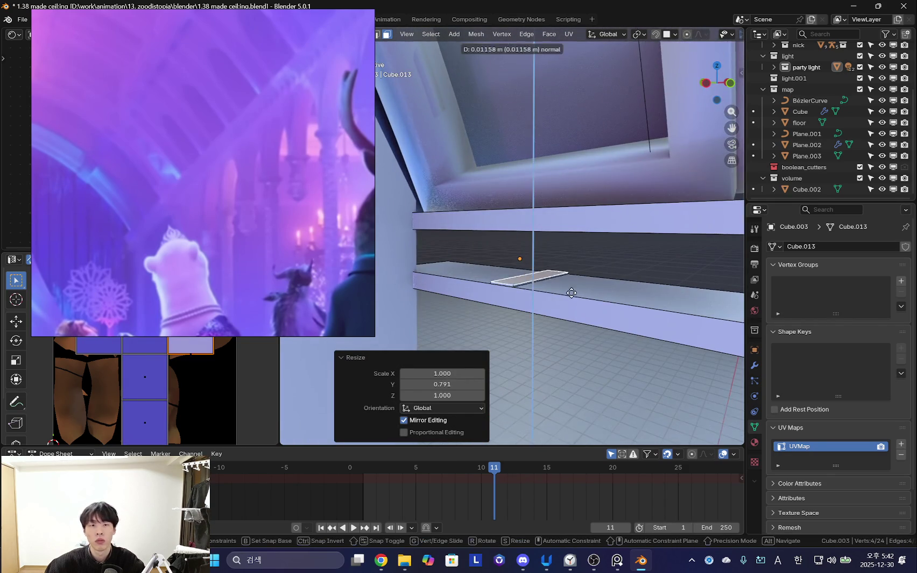
left_click(571, 252)
mouse_move(571, 252)
middle_mouse_down()
mouse_move(532, 245)
mouse_move(546, 196)
mouse_move(618, 243)
mouse_move(565, 243)
middle_mouse_up()
left_click(532, 245)
left_click(547, 246)
key("ctrl+b")
left_click(550, 184)
- Select the whole baluster and adjust its position vertically and along X
key("ctrl+l")
key("g")
key("z")
left_click(626, 242)
left_click(598, 237)
mouse_move(494, 244)
middle_mouse_down()
mouse_move(399, 188)
mouse_move(542, 250)
middle_mouse_up()
scroll(538, 252, "up", 2)
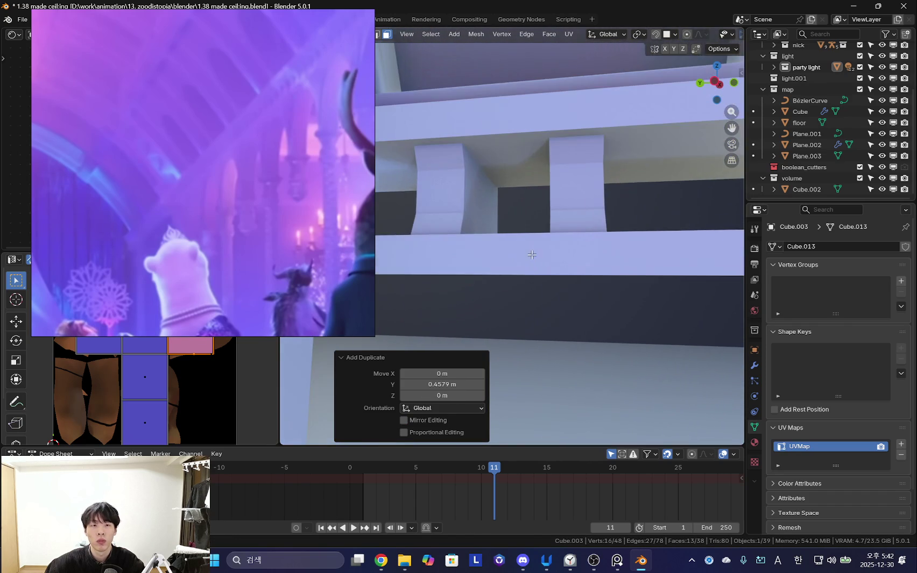
scroll(549, 258, "down", 2)
mouse_move(549, 258)
middle_mouse_down()
mouse_move(585, 241)
mouse_move(497, 271)
middle_mouse_up()
- Nudge the baluster along Y and shift the linked pillar pieces further along the ledge
key("g")
key("y")
left_click(560, 261)
key("ctrl+l")
key("g")
key("y")
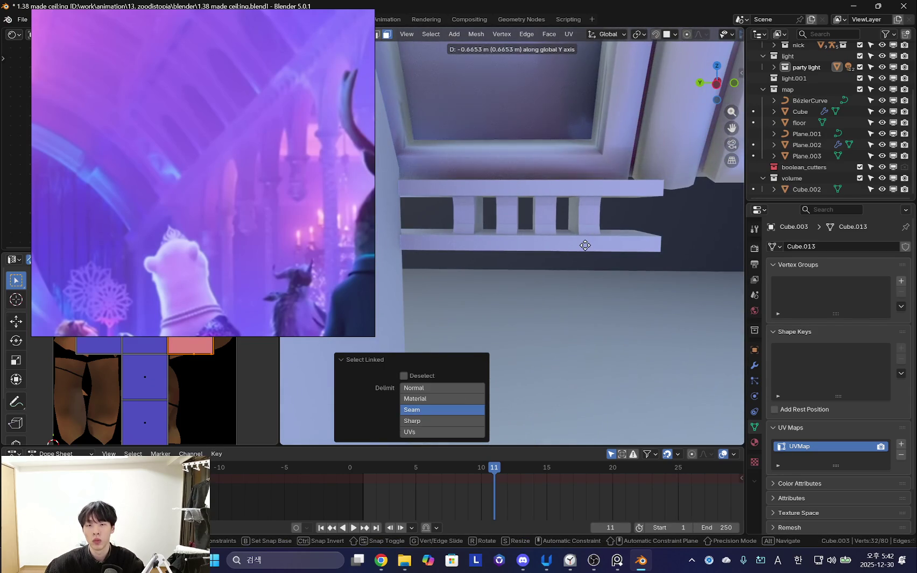
left_click(589, 246)
- Duplicate the baluster and move a copied piece along Y to the railing's far end
middle_click_drag(589, 245, 557, 246)
key("shift+d")
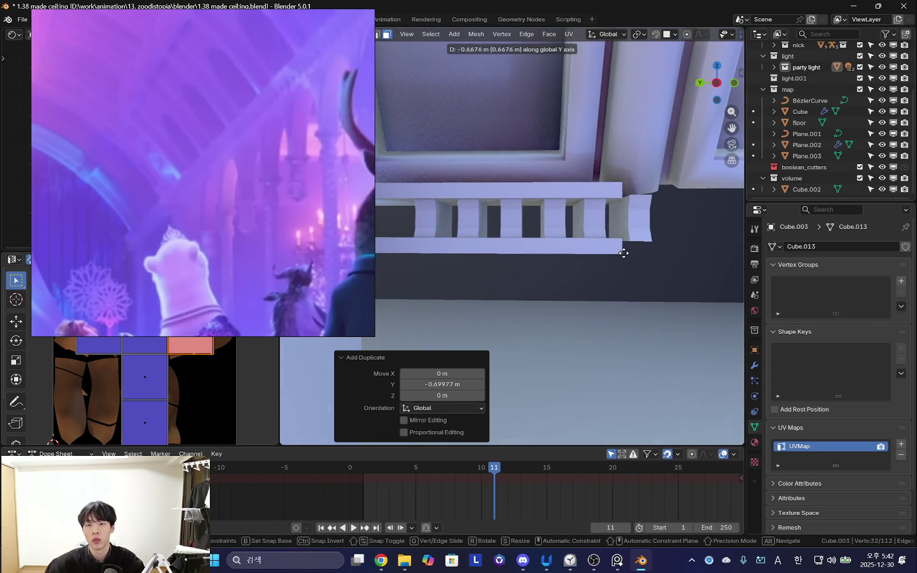
middle_click_drag(627, 253, 601, 259)
key("g")
key("y")
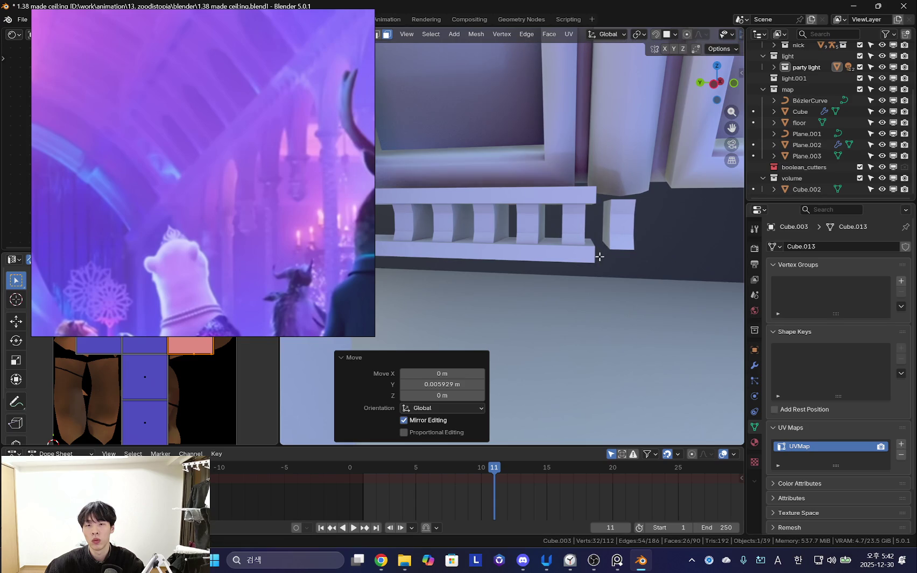
middle_click_drag(599, 257, 657, 233)
left_click(663, 218)
key("l")
key("g")
key("y")
left_click(440, 249)
- Fine-tune the baluster positions along Y and duplicate a third baluster into the row
middle_click_drag(440, 249, 517, 244)
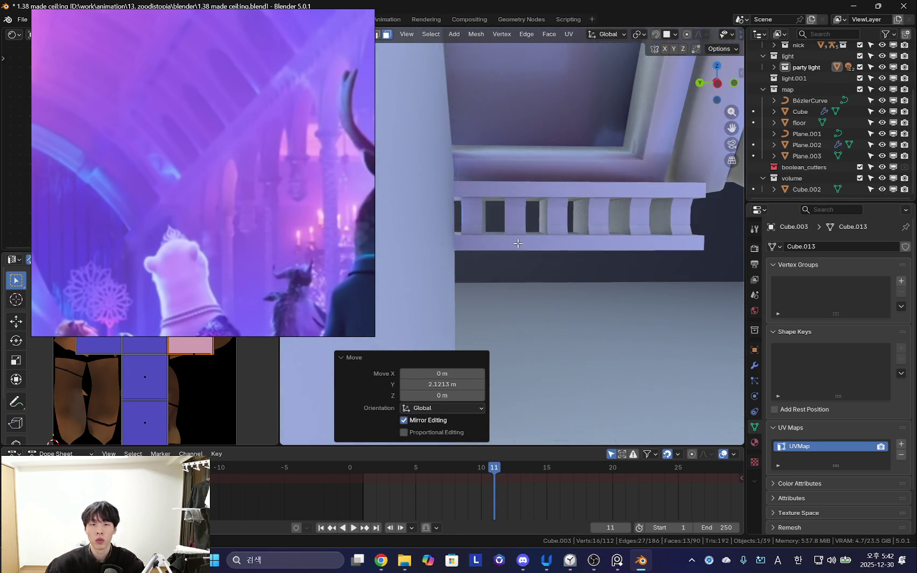
scroll(494, 240, "up", 2)
key("g")
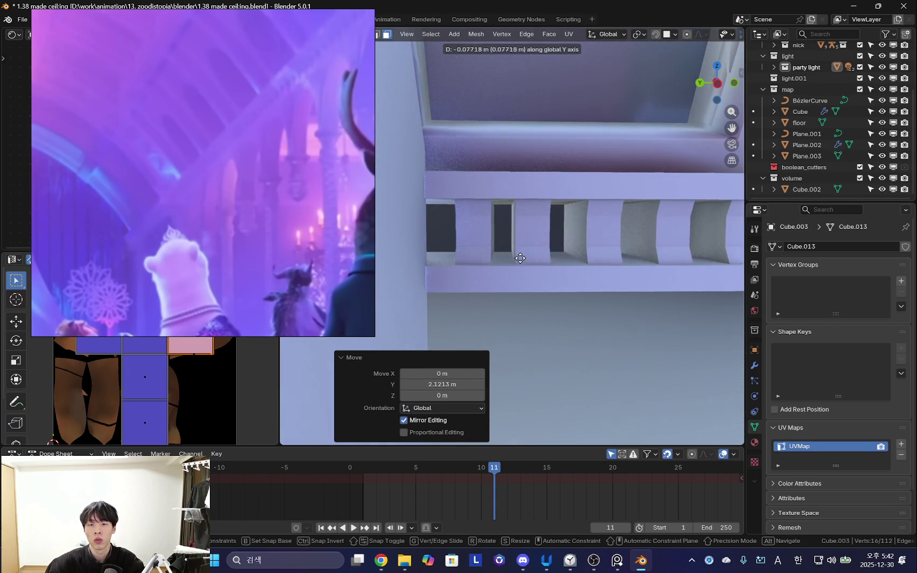
left_click(510, 256)
mouse_move(511, 256)
middle_mouse_down()
mouse_move(558, 268)
mouse_move(640, 268)
mouse_move(554, 272)
mouse_move(576, 289)
middle_mouse_up()
key("g")
left_click(571, 272)
scroll(553, 273, "up", 2)
key("g")
left_click(537, 275)
key("shift+d")
key("y")
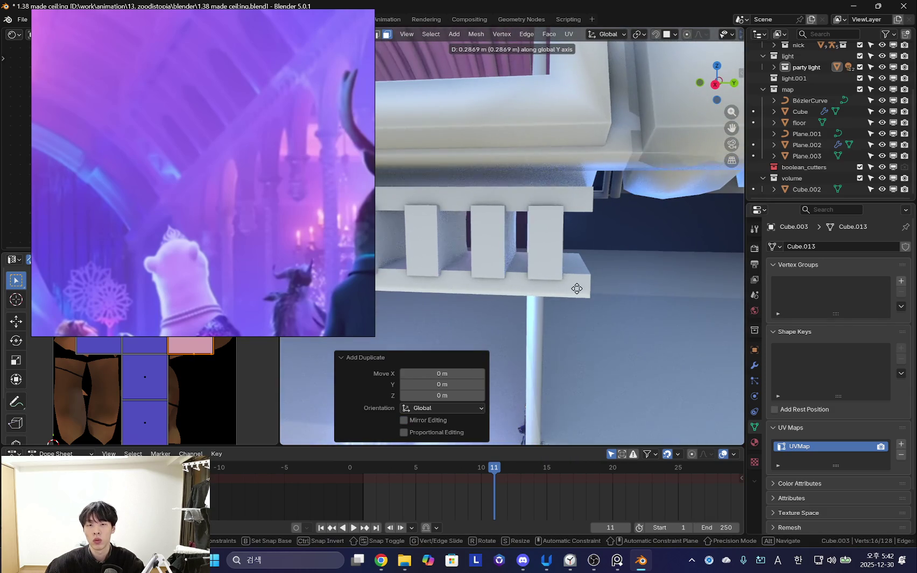
left_click(587, 290)
- Add an Array modifier to the cornice piece Cube.003
scroll(538, 269, "down", 3)
mouse_move(538, 269)
middle_mouse_down()
mouse_move(506, 252)
mouse_move(678, 263)
middle_mouse_up()
key("Tab")
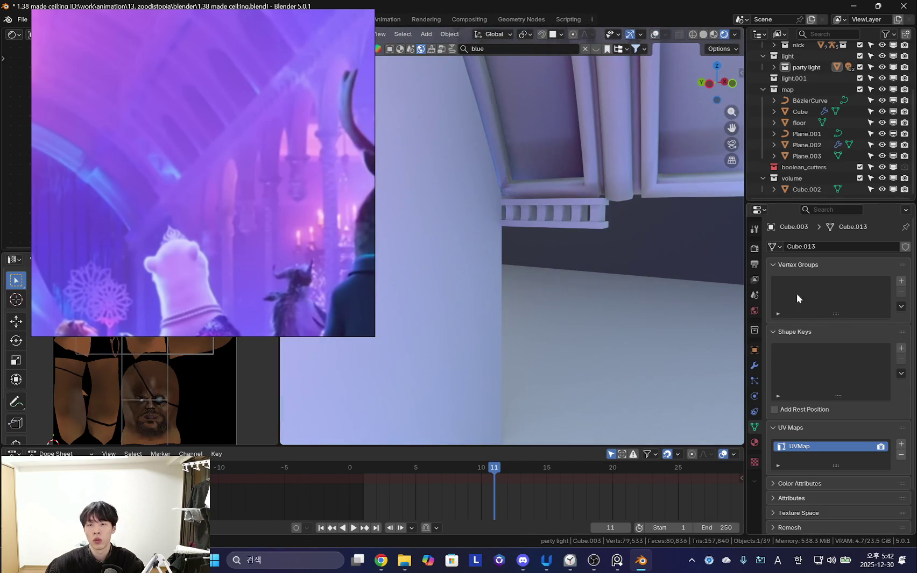
left_click(754, 365)
left_click(798, 248)
type("ar")
key("Return")
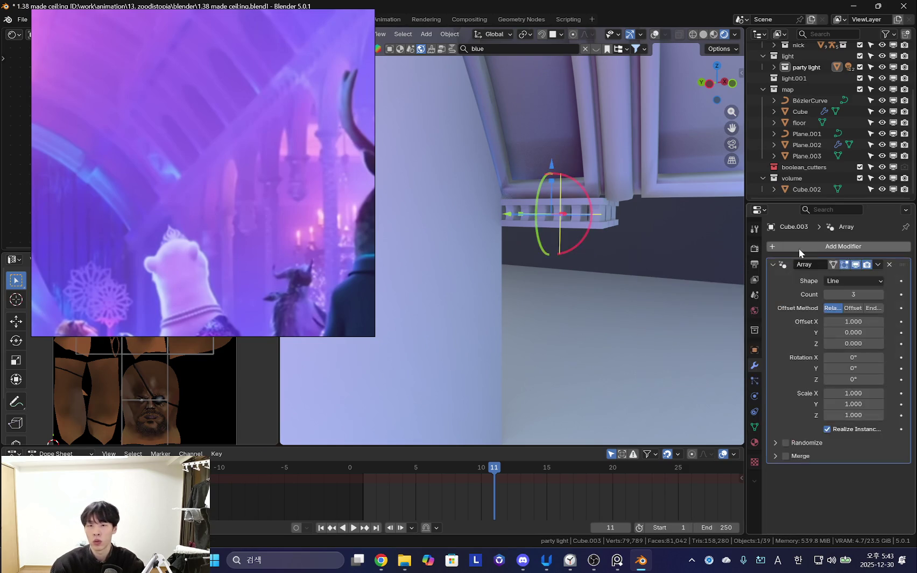
mouse_move(704, 282)
middle_mouse_down()
mouse_move(567, 289)
mouse_move(597, 244)
middle_mouse_up()
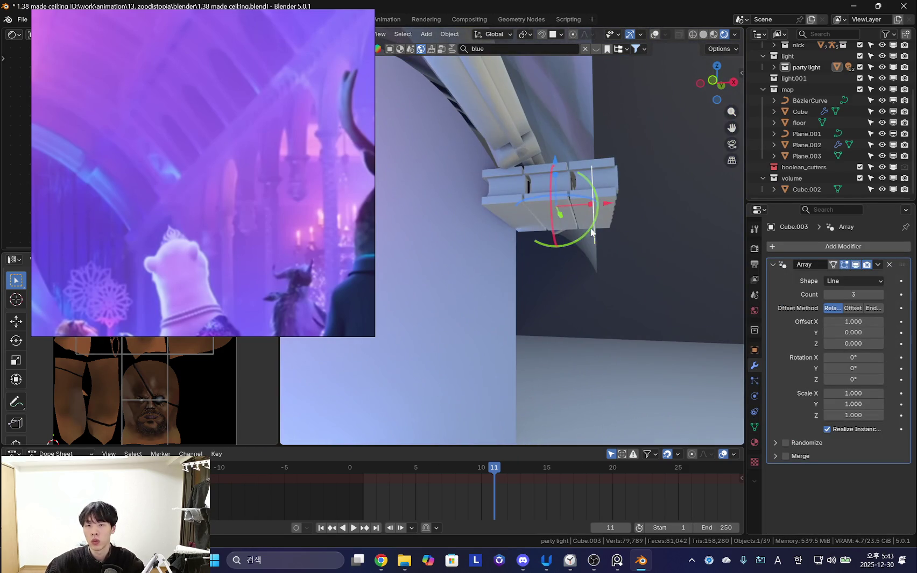
left_click_drag(583, 235, 597, 255)
key("ctrl+z")
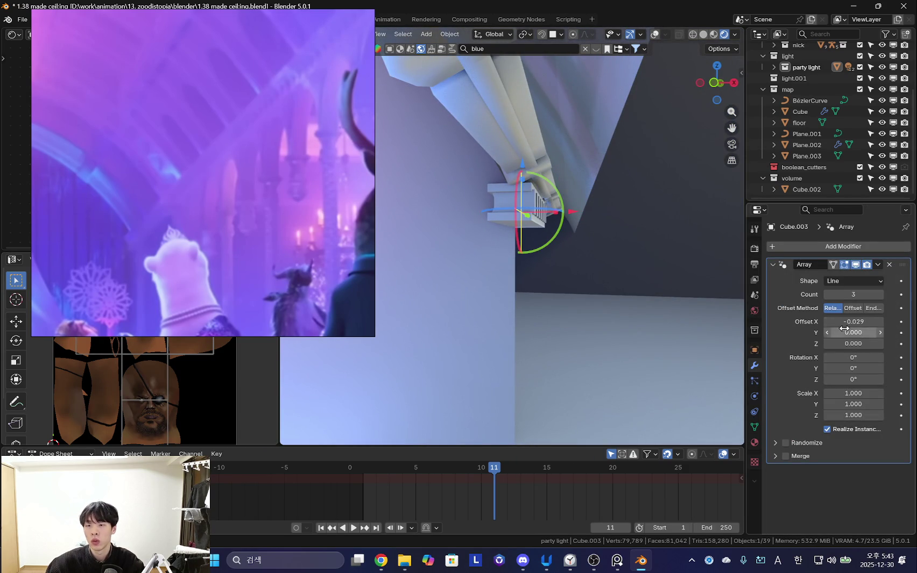
- Set the array's Y relative offset to about -0.88 and raise the count toward 25
middle_click_drag(631, 331, 668, 322)
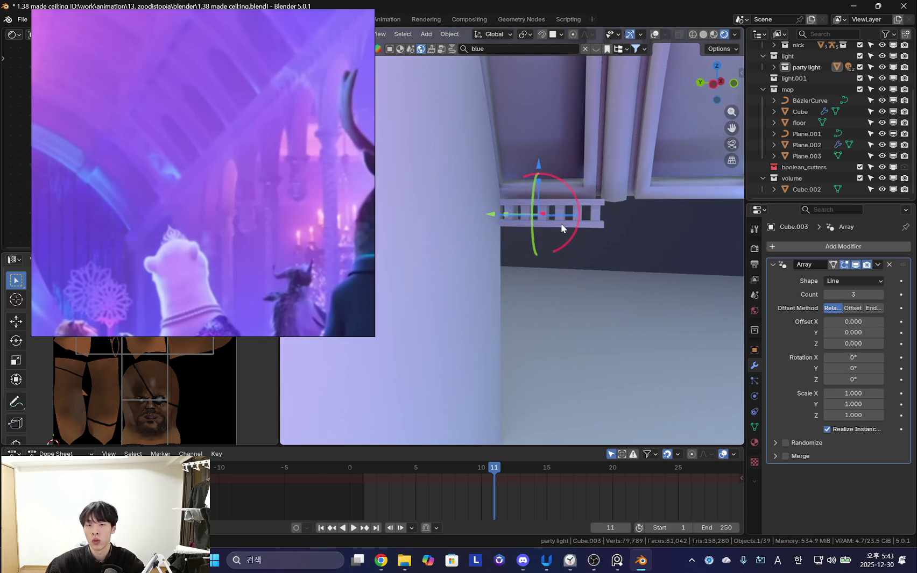
middle_click_drag(551, 228, 501, 216)
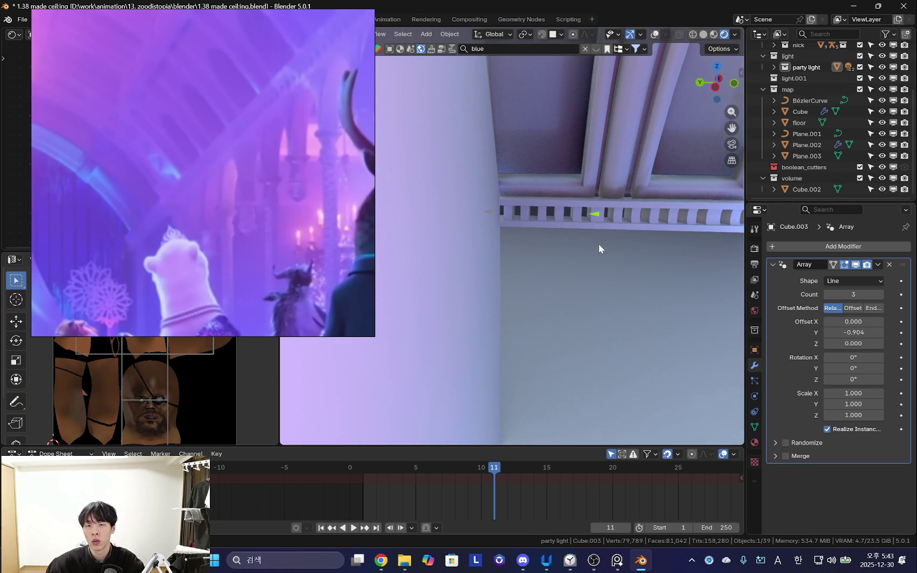
mouse_move(605, 257)
middle_mouse_down()
mouse_move(666, 264)
mouse_move(609, 293)
mouse_move(636, 296)
mouse_move(615, 314)
mouse_move(885, 285)
middle_mouse_up()
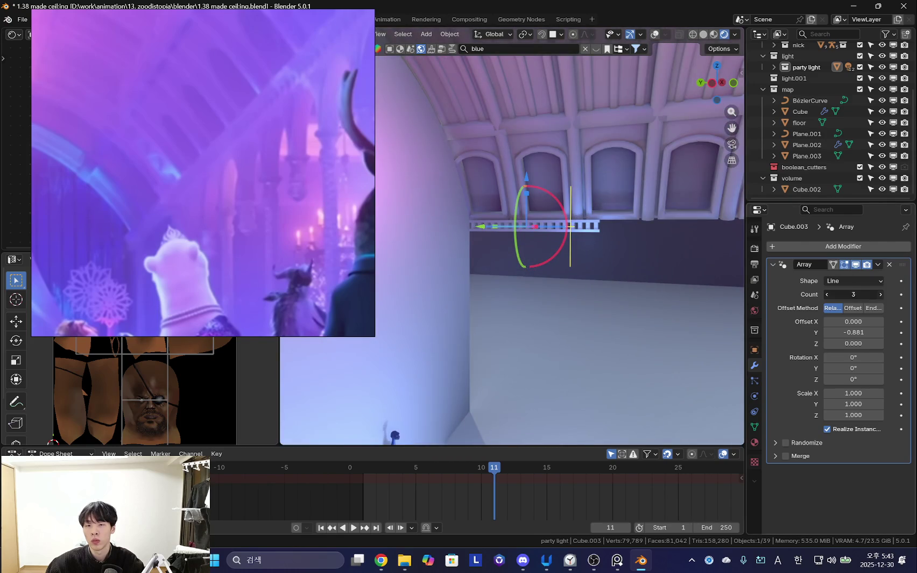
left_click(880, 294)
mouse_move(553, 288)
middle_mouse_down()
mouse_move(589, 301)
mouse_move(521, 283)
mouse_move(623, 291)
mouse_move(530, 286)
mouse_move(570, 312)
middle_mouse_up()
left_click_drag(880, 293, 903, 293)
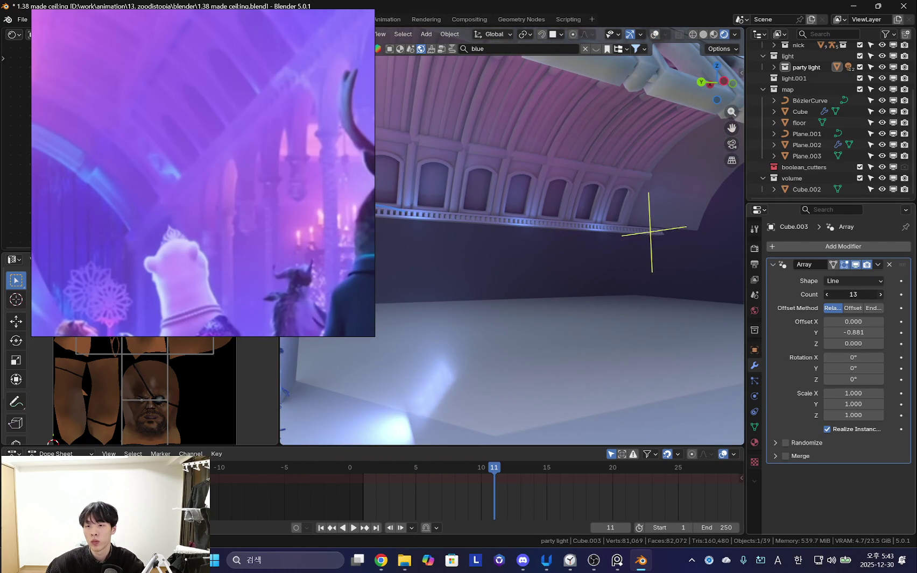
double_click(882, 293)
middle_click_drag(575, 299, 507, 296)
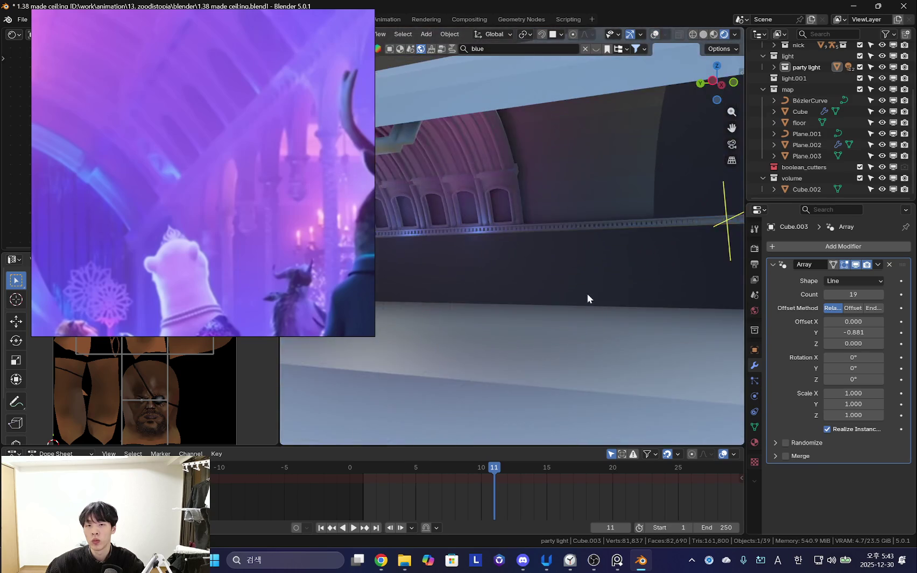
scroll(583, 296, "down", 3)
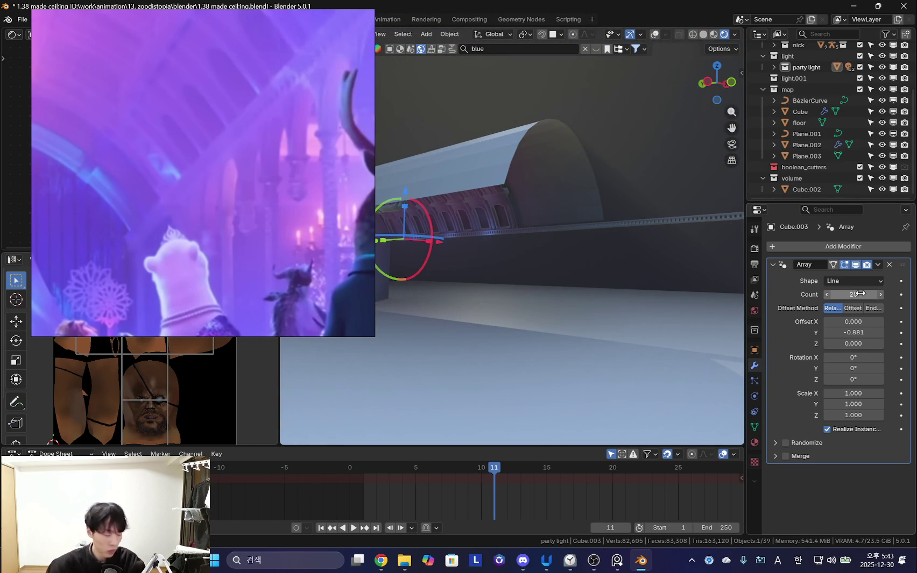
middle_click_drag(668, 265, 577, 274)
left_click(834, 246)
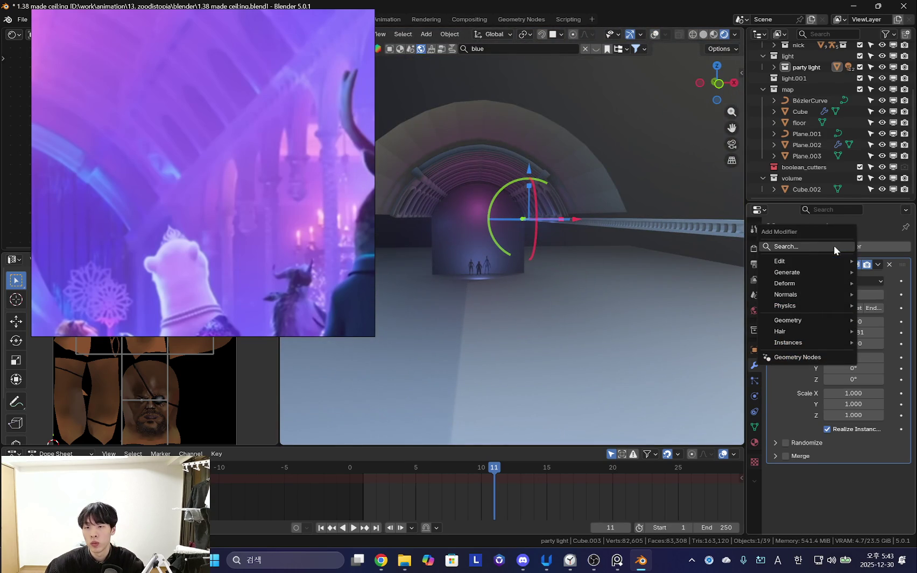
- Add a Mirror modifier to the cornice row with 'floor' as the mirror object
left_click(821, 247)
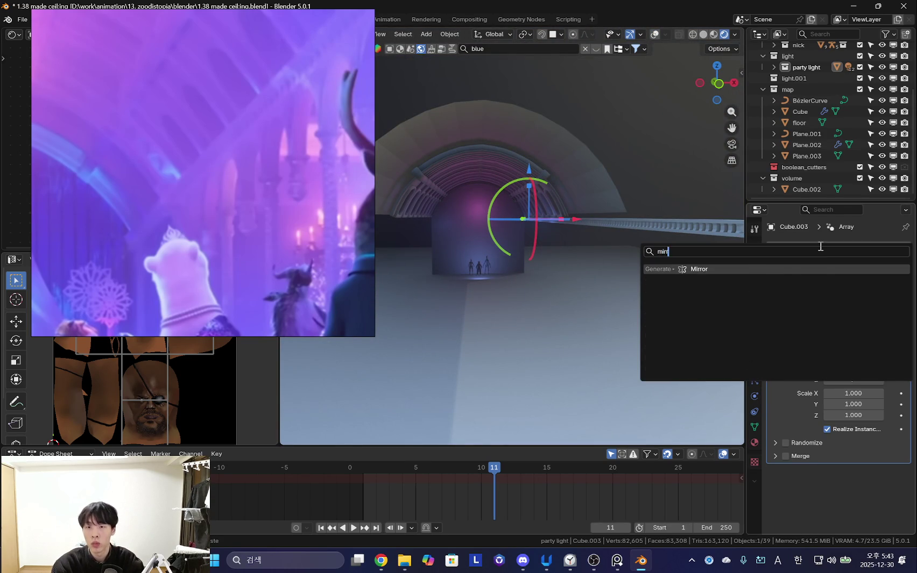
key("Return")
scroll(851, 428, "down", 3)
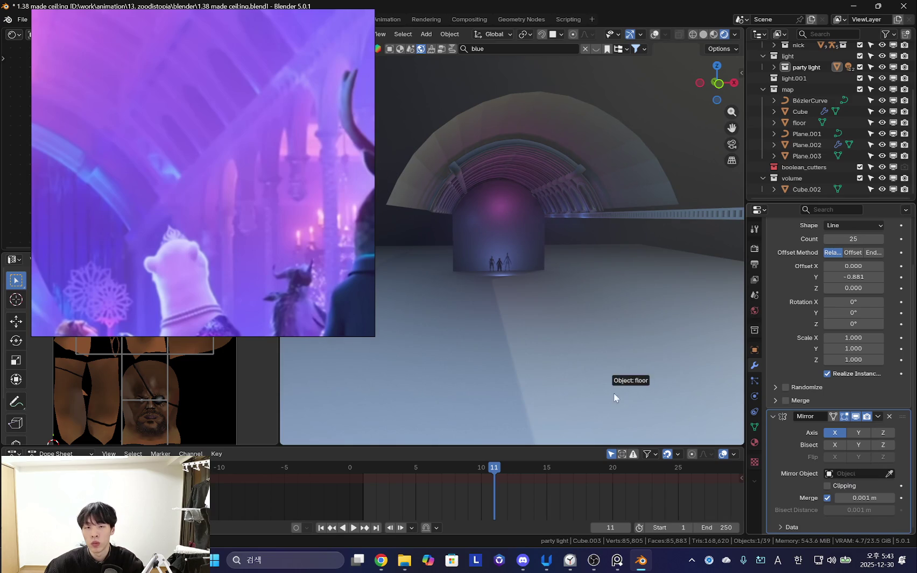
left_click(617, 388)
mouse_move(614, 235)
middle_mouse_down()
mouse_move(571, 270)
mouse_move(696, 213)
mouse_move(517, 305)
mouse_move(599, 288)
mouse_move(620, 264)
mouse_move(601, 309)
mouse_move(638, 295)
middle_mouse_up()
- Shift the cornice row slightly along X and 18.275 m along Y
key("g")
key("x")
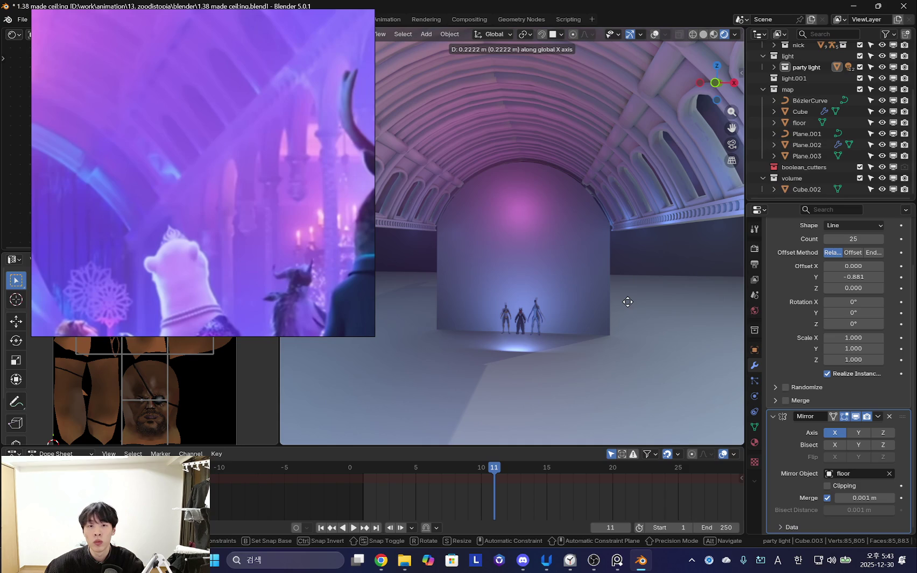
left_click(627, 302)
middle_click_drag(633, 302, 546, 306)
left_click(605, 301)
mouse_move(605, 301)
middle_mouse_down()
mouse_move(638, 295)
mouse_move(544, 300)
mouse_move(594, 324)
mouse_move(571, 320)
middle_mouse_up()
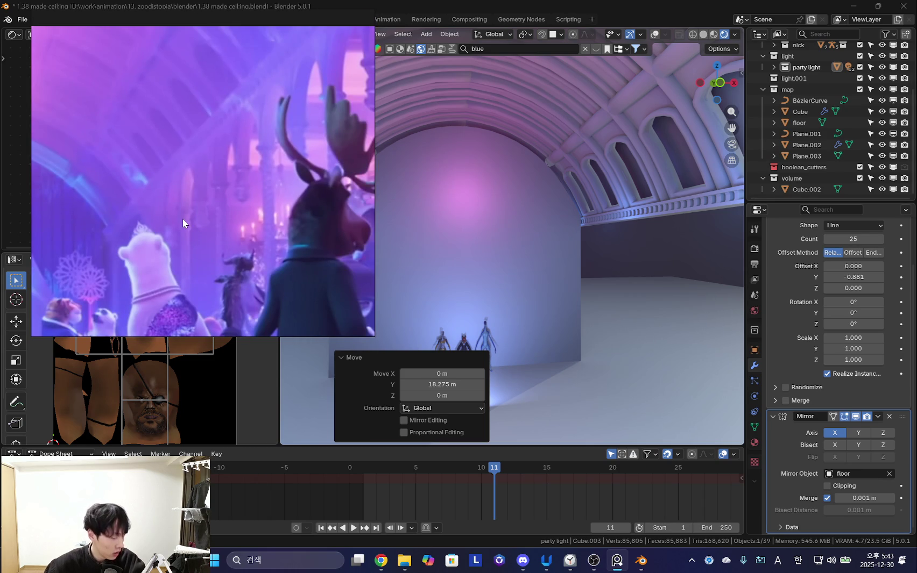
- Orbit around the arched wall and figures to compare the hall with the reference footage
middle_click_drag(544, 321, 529, 271)
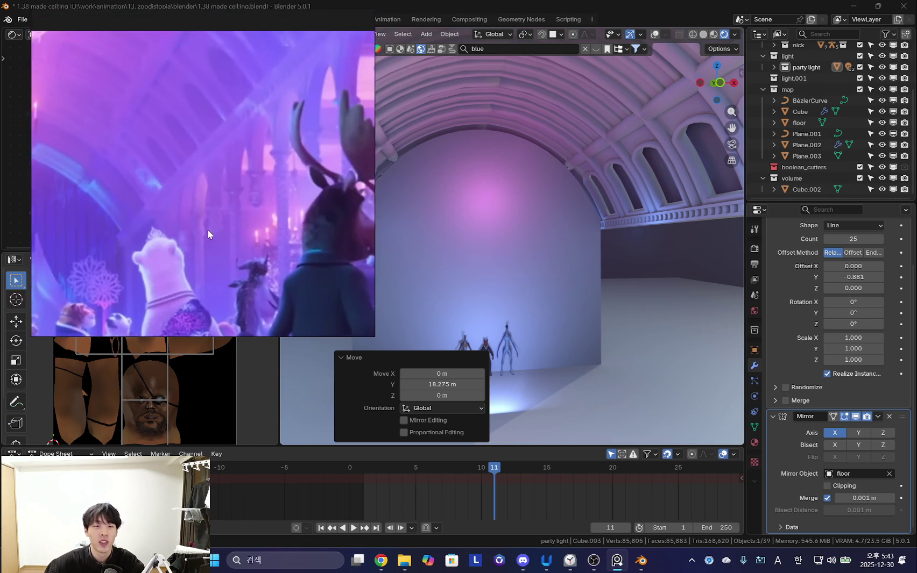
middle_click_drag(553, 236, 289, 197)
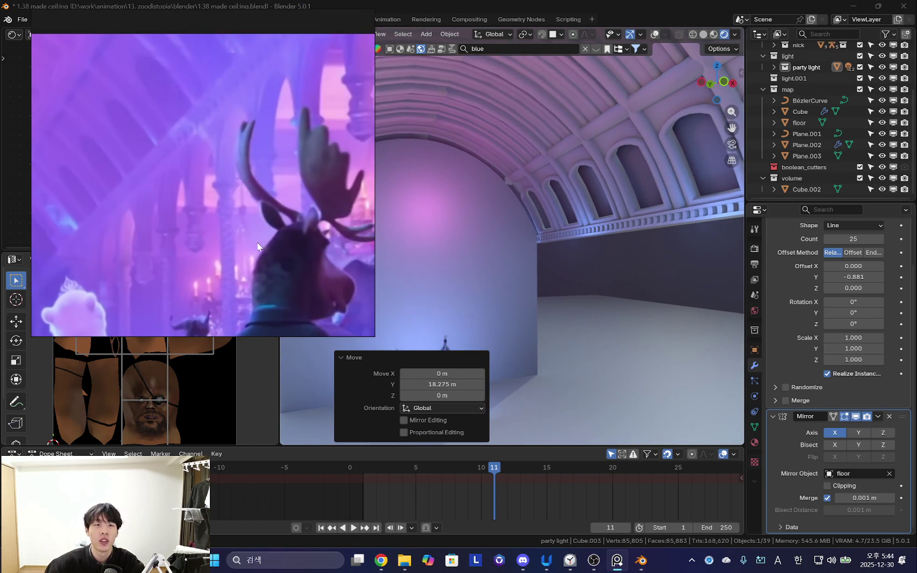
middle_click_drag(527, 301, 516, 290)
scroll(515, 285, "up", 3)
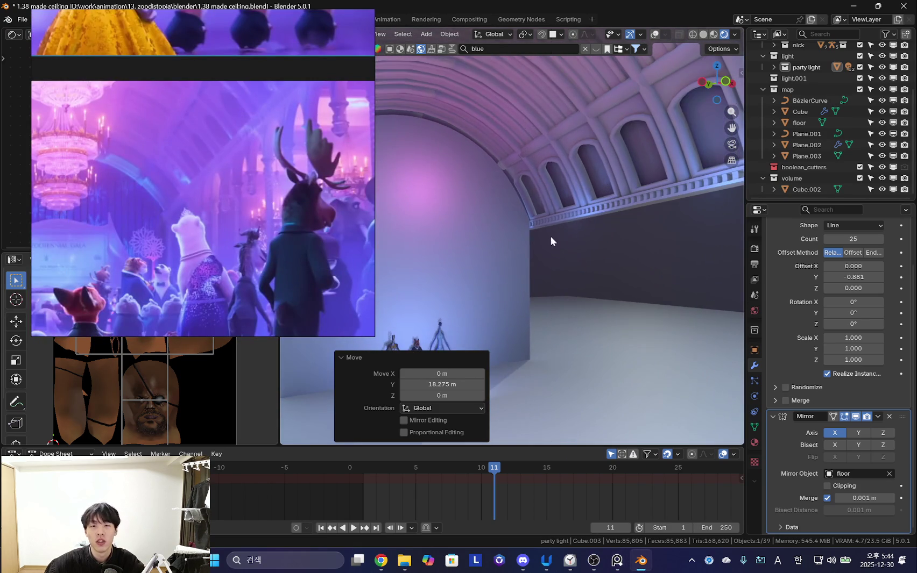
scroll(549, 238, "up", 2)
mouse_move(543, 232)
middle_mouse_down()
mouse_move(475, 253)
mouse_move(535, 230)
mouse_move(561, 231)
mouse_move(597, 250)
mouse_move(570, 258)
mouse_move(599, 291)
mouse_move(606, 275)
mouse_move(523, 221)
mouse_move(484, 232)
mouse_move(565, 239)
mouse_move(545, 266)
mouse_move(613, 266)
mouse_move(586, 268)
mouse_move(587, 278)
middle_mouse_up()
- Select the arched end wall Plane.003 and inspect its mesh in Edit Mode
left_click(536, 230)
key("Tab")
left_click(567, 234)
scroll(538, 251, "up", 3)
key("shift+alt+z")
mouse_move(532, 251)
middle_mouse_down()
mouse_move(602, 328)
mouse_move(524, 308)
middle_mouse_up()
key("Tab")
middle_click_drag(536, 246, 526, 307)
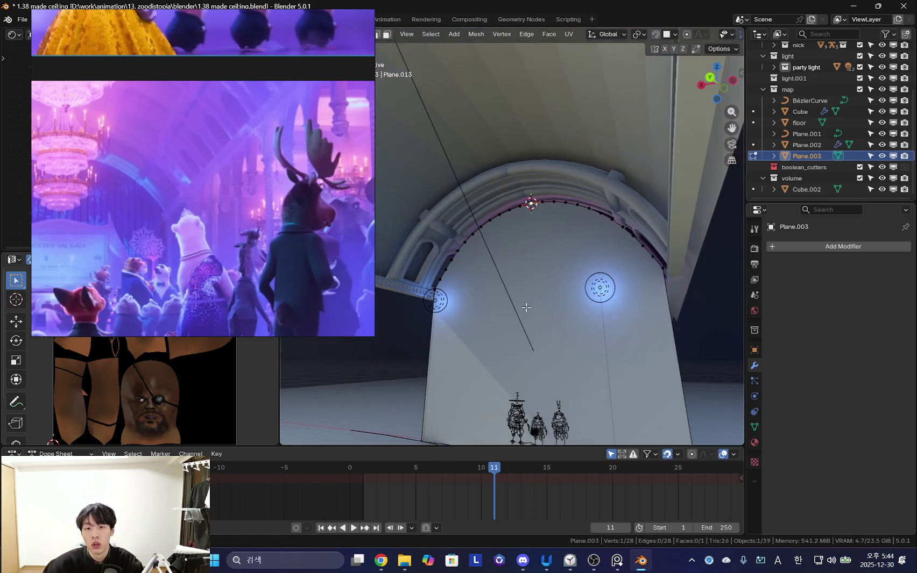
- Add an area light to the scene and move it along Y
key("Tab")
key("shift+a")
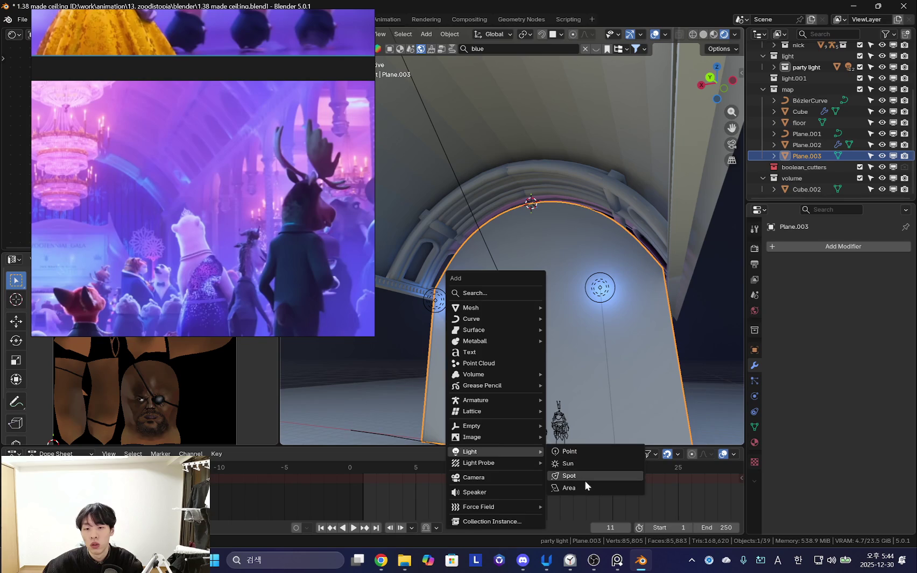
left_click(584, 487)
middle_click_drag(603, 395, 632, 280)
key("g")
key("y")
left_click(528, 240)
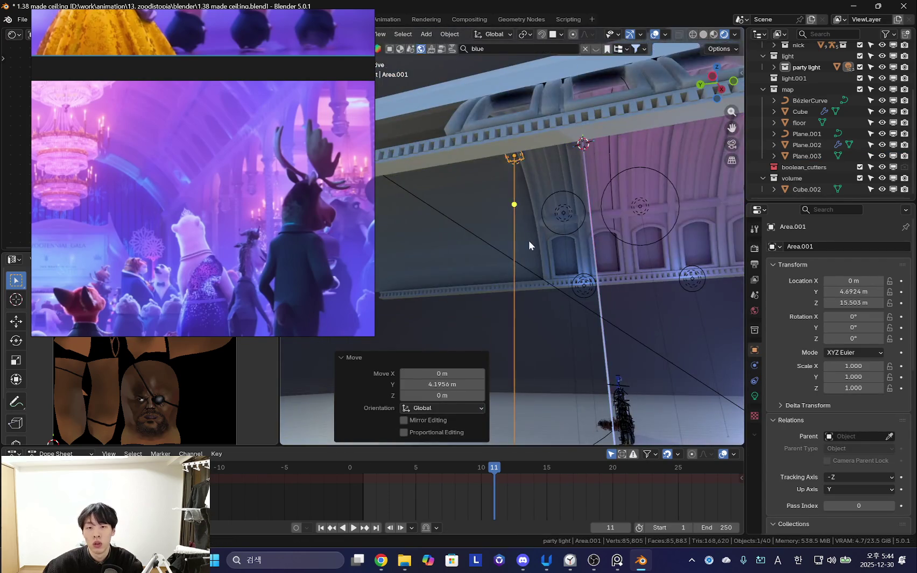
- Lower the area light into the hall and tilt it -131° about X
middle_click_drag(528, 241, 555, 356)
key("g")
key("z")
left_click(555, 357)
key("r")
key("x")
left_click(588, 127)
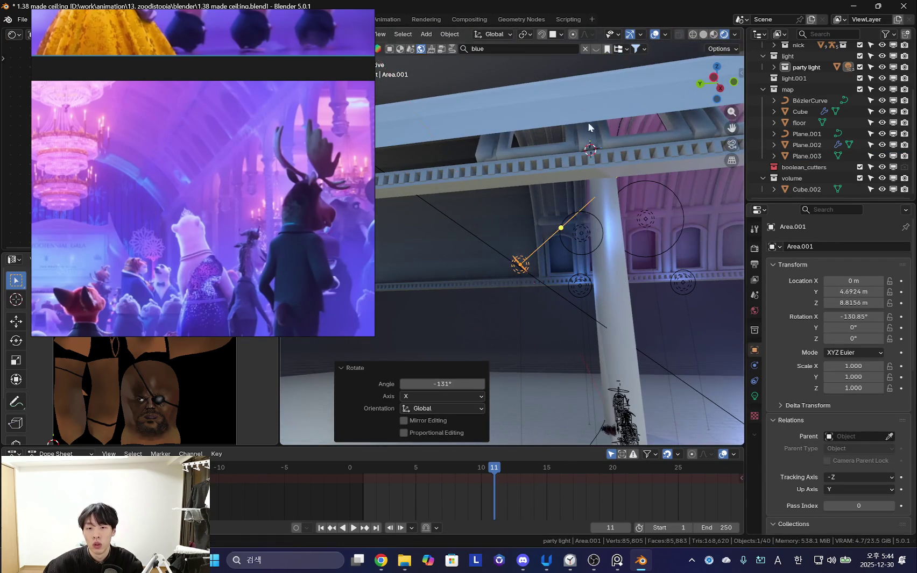
- Give the area light a light blue colour
left_click(754, 397)
left_click_drag(845, 340, 781, 341)
key("KP_0")
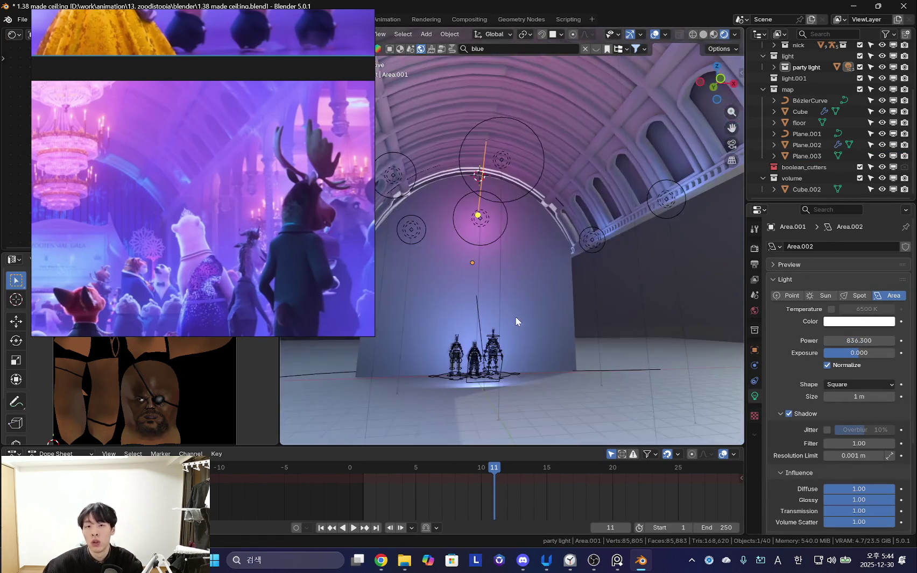
key("shift+alt+z")
middle_click_drag(515, 314, 592, 301)
left_click(841, 321)
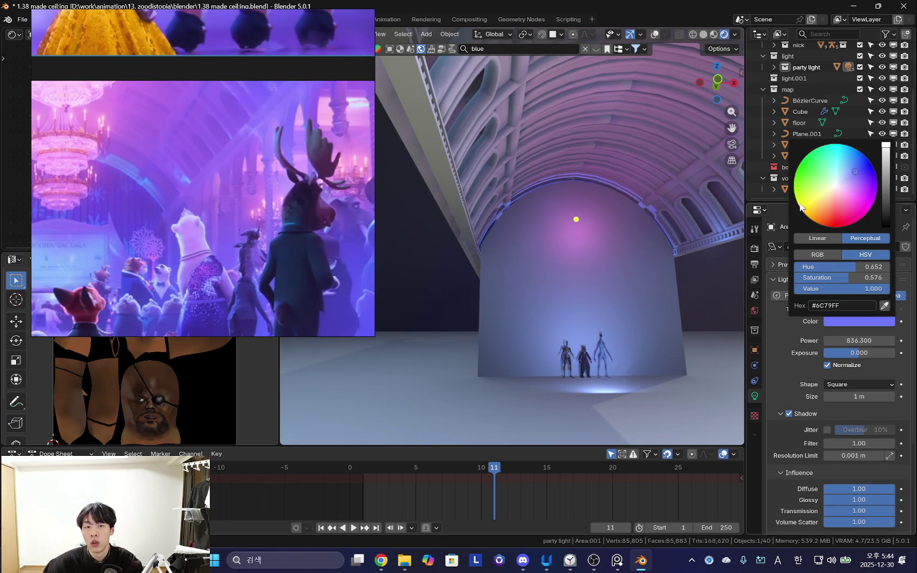
mouse_move(626, 290)
middle_mouse_down()
mouse_move(597, 324)
mouse_move(622, 327)
middle_mouse_up()
left_click(871, 323)
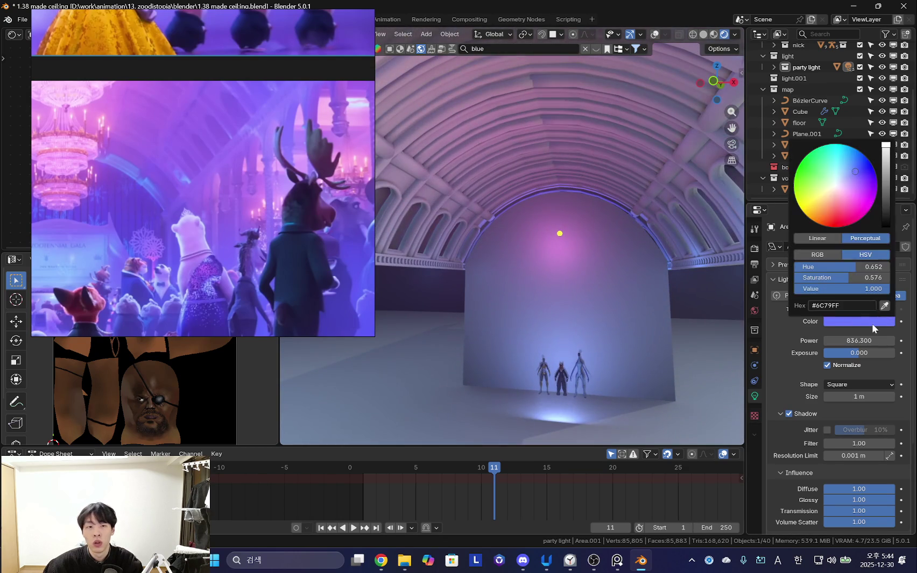
left_click(845, 168)
- Move the area light into the 'party light' collection
middle_click_drag(632, 274, 660, 250)
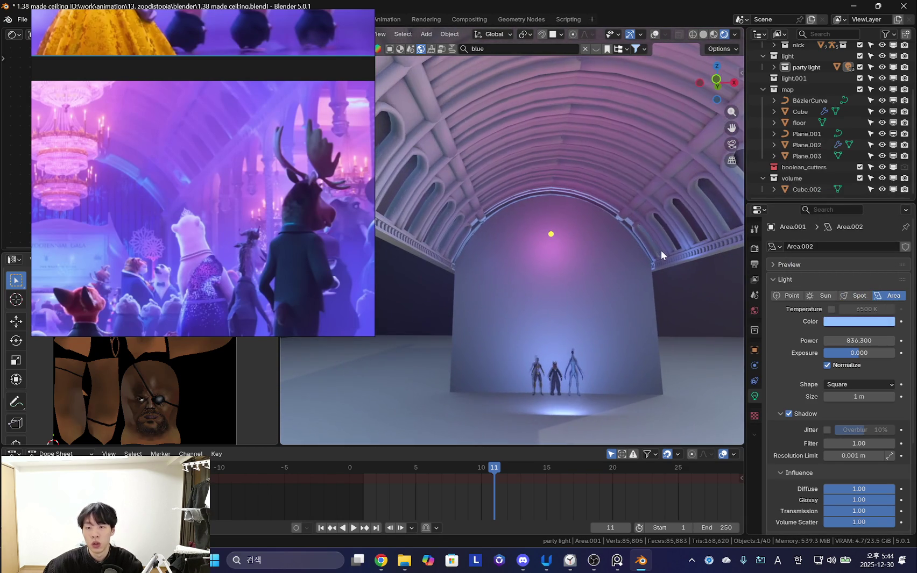
key("m")
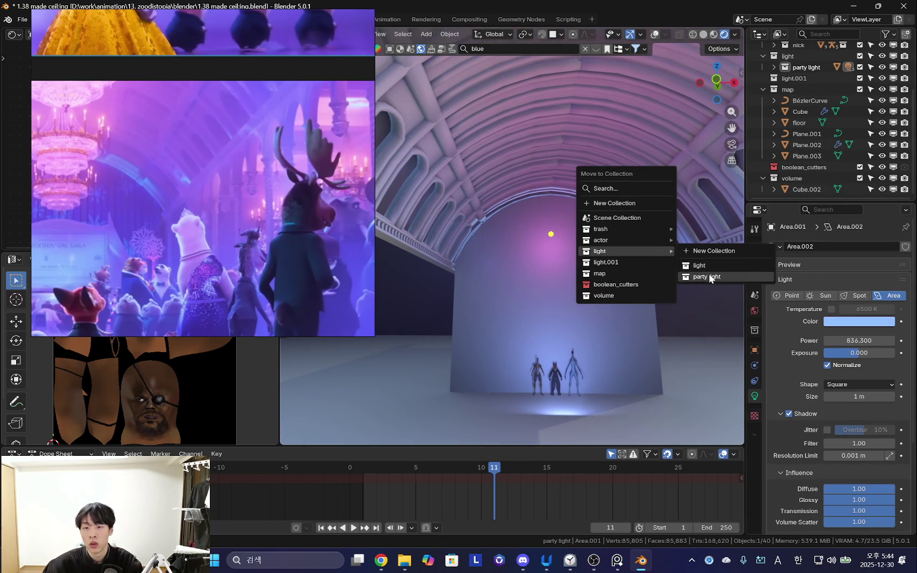
left_click(707, 276)
mouse_move(598, 288)
middle_mouse_down()
mouse_move(585, 319)
mouse_move(623, 297)
mouse_move(541, 306)
middle_mouse_up()
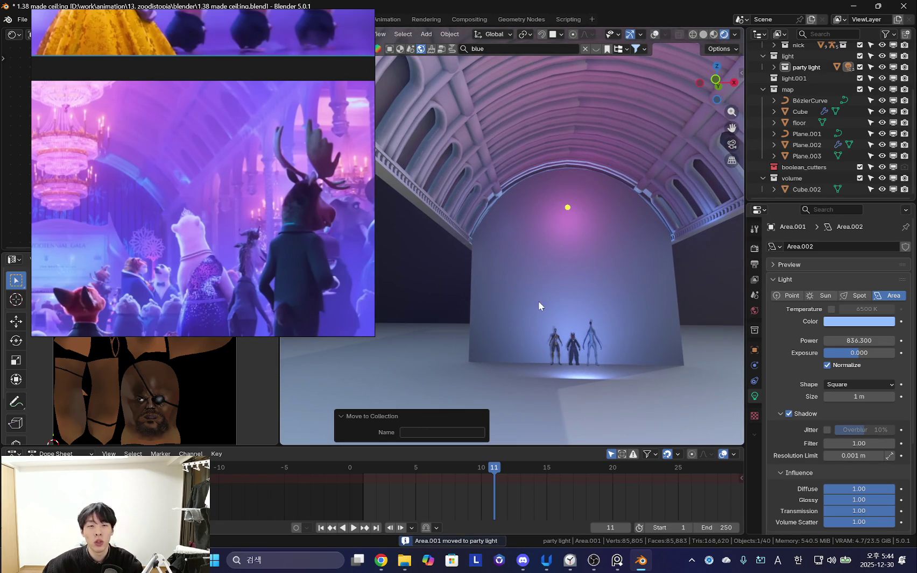
mouse_move(642, 302)
middle_mouse_down()
mouse_move(636, 275)
mouse_move(520, 283)
mouse_move(440, 262)
mouse_move(486, 269)
middle_mouse_up()
key("shift+alt+z")
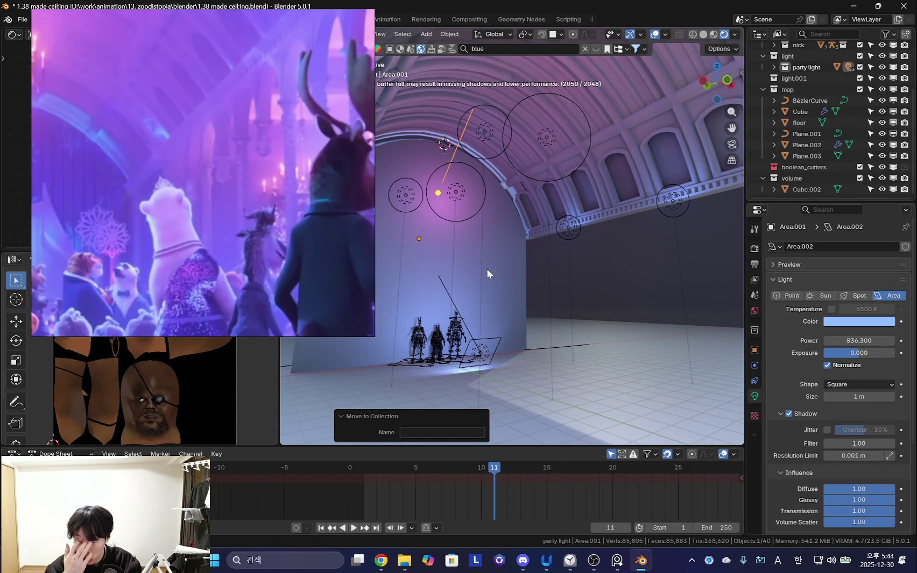
mouse_move(486, 274)
middle_mouse_down()
mouse_move(542, 297)
mouse_move(585, 279)
mouse_move(524, 265)
mouse_move(464, 292)
mouse_move(521, 310)
middle_mouse_up()
key("shift+alt+z")
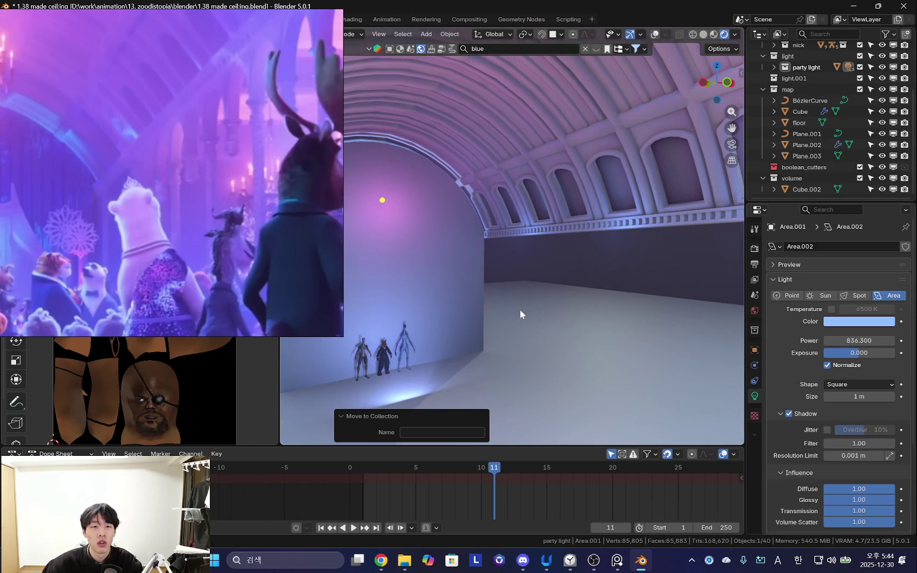
left_click(233, 236)
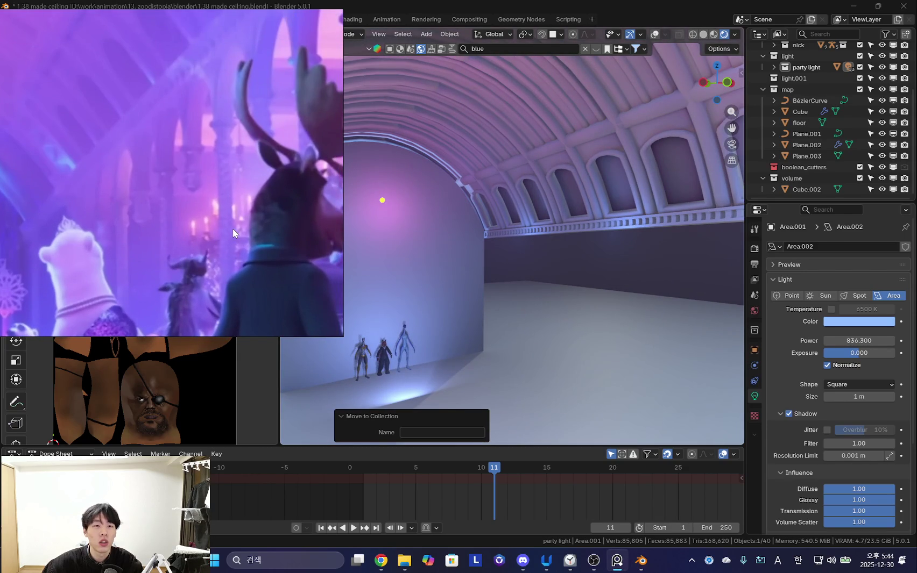
mouse_move(352, 248)
middle_mouse_down()
mouse_move(570, 284)
mouse_move(495, 268)
mouse_move(524, 251)
middle_mouse_up()
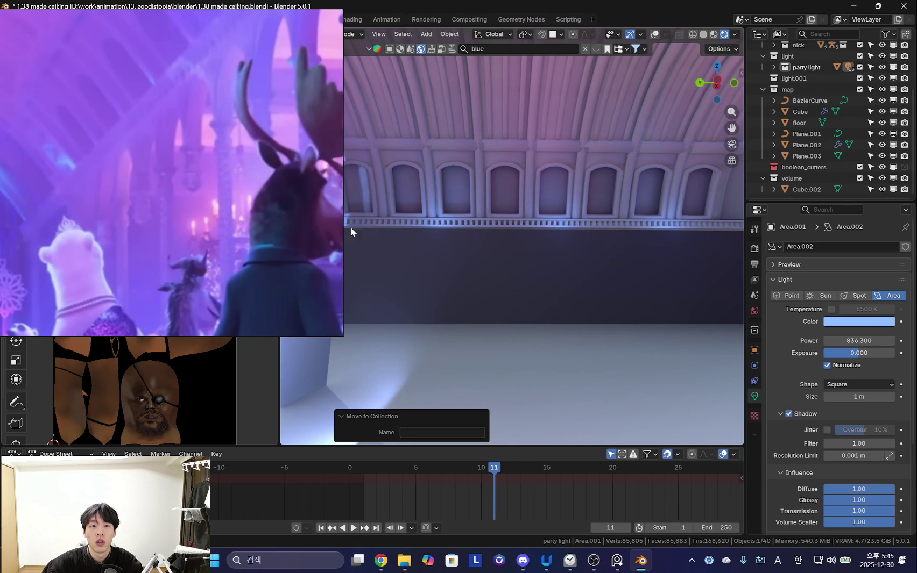
left_click(191, 230)
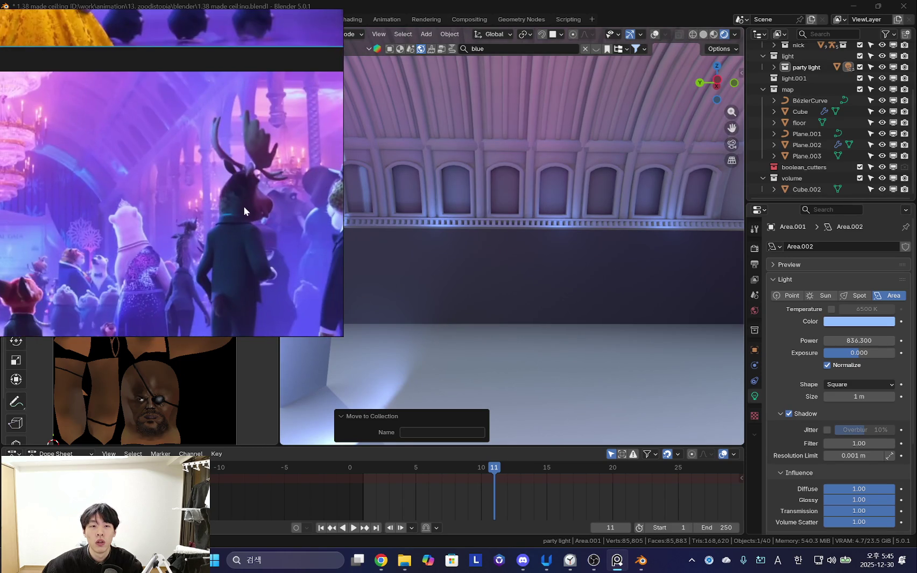
middle_click_drag(490, 235, 375, 233)
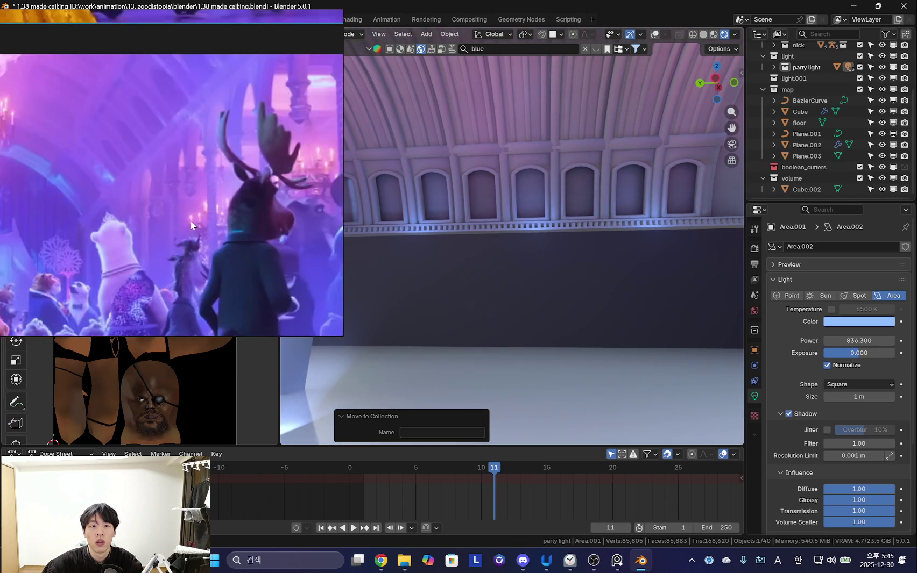
mouse_move(426, 248)
middle_mouse_down()
mouse_move(465, 232)
mouse_move(428, 240)
middle_mouse_up()
- Add a new cube and lower it along Z
key("shift+alt+z")
key("shift+a")
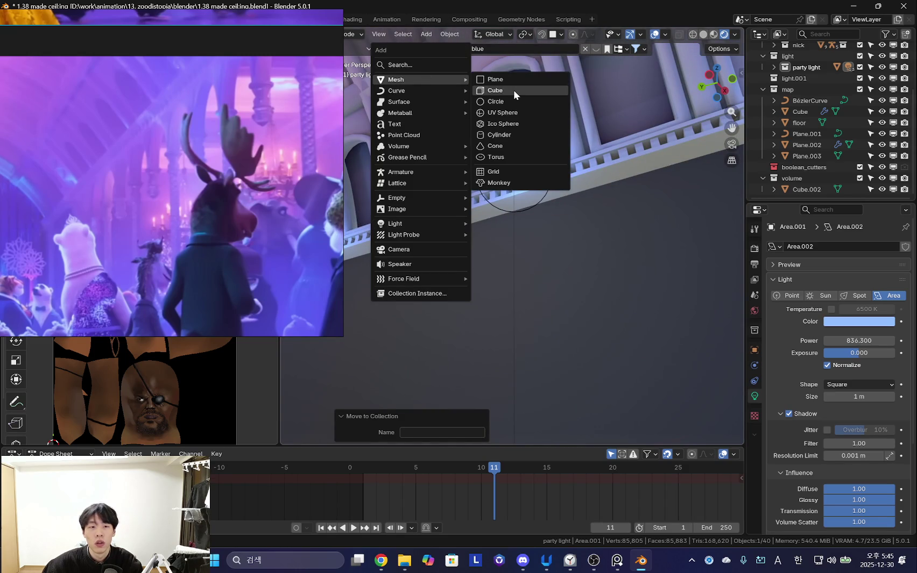
left_click(514, 91)
mouse_move(485, 258)
middle_mouse_down()
mouse_move(456, 285)
mouse_move(535, 247)
middle_mouse_up()
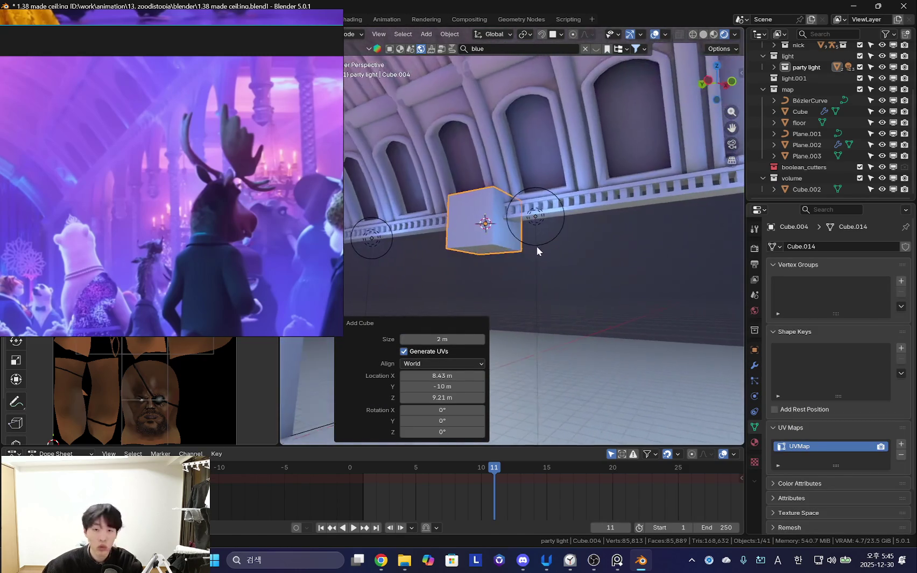
key("g")
key("z")
left_click(559, 280)
mouse_move(574, 283)
middle_mouse_down()
mouse_move(547, 269)
mouse_move(575, 253)
mouse_move(553, 272)
mouse_move(668, 296)
mouse_move(637, 324)
mouse_move(540, 293)
mouse_move(488, 257)
mouse_move(527, 264)
middle_mouse_up()
- In Edit Mode, pull one face along Y to lengthen the cube into a long block
key("Tab")
left_click(488, 257)
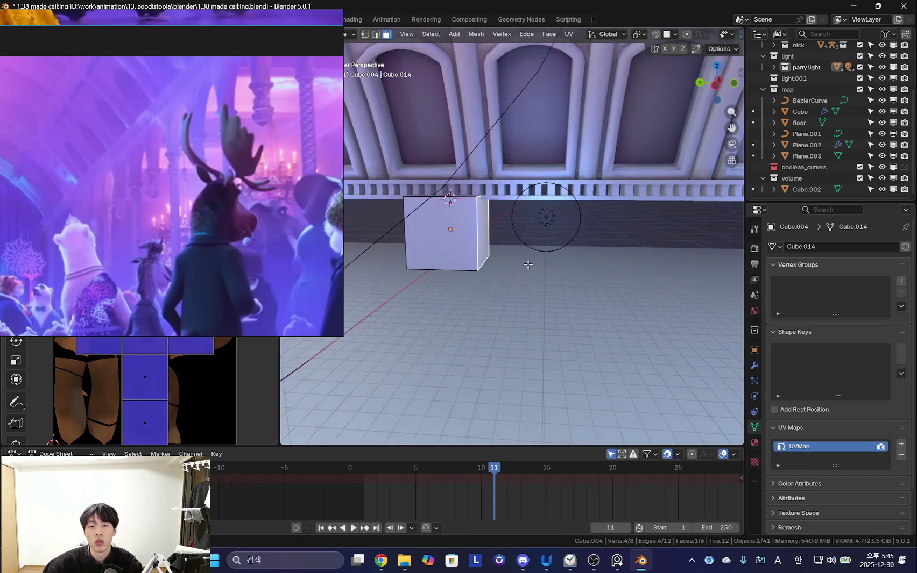
key("g")
key("y")
left_click(609, 271)
mouse_move(609, 271)
middle_mouse_down()
mouse_move(522, 254)
mouse_move(483, 265)
mouse_move(505, 255)
mouse_move(506, 228)
mouse_move(544, 251)
mouse_move(510, 240)
mouse_move(504, 246)
mouse_move(530, 263)
mouse_move(517, 230)
middle_mouse_up()
key("g")
key("y")
left_click(482, 265)
- Shift the block's face along X and adjust it slightly vertically
key("g")
key("x")
left_click(511, 254)
left_click(511, 238)
left_click(494, 241)
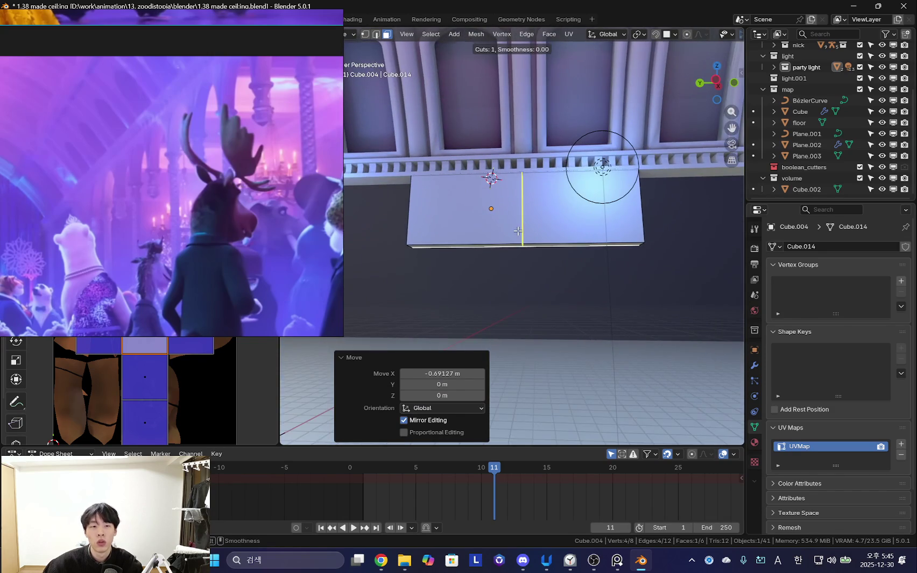
- Add a centred edge loop across the block and raise it into a peak
left_click(518, 231)
right_click(517, 231)
key("g")
key("z")
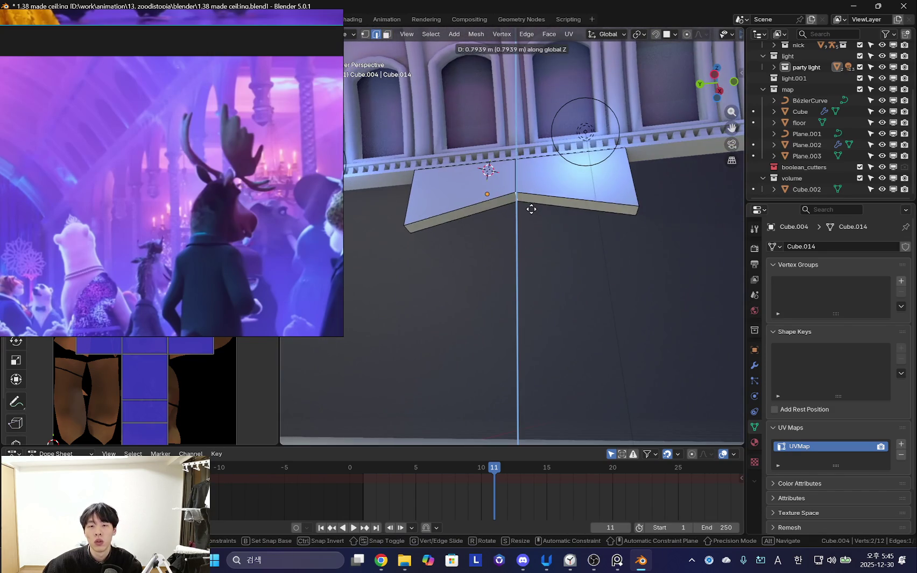
left_click(532, 179)
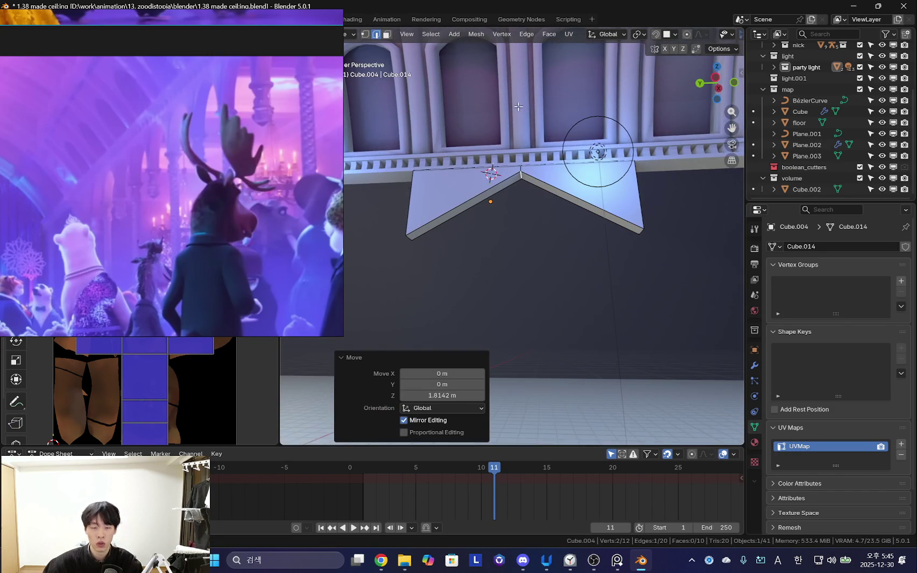
key("ctrl+b")
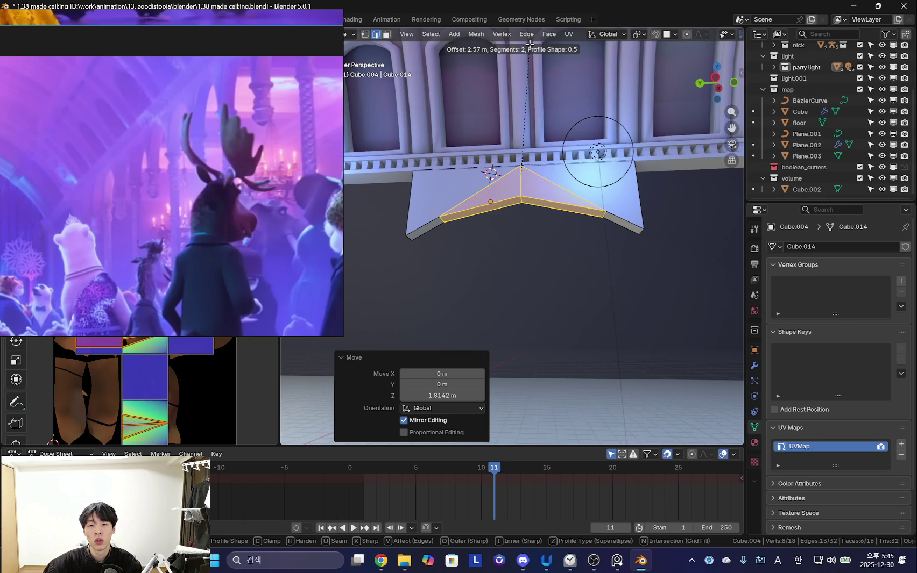
key("Escape")
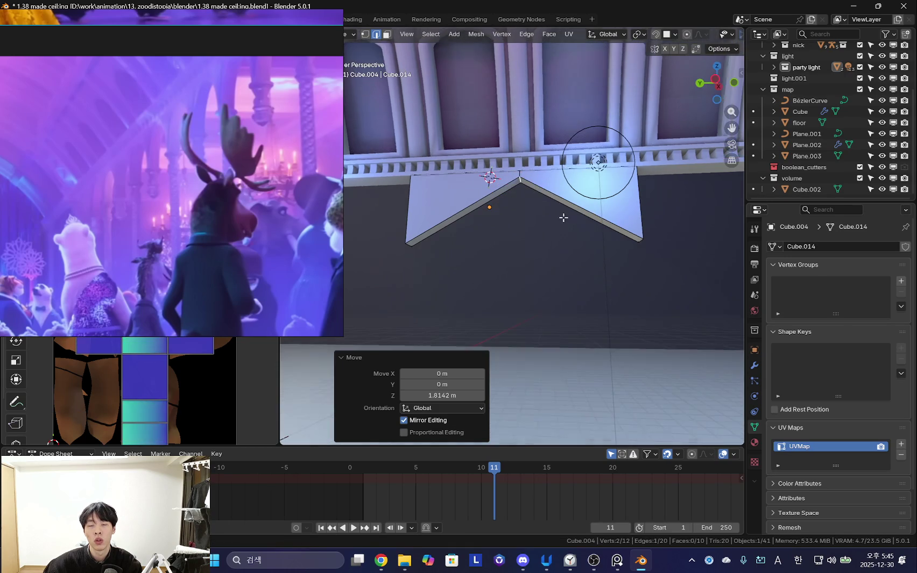
mouse_move(563, 219)
middle_mouse_down("shift")
mouse_move(562, 237)
mouse_move(499, 264)
mouse_move(556, 256)
mouse_move(579, 225)
mouse_move(540, 180)
mouse_move(570, 280)
mouse_move(533, 275)
middle_mouse_up("shift")
- Duplicate the peaked ridge edges and slide the copy along X
key("shift+d")
key("x")
left_click(494, 271)
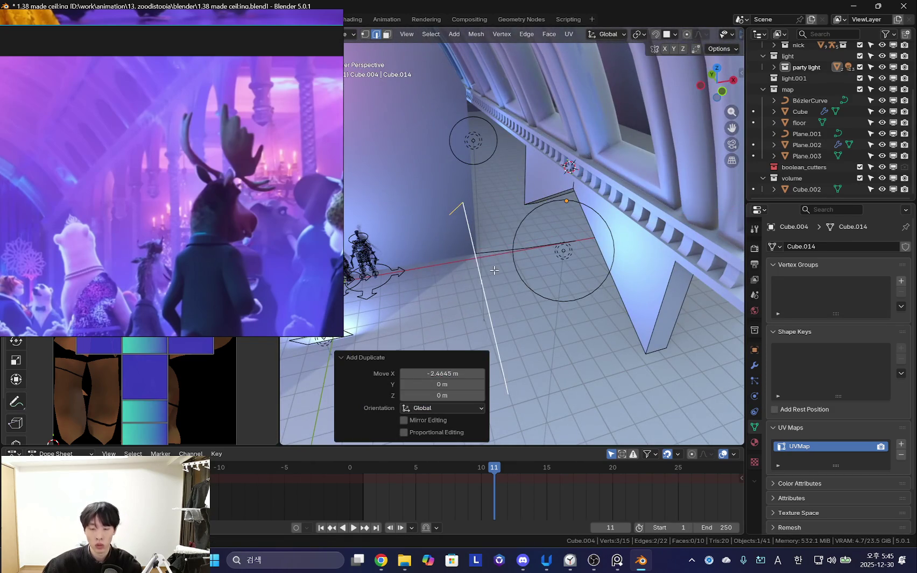
key("Tab")
- Give the copied edge a Subdivision Surface modifier with viewport level 2
left_click(754, 366)
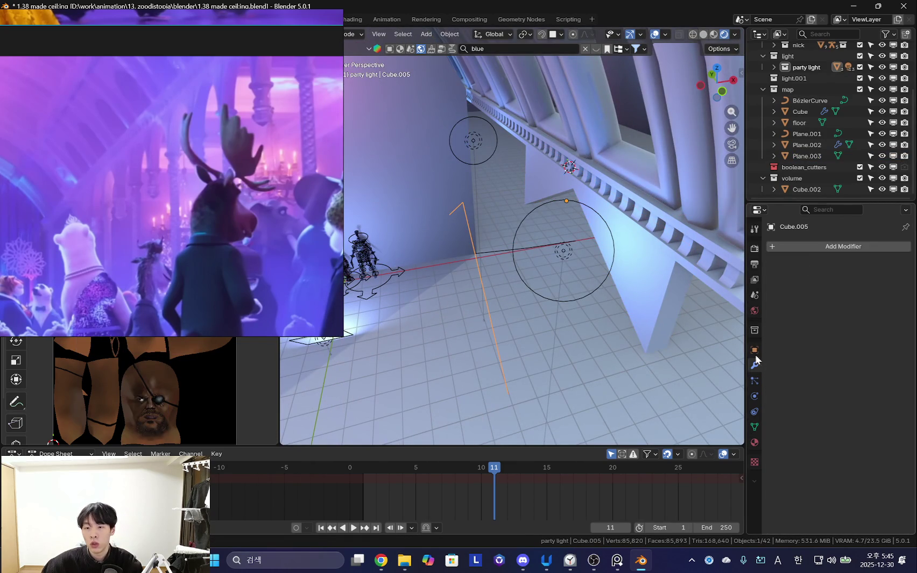
left_click(804, 246)
type("sube")
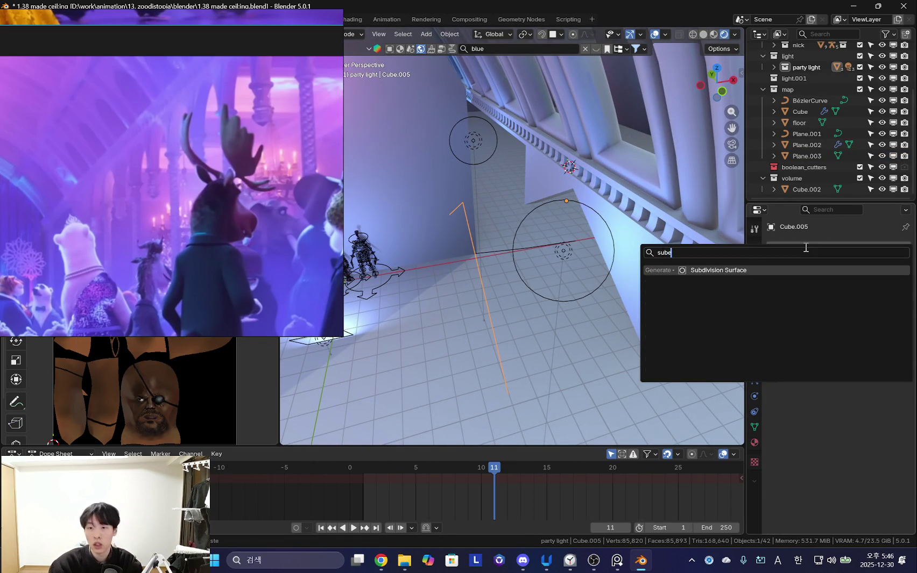
key("Return")
middle_click_drag(527, 231, 553, 213)
left_click(891, 295)
- Pull both ends of the curve straight down and subdivide its edges
key("Tab")
middle_click_drag(664, 245, 572, 247)
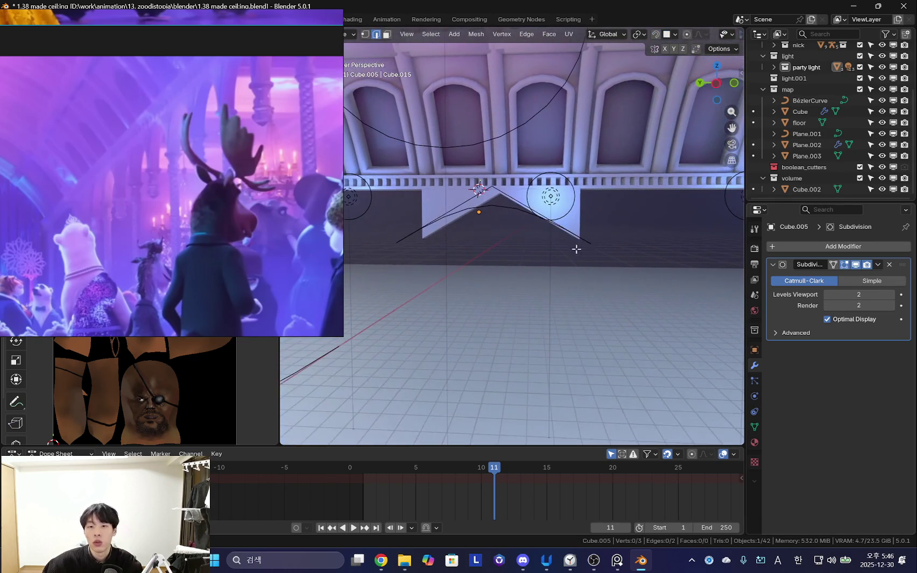
left_click(391, 245, "shift")
middle_click_drag(398, 247, 493, 248)
key("g")
key("z")
left_click(489, 259)
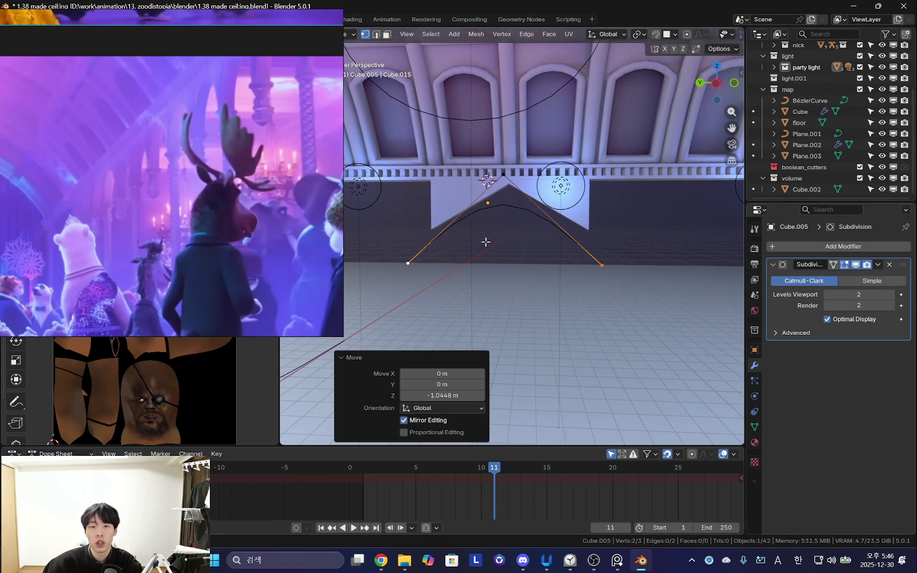
right_click(481, 229)
left_click(482, 231)
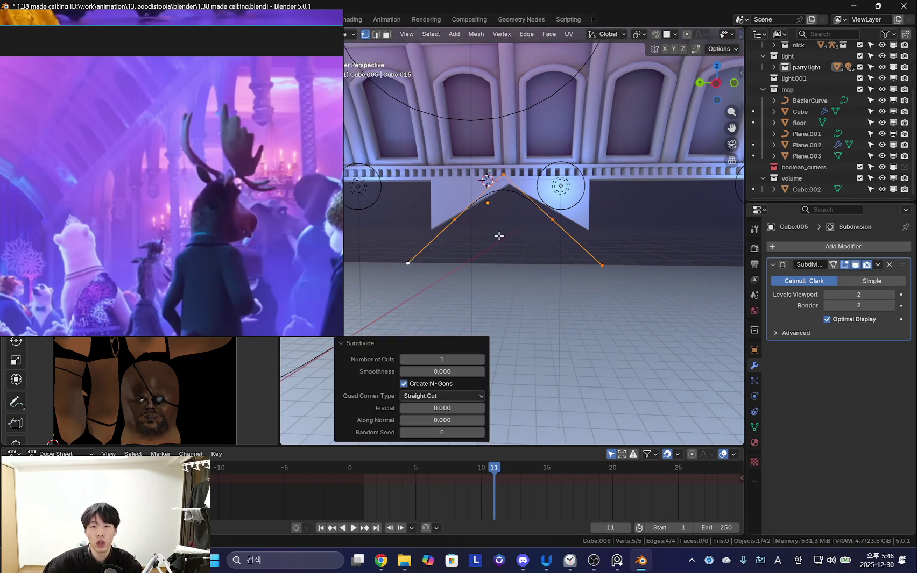
- Scale the new midpoint vertices outward to round the curve into an arc
left_click(560, 220, "shift")
mouse_move(573, 230)
middle_mouse_down()
mouse_move(629, 242)
mouse_move(627, 253)
mouse_move(459, 273)
mouse_move(525, 273)
middle_mouse_up()
key("s")
left_click(634, 239)
key("s")
left_click(626, 241)
key("s")
left_click(619, 246)
key("Tab")
- Preview the smooth arc without overlays, then apply the Subdivision modifier
key("shift+alt+z")
key("shift+alt+z")
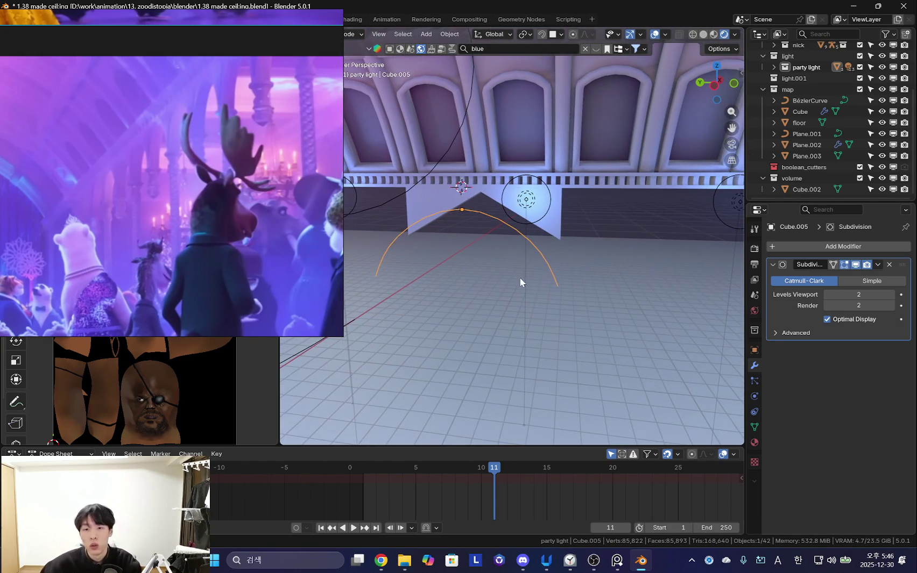
key("Tab")
mouse_move(589, 284)
middle_mouse_down()
mouse_move(603, 274)
mouse_move(595, 266)
mouse_move(600, 275)
middle_mouse_up()
key("Tab")
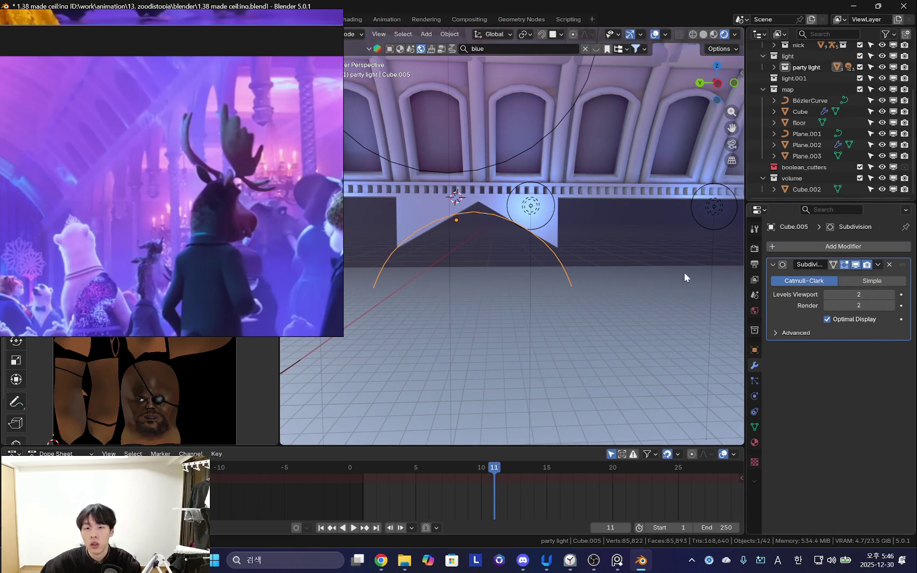
left_click(846, 279)
- Extrude the arc ends up to the ceiling, fill the outline, and extrude it into a thick block
key("Tab")
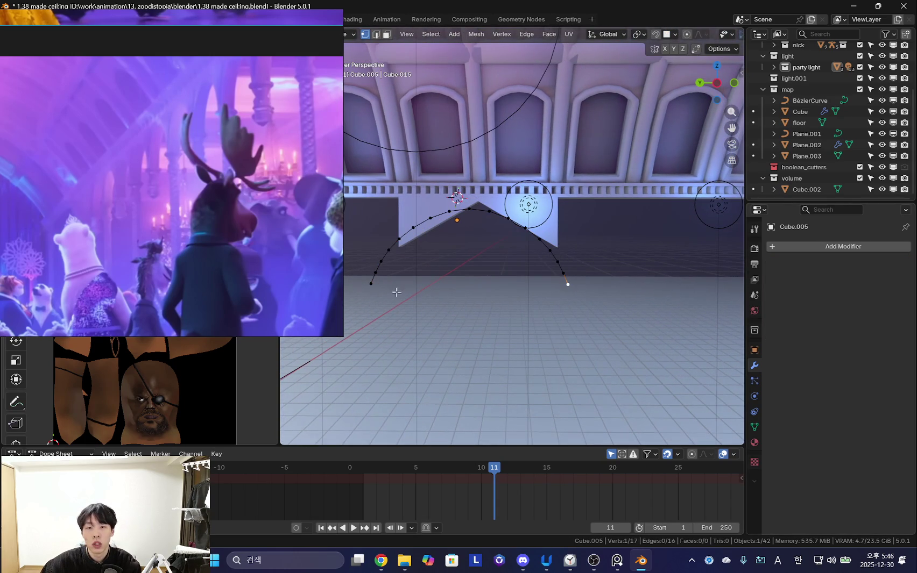
middle_click_drag(375, 286, 538, 316)
key("e")
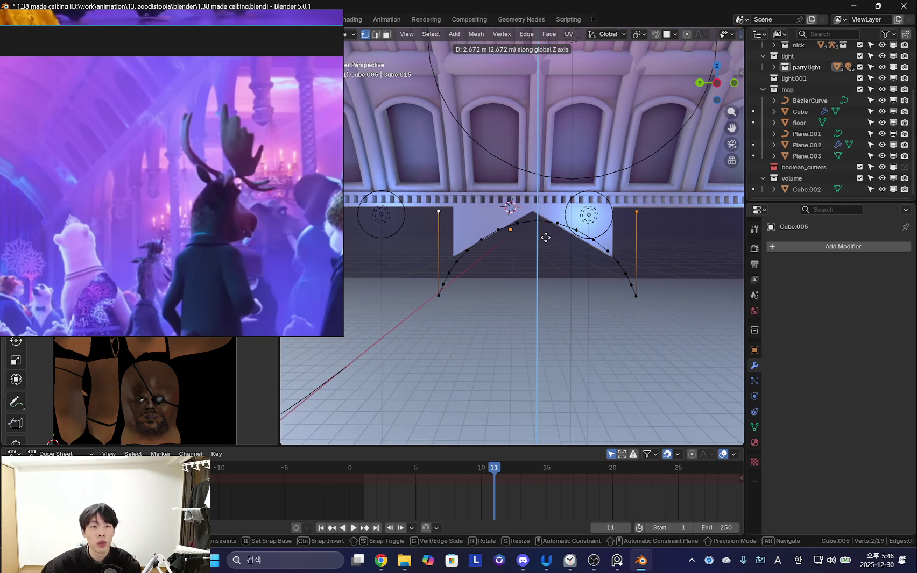
left_click(546, 243)
mouse_move(546, 242)
middle_mouse_down()
mouse_move(560, 254)
mouse_move(540, 262)
mouse_move(375, 226)
mouse_move(548, 265)
middle_mouse_up()
left_click(561, 257)
key("f")
key("3")
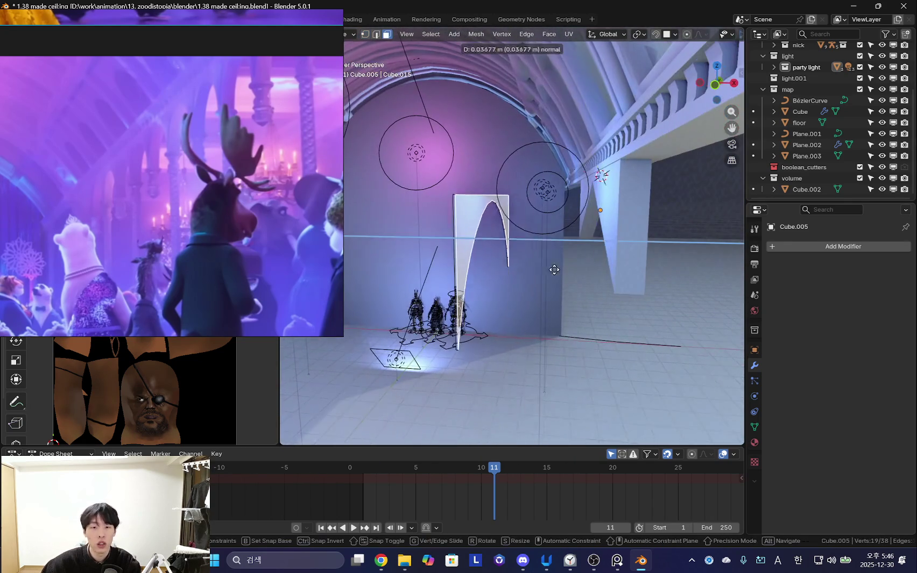
key("e")
left_click(486, 268)
key("Tab")
- Delete the earlier peaked block and move the arch up under the balcony, nudging it along Y
left_click(640, 239)
key("x")
left_click(635, 240)
mouse_move(635, 240)
middle_mouse_down()
mouse_move(524, 270)
mouse_move(576, 290)
mouse_move(642, 284)
mouse_move(602, 262)
mouse_move(637, 259)
mouse_move(599, 282)
mouse_move(626, 257)
mouse_move(607, 250)
middle_mouse_up()
key("g")
key("z")
left_click(643, 268)
key("g")
key("y")
left_click(628, 269)
key("shift+alt+z")
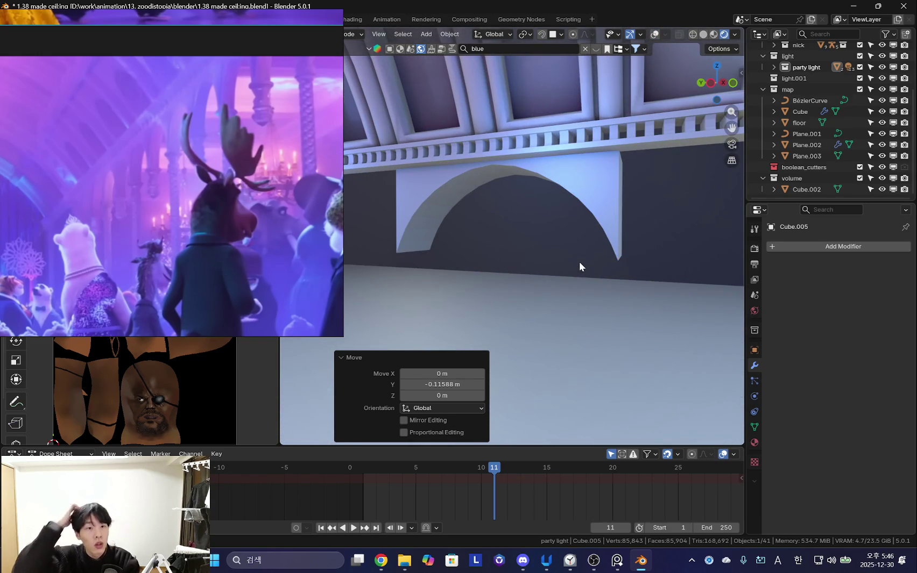
- Extrude the arch face deeper and narrow it along X, cancelling a Y scale
key("shift+alt+z")
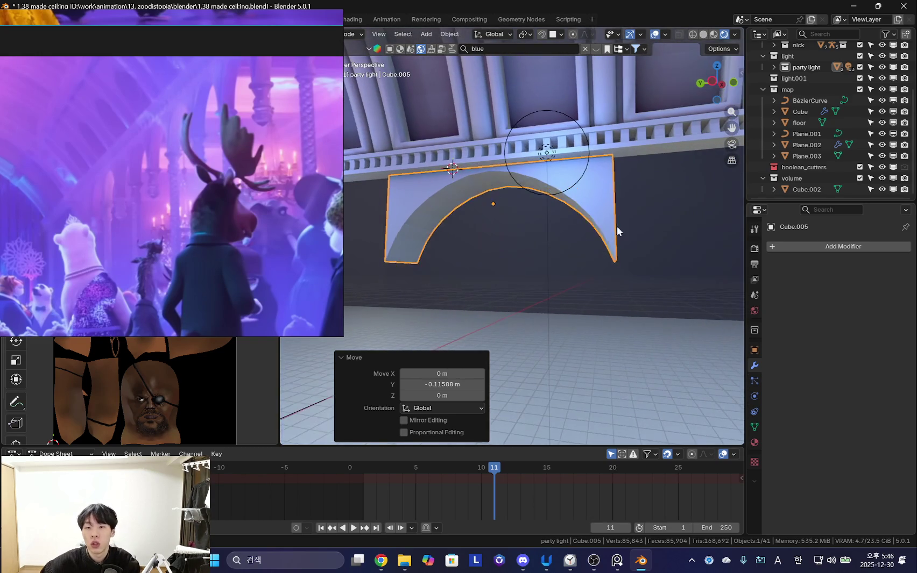
key("Tab")
mouse_move(573, 215)
middle_mouse_down()
mouse_move(528, 253)
mouse_move(511, 289)
mouse_move(590, 303)
mouse_move(433, 260)
mouse_move(456, 283)
mouse_move(656, 293)
mouse_move(472, 273)
mouse_move(555, 266)
mouse_move(655, 291)
mouse_move(561, 306)
mouse_move(600, 303)
mouse_move(591, 295)
mouse_move(605, 290)
mouse_move(583, 297)
mouse_move(561, 288)
mouse_move(497, 232)
middle_mouse_up()
middle_click_drag(673, 271, 581, 316)
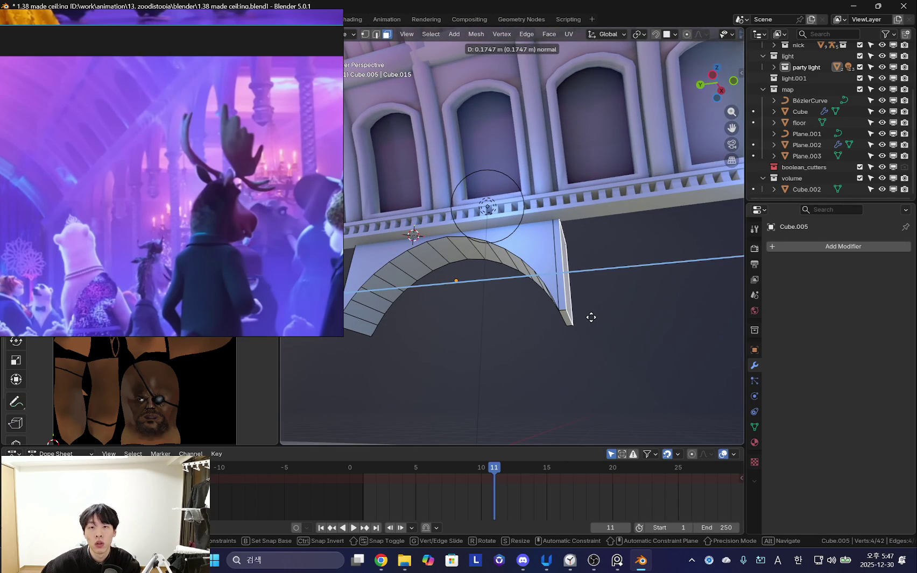
left_click(591, 318)
middle_click_drag(591, 317, 465, 253)
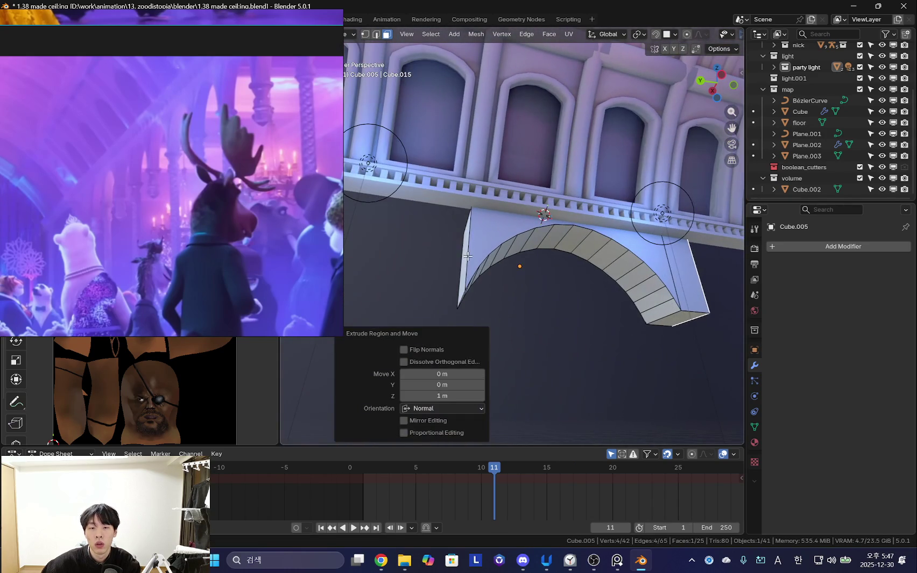
left_click(445, 254)
mouse_move(557, 304)
middle_mouse_down()
mouse_move(621, 260)
mouse_move(700, 269)
mouse_move(630, 280)
mouse_move(642, 270)
mouse_move(587, 259)
mouse_move(495, 204)
mouse_move(578, 207)
mouse_move(554, 161)
mouse_move(494, 106)
middle_mouse_up()
left_click(590, 245)
left_click(660, 267)
right_click(639, 269)
- Select two faces of the arch's box and scale them along X to widen the arch
middle_click_drag(672, 265, 638, 291)
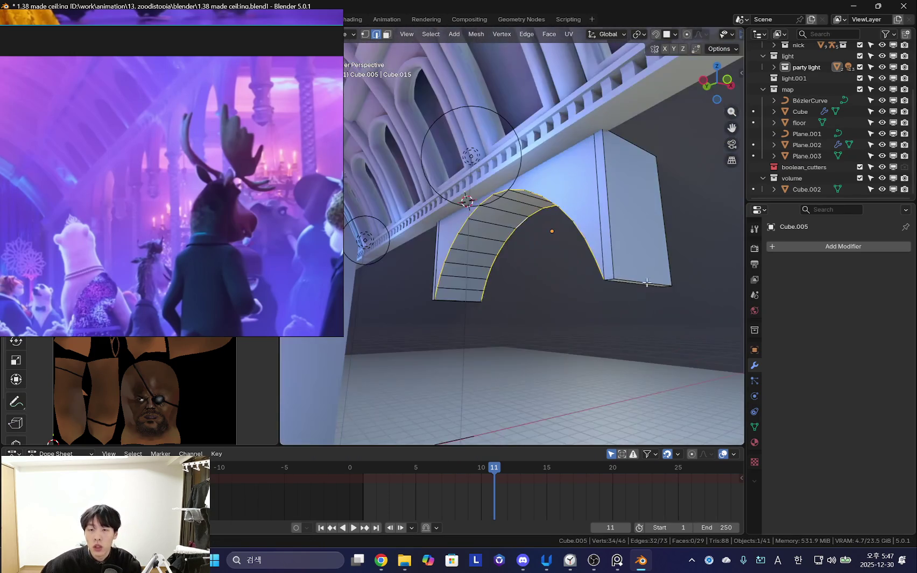
key("3")
mouse_move(548, 230)
middle_mouse_down()
mouse_move(614, 262)
mouse_move(599, 239)
mouse_move(573, 272)
mouse_move(592, 269)
middle_mouse_up()
left_click(599, 238)
left_click(592, 269, "shift")
mouse_move(557, 303)
middle_mouse_down()
mouse_move(661, 271)
mouse_move(533, 248)
mouse_move(536, 186)
middle_mouse_up()
left_click(613, 274)
- Select the arch's curved and bottom end edges and begin bevelling them
key("2")
scroll(535, 186, "up", 1)
key("ctrl+b")
key("Escape")
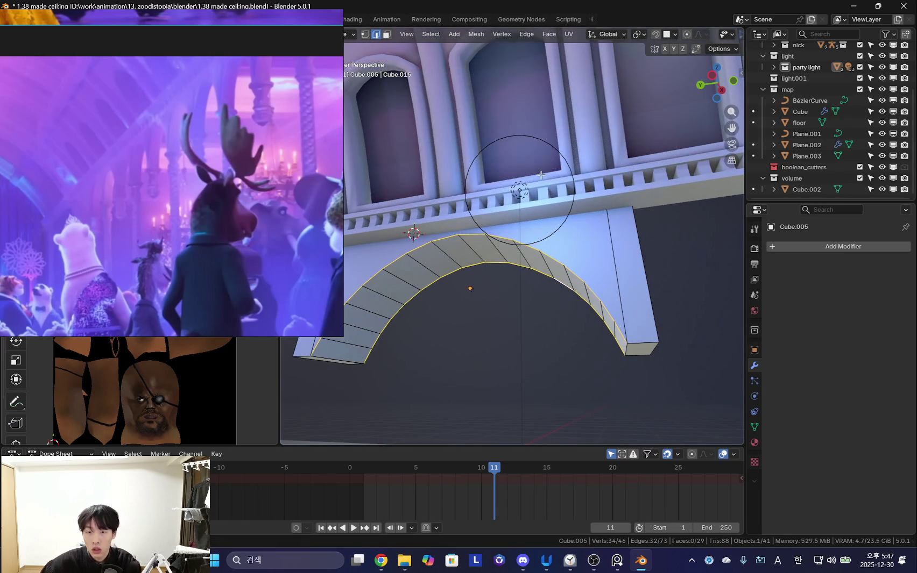
left_click(639, 354, "shift")
middle_click_drag(639, 353, 638, 330)
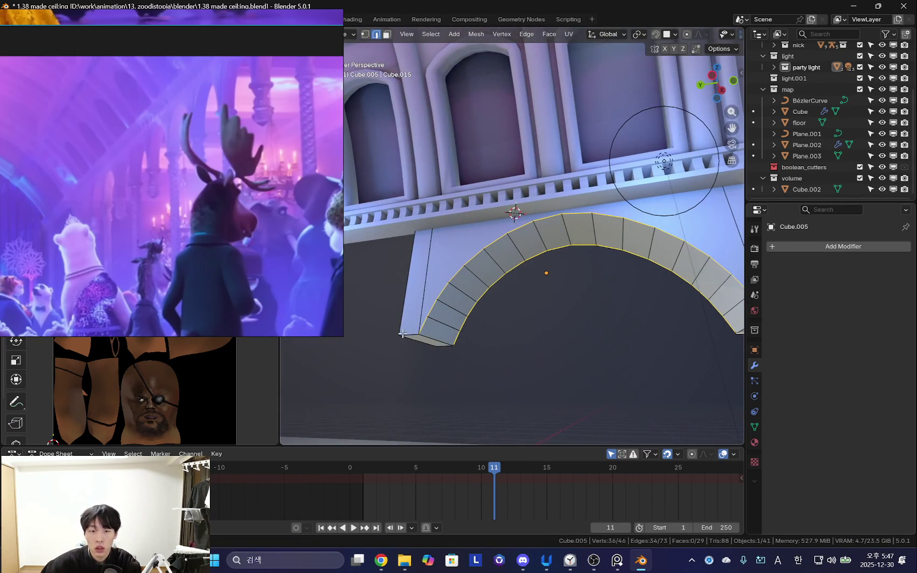
left_click(402, 334, "shift")
middle_click_drag(402, 334, 441, 354)
middle_click_drag(478, 284, 502, 203)
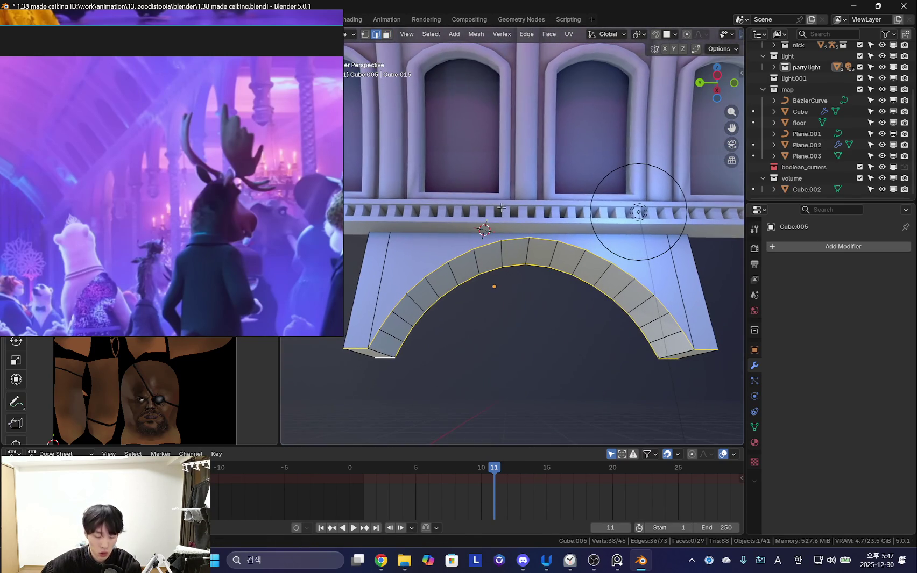
key("ctrl+b")
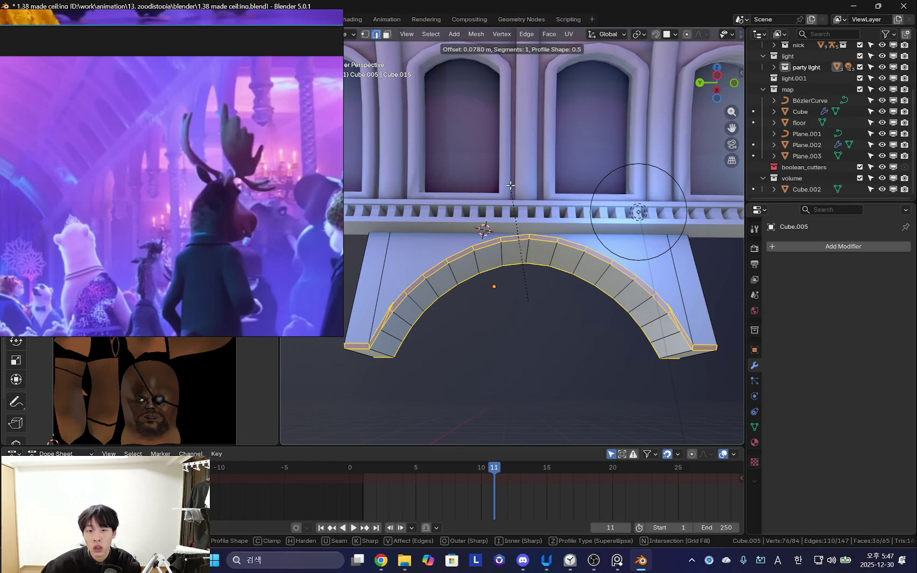
- Cancel the bevel and merge the arch's overlapping vertices by distance
key("Escape")
key("1")
key("a")
key("m")
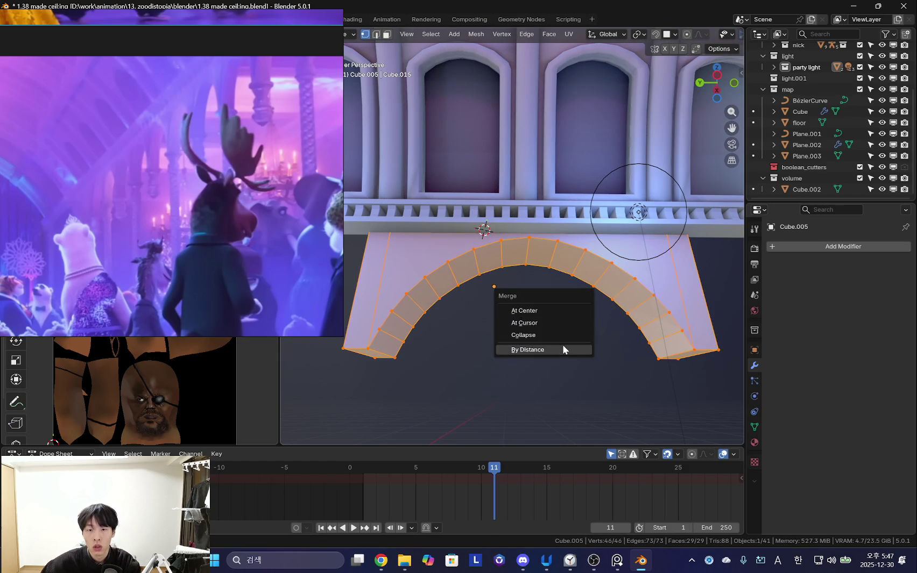
left_click(562, 348)
- Test bevels on an arch vertex and edges, then undo and cancel them
mouse_move(628, 358)
middle_mouse_down()
mouse_move(634, 330)
mouse_move(653, 330)
middle_mouse_up()
left_click(636, 328)
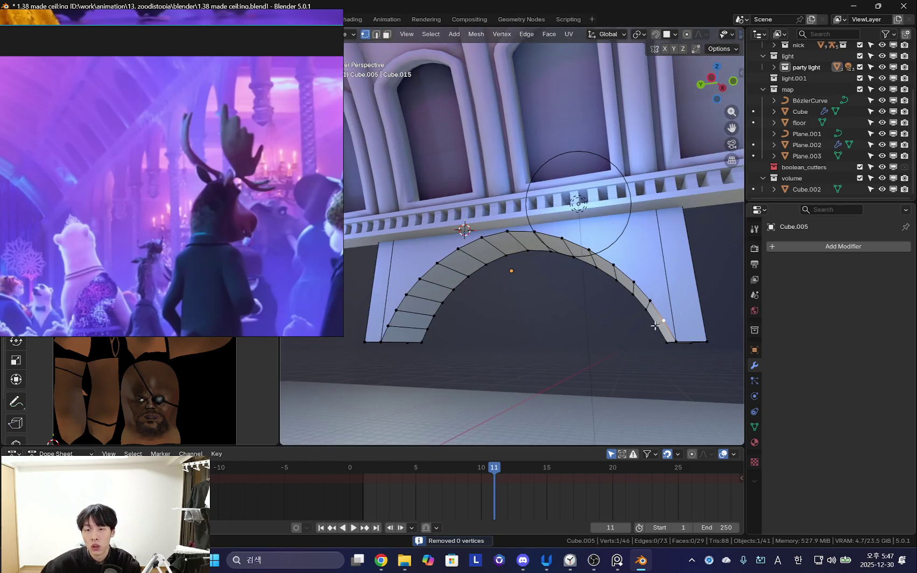
key("ctrl+b")
mouse_move(539, 219)
middle_mouse_down()
mouse_move(521, 166)
mouse_move(625, 247)
middle_mouse_up()
left_click(529, 172)
middle_click_drag(630, 241, 592, 215)
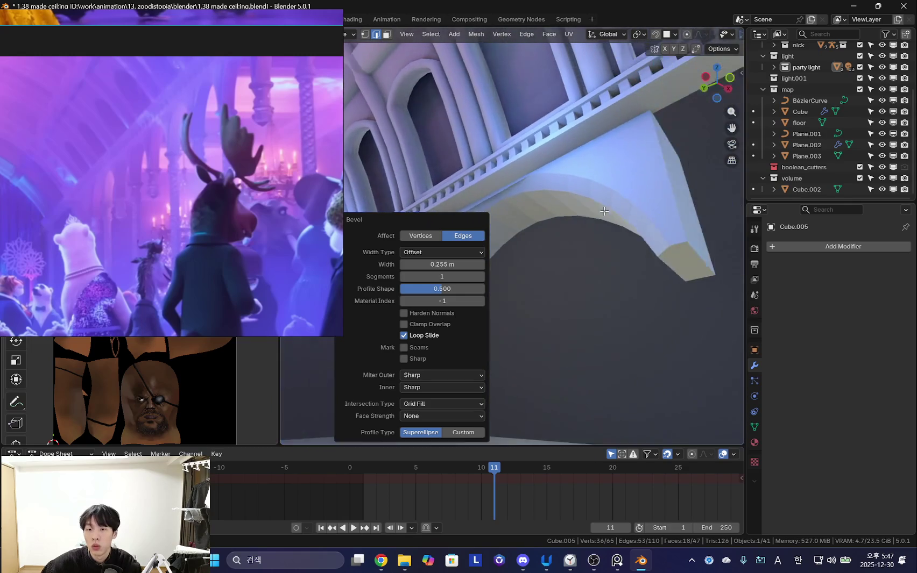
key("ctrl+z")
key("c")
key("ctrl+b")
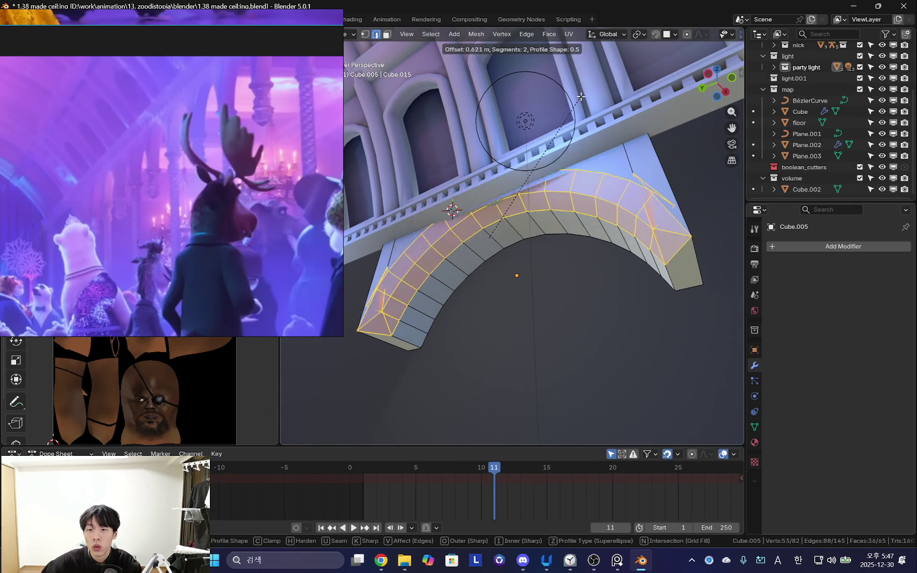
key("Escape")
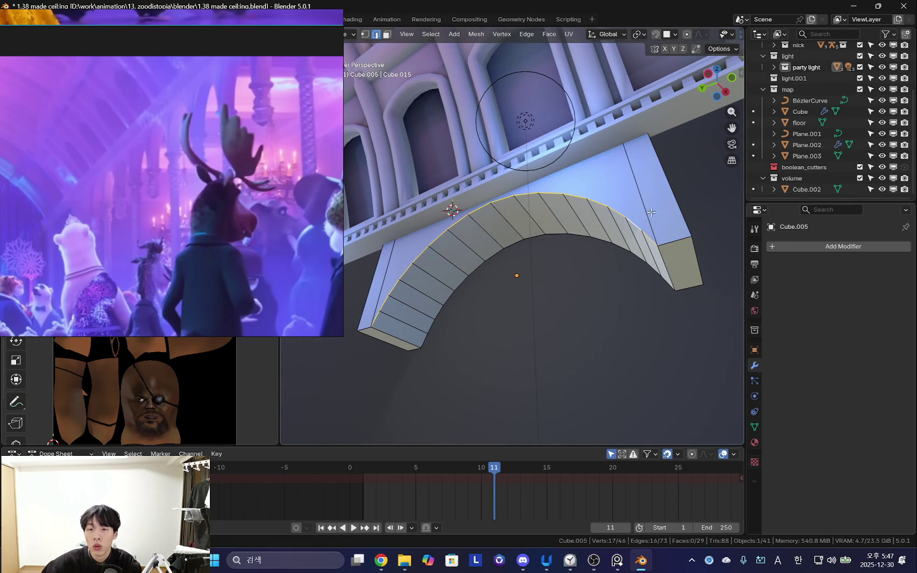
- Dissolve the stray edges on the arch's flat face and select that face
mouse_move(393, 228)
middle_mouse_down()
mouse_move(459, 209)
mouse_move(659, 229)
middle_mouse_up()
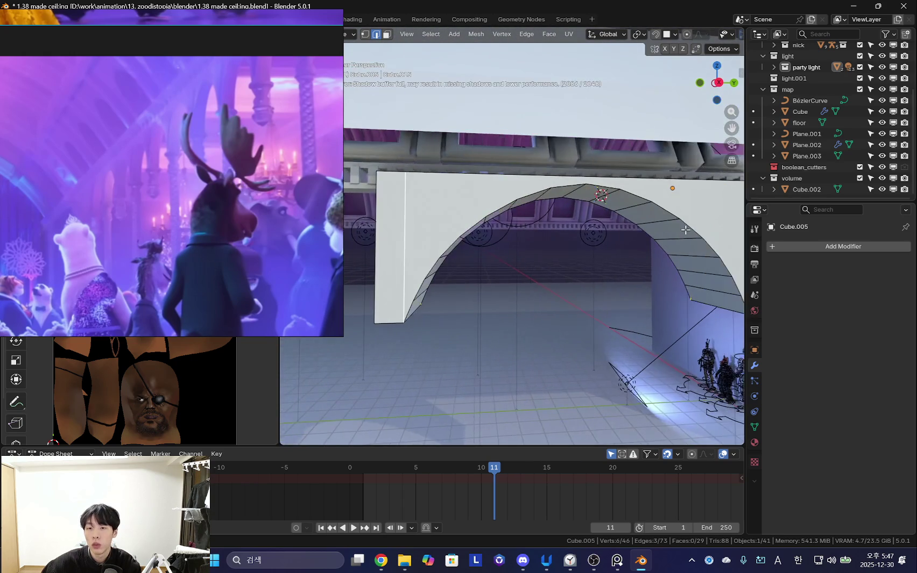
key("x")
left_click(594, 272)
mouse_move(593, 276)
middle_mouse_down()
mouse_move(636, 229)
mouse_move(538, 135)
middle_mouse_up()
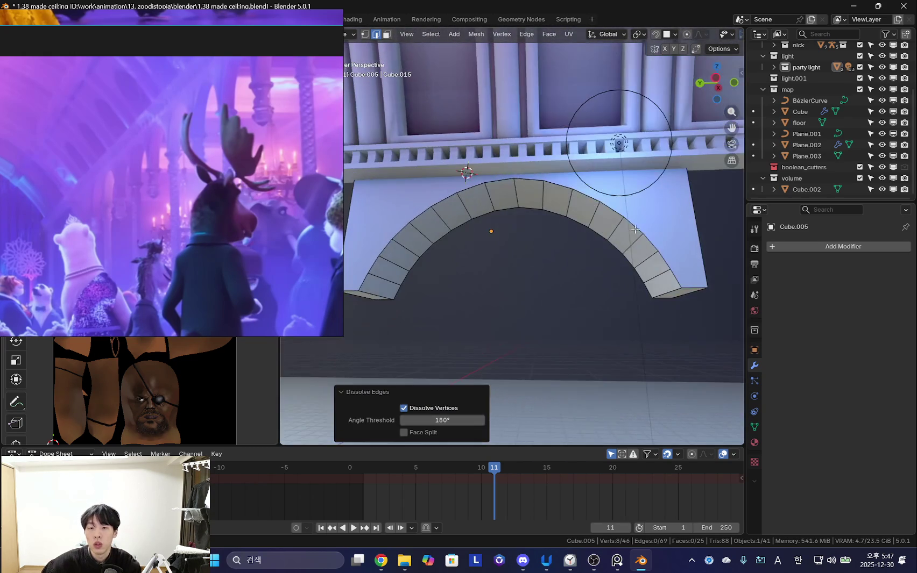
key("l")
key("ctrl+b")
key("Escape")
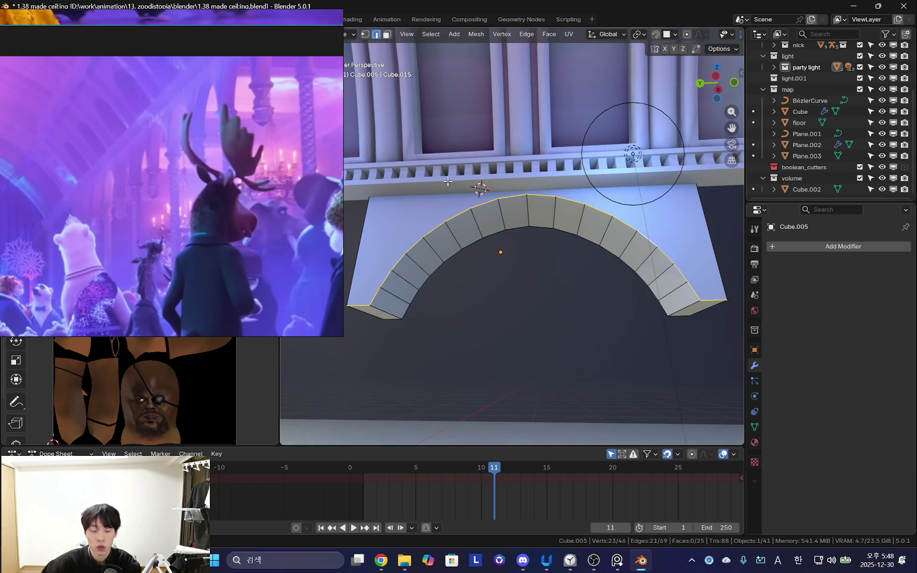
middle_click_drag(368, 229, 500, 123)
key("ctrl+b")
key("Escape")
- Show the scene in Solid viewport shading
left_click_drag(713, 75, 711, 78)
scroll(708, 38, "down", 3)
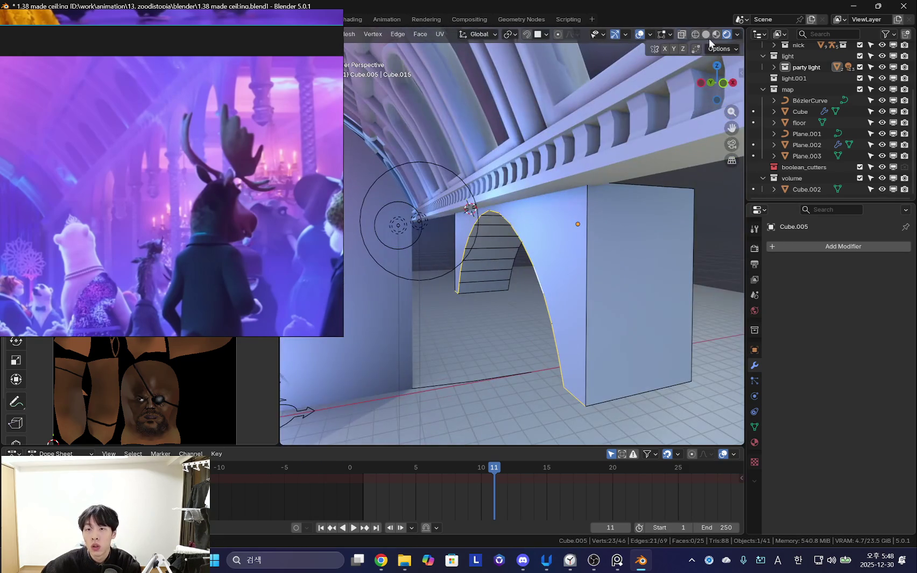
scroll(709, 38, "down", 3)
left_click(702, 34)
- Dissolve the remaining inner edges so the arch front is a single face
mouse_move(550, 167)
middle_mouse_down()
mouse_move(609, 170)
mouse_move(441, 210)
middle_mouse_up()
left_click(639, 171, "shift")
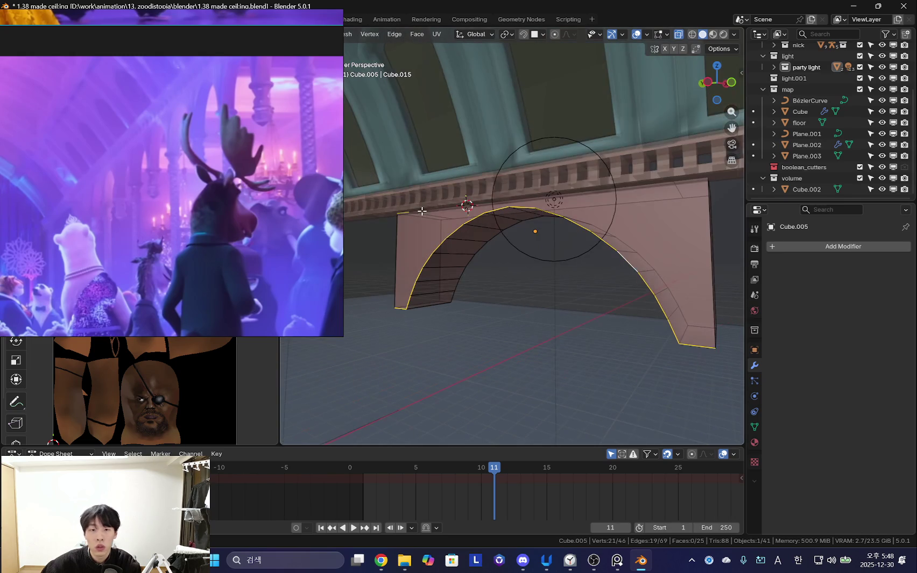
middle_click_drag(506, 216, 435, 218)
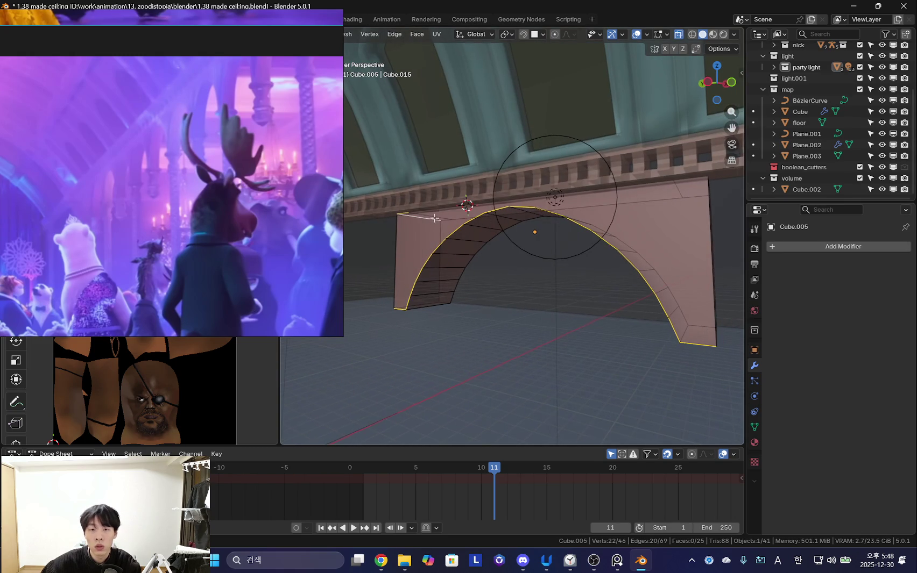
key("x")
left_click(678, 193)
mouse_move(679, 194)
middle_mouse_down()
mouse_move(656, 271)
mouse_move(695, 232)
middle_mouse_up()
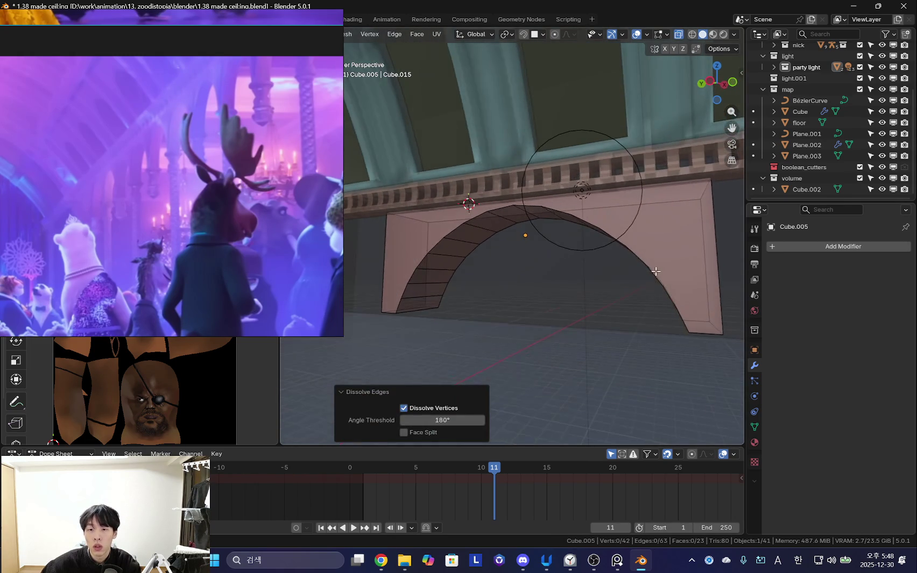
- Select the edge path along the top of the arch
left_click(656, 271)
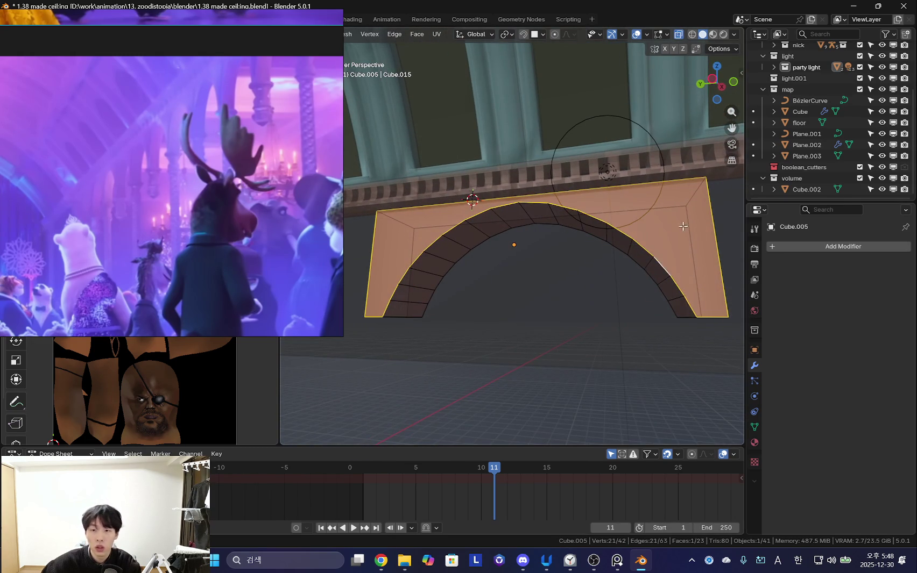
left_click(681, 302)
middle_click_drag(682, 303, 508, 235)
left_click(471, 213, "ctrl")
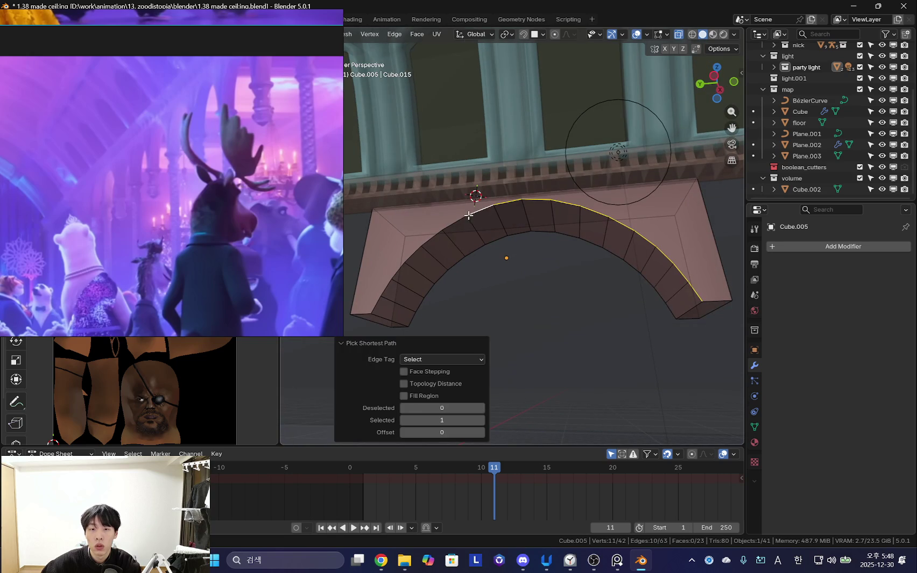
- Bevel the arch's curved inner edge path with a narrow 2-segment bevel
left_click(380, 304, "ctrl")
mouse_move(379, 305)
middle_mouse_down()
mouse_move(418, 308)
mouse_move(530, 124)
mouse_move(517, 181)
mouse_move(547, 132)
middle_mouse_up()
key("ctrl+b")
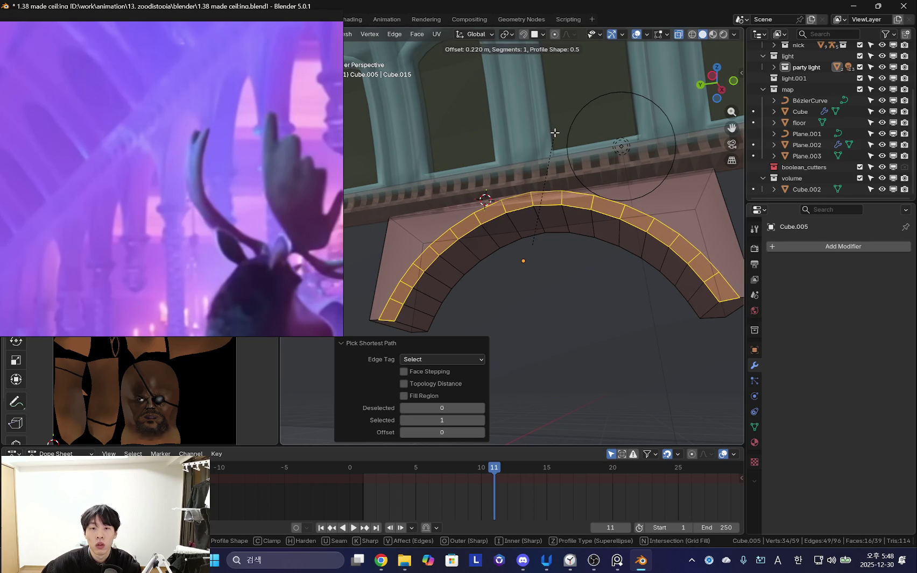
key("0")
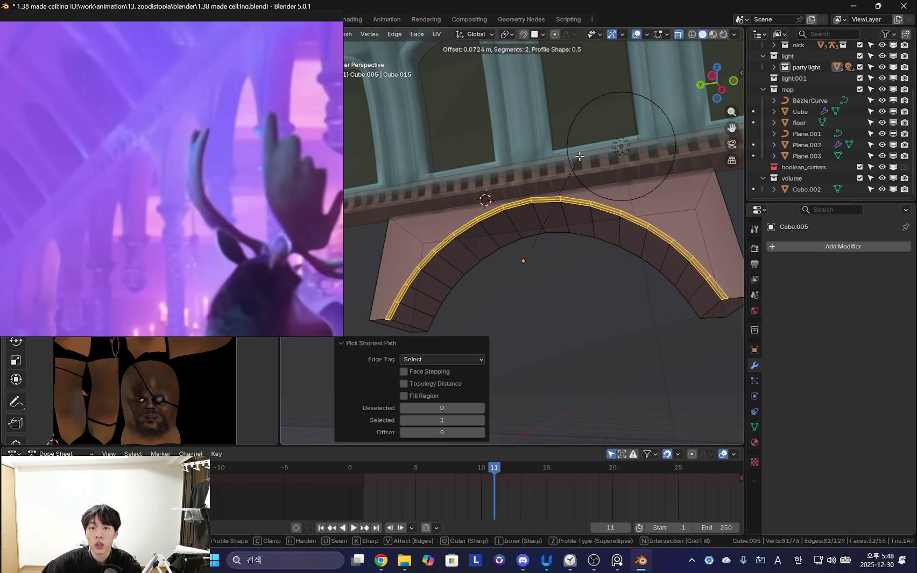
left_click(579, 156)
scroll(576, 189, "down", 3)
- Return to Object Mode and bring the arch into close view
key("Tab")
mouse_move(684, 41)
middle_mouse_down()
mouse_move(618, 138)
mouse_move(601, 215)
middle_mouse_up()
scroll(520, 248, "up", 3)
middle_click_drag(520, 248, 560, 241)
right_click(559, 241)
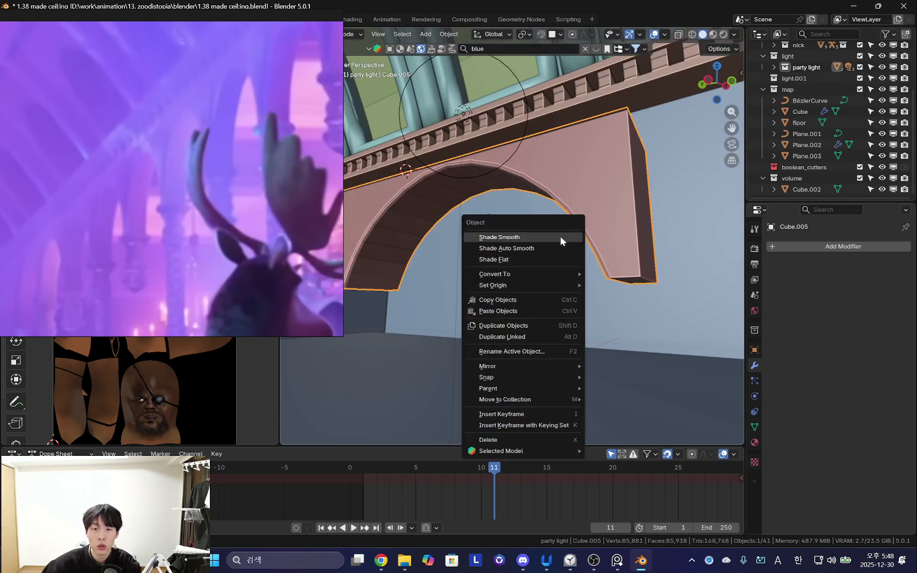
- Apply Shade Smooth and Shade Auto Smooth to the arch
left_click(560, 237)
scroll(524, 246, "down", 3)
left_click(724, 34)
scroll(581, 239, "up", 3)
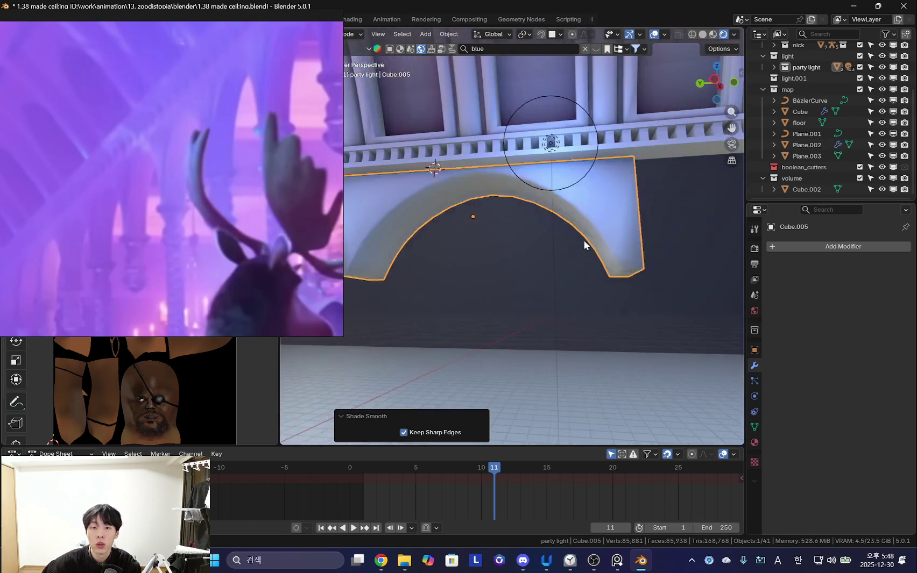
right_click(638, 221)
left_click(635, 233)
- Add an Array modifier to the arch with Count 2
mouse_move(634, 232)
middle_mouse_down()
mouse_move(629, 280)
mouse_move(596, 281)
mouse_move(604, 270)
mouse_move(624, 279)
middle_mouse_up()
scroll(630, 276, "down", 3)
scroll(596, 281, "down", 2)
left_click(794, 244)
type("ar")
key("Return")
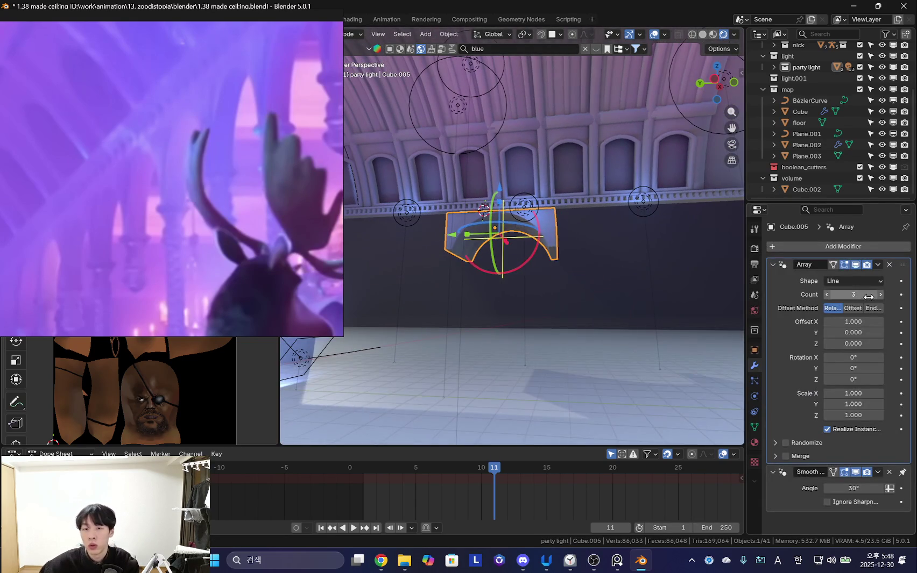
left_click_drag(869, 297, 866, 297)
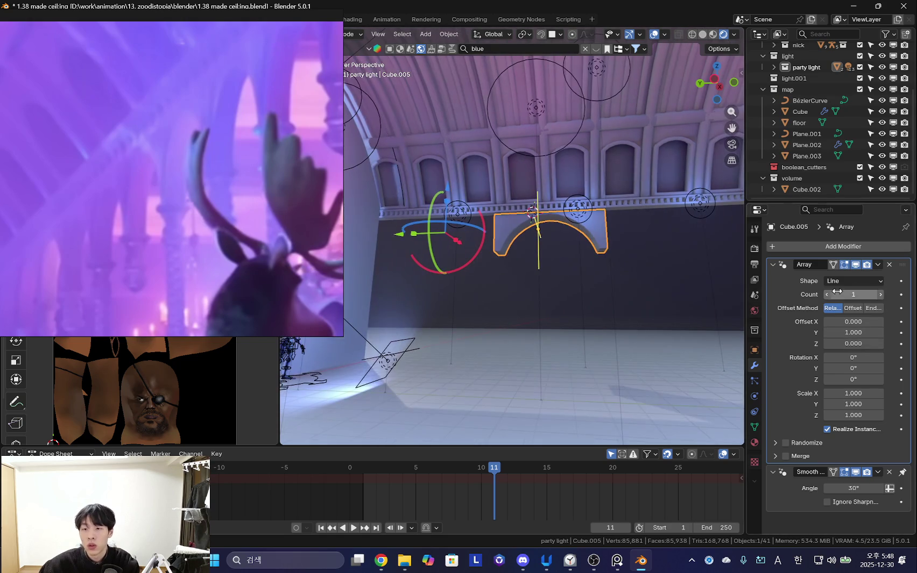
left_click_drag(873, 295, 877, 295)
mouse_move(592, 301)
middle_mouse_down()
mouse_move(552, 305)
mouse_move(592, 316)
mouse_move(673, 299)
middle_mouse_up()
- In Edit Mode, move the arch's wall face along the Y axis
key("Tab")
scroll(546, 303, "up", 2)
mouse_move(546, 303)
middle_mouse_down()
mouse_move(527, 220)
mouse_move(528, 275)
mouse_move(549, 290)
mouse_move(491, 313)
middle_mouse_up()
key("3")
left_click(527, 220)
key("g")
key("y")
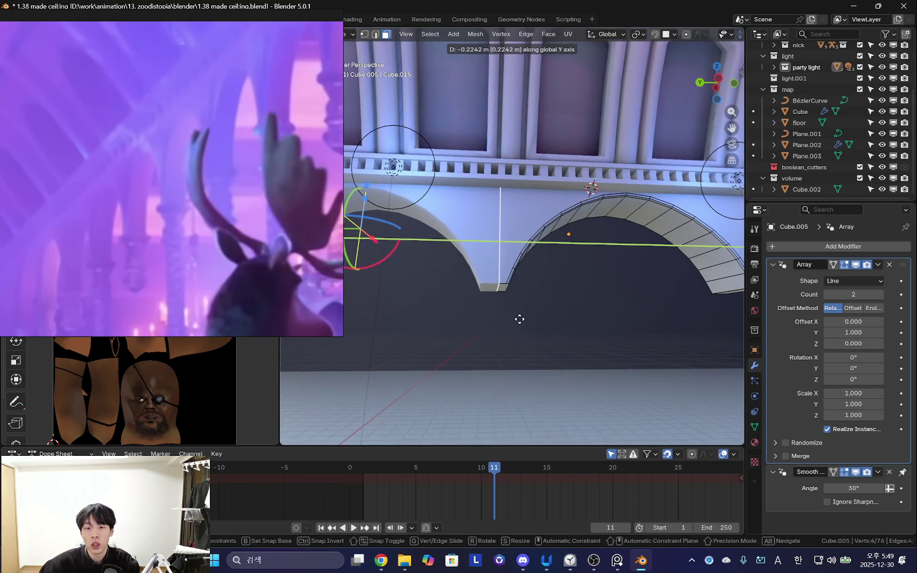
left_click(519, 319)
mouse_move(621, 322)
middle_mouse_down()
mouse_move(491, 322)
mouse_move(665, 266)
mouse_move(644, 284)
mouse_move(497, 335)
mouse_move(589, 319)
middle_mouse_up()
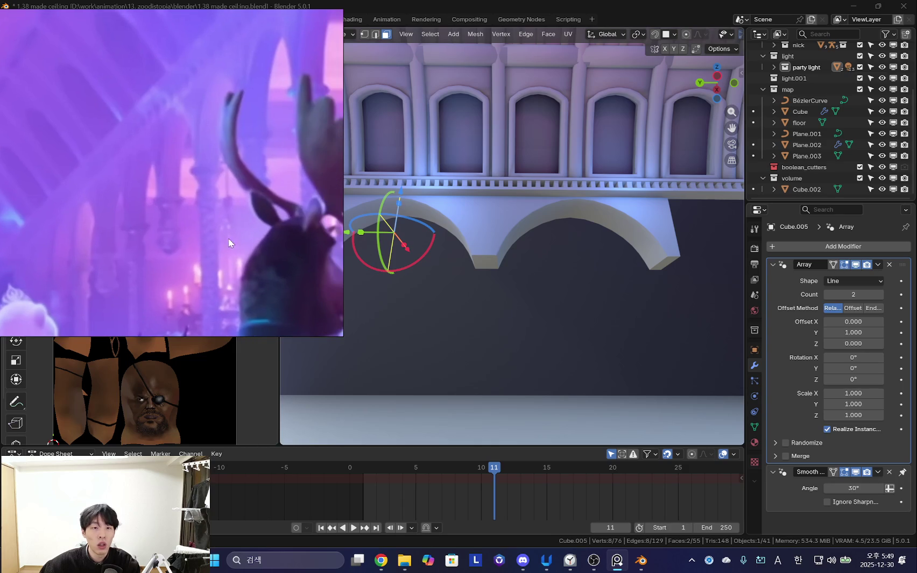
- Scale the arch wall piece along Y to 0.907
mouse_move(409, 301)
middle_mouse_down()
mouse_move(716, 307)
mouse_move(661, 272)
middle_mouse_up()
key("s")
left_click(620, 312)
key("s")
key("x")
key("s")
key("x")
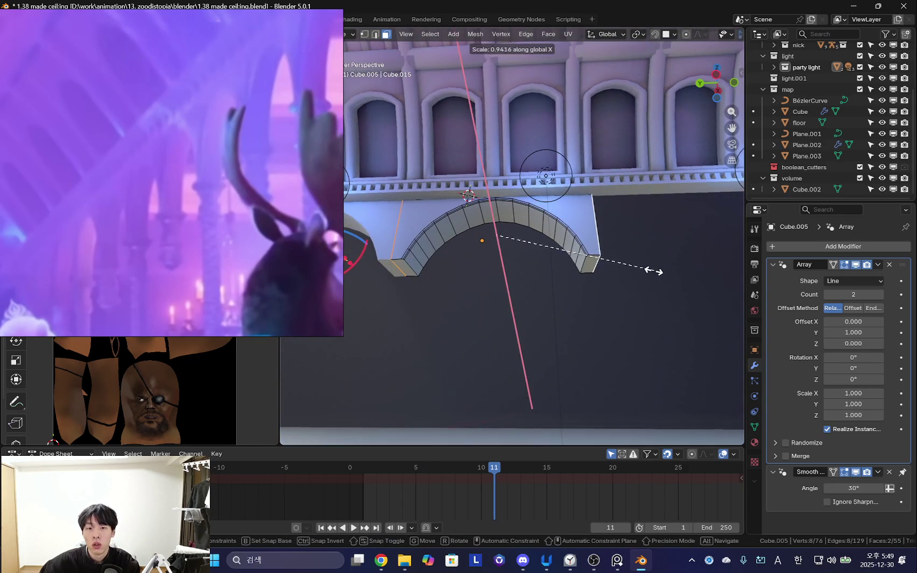
key("y")
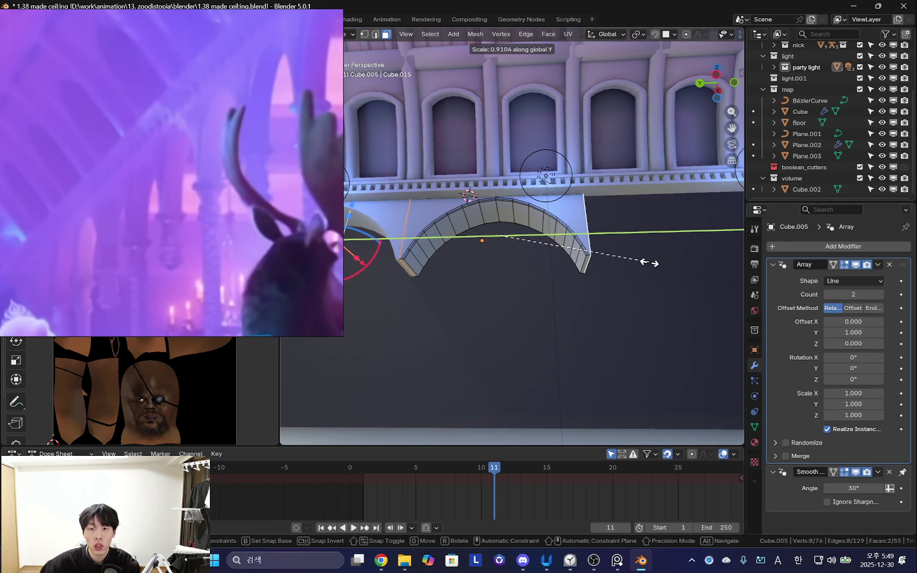
left_click(644, 262)
mouse_move(671, 216)
middle_mouse_down()
mouse_move(658, 239)
mouse_move(542, 282)
middle_mouse_up()
scroll(536, 244, "up", 3)
scroll(519, 293, "down", 2)
mouse_move(519, 293)
middle_mouse_down()
mouse_move(591, 315)
mouse_move(534, 292)
middle_mouse_up()
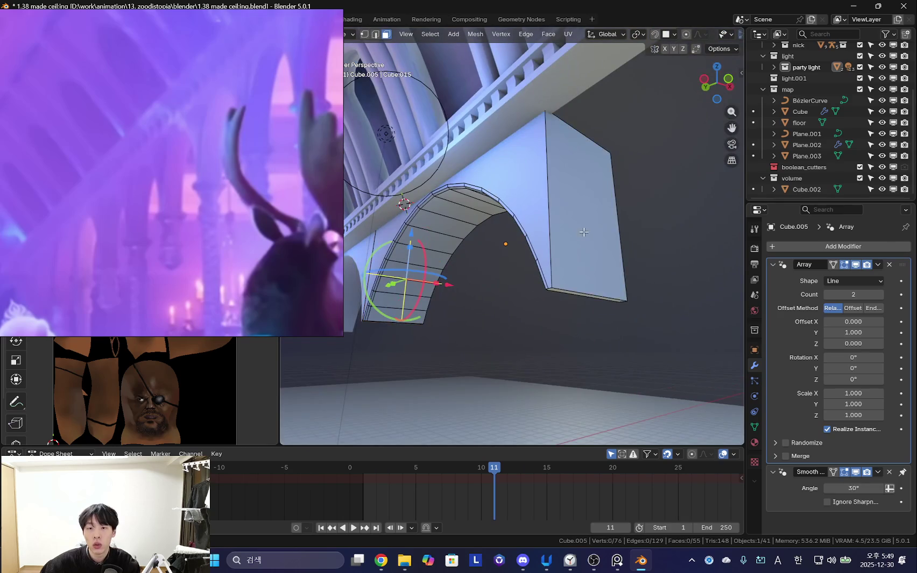
- Delete two unwanted wall faces from the arch mesh
key("a")
middle_click_drag(548, 245, 546, 219)
left_click(491, 153)
mouse_move(490, 154)
middle_mouse_down()
mouse_move(578, 174)
mouse_move(578, 267)
mouse_move(529, 273)
mouse_move(583, 263)
mouse_move(573, 287)
mouse_move(569, 260)
mouse_move(485, 268)
mouse_move(486, 228)
middle_mouse_up()
key("x")
left_click(491, 222)
left_click(568, 260)
key("x")
left_click(570, 260)
- Widen the image editor, return to Object Mode, and raise the array count to 4
mouse_move(483, 268)
middle_mouse_down()
mouse_move(587, 265)
mouse_move(484, 283)
middle_mouse_up()
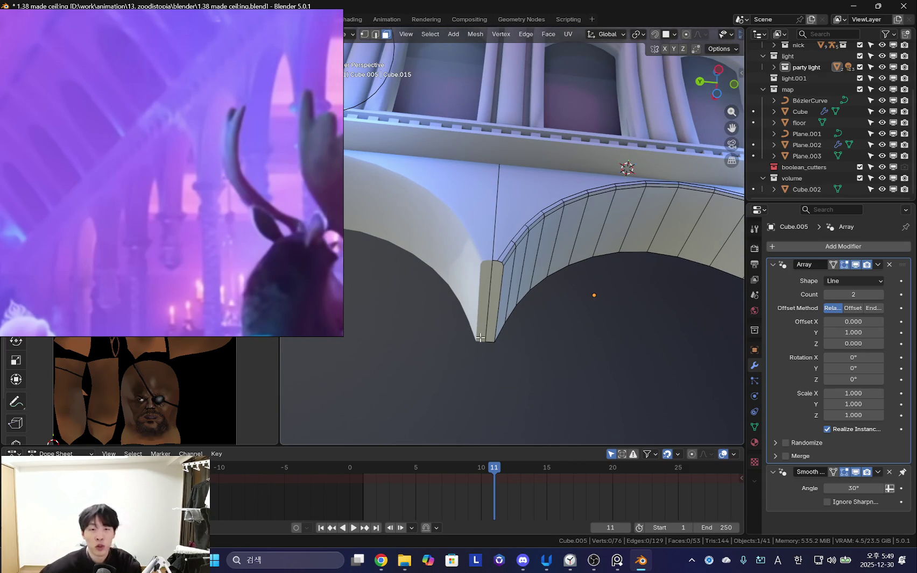
middle_click_drag(480, 338, 528, 368)
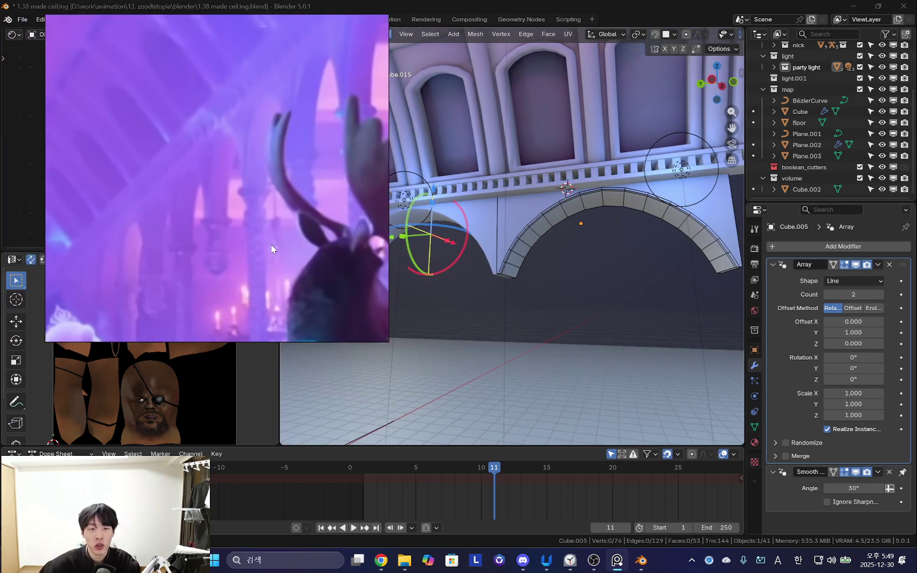
left_click_drag(278, 248, 328, 242)
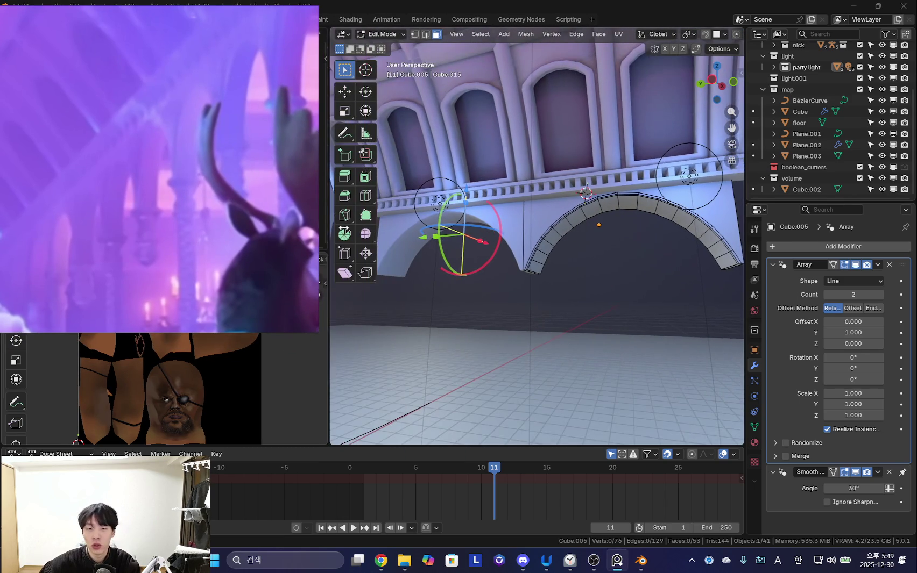
key("Tab")
mouse_move(595, 291)
middle_mouse_down()
mouse_move(649, 316)
mouse_move(618, 315)
mouse_move(553, 268)
mouse_move(601, 328)
mouse_move(499, 321)
middle_mouse_up()
left_click(880, 295)
left_click(880, 295)
- Select the wall object Cube and raise its Array count from 14 to 16
scroll(567, 308, "down", 3)
scroll(501, 321, "down", 2)
scroll(505, 315, "down", 2)
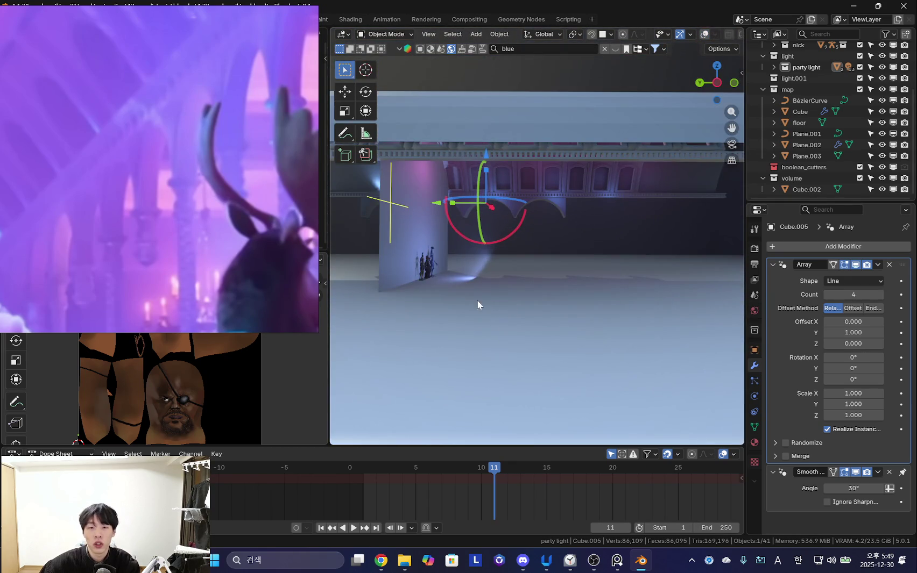
left_click(538, 188)
mouse_move(538, 188)
middle_mouse_down()
mouse_move(527, 184)
mouse_move(529, 119)
mouse_move(588, 235)
middle_mouse_up()
left_click_drag(882, 356, 909, 356)
mouse_move(679, 300)
middle_mouse_down()
mouse_move(540, 316)
mouse_move(641, 343)
mouse_move(585, 344)
mouse_move(456, 279)
mouse_move(422, 289)
mouse_move(493, 299)
mouse_move(646, 292)
middle_mouse_up()
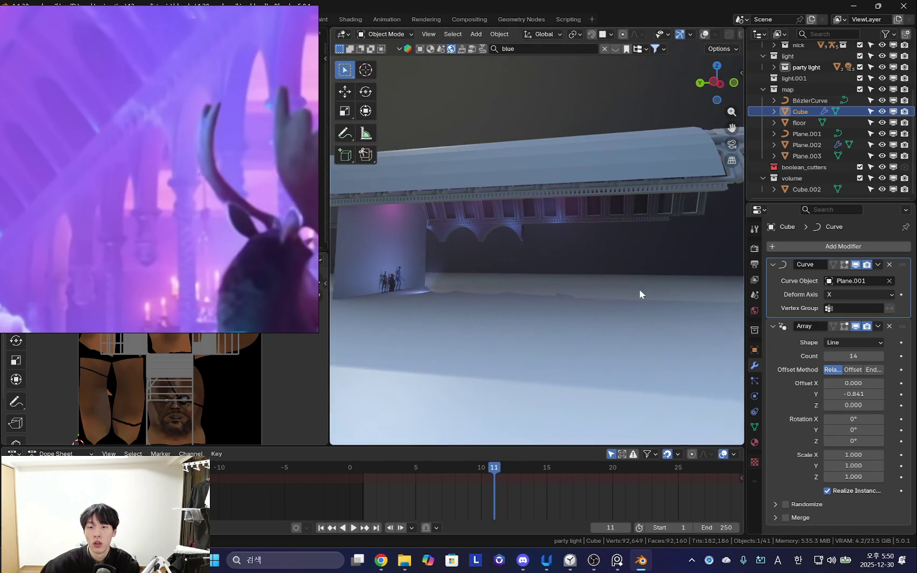
middle_click_drag(673, 333, 602, 327)
left_click(880, 356)
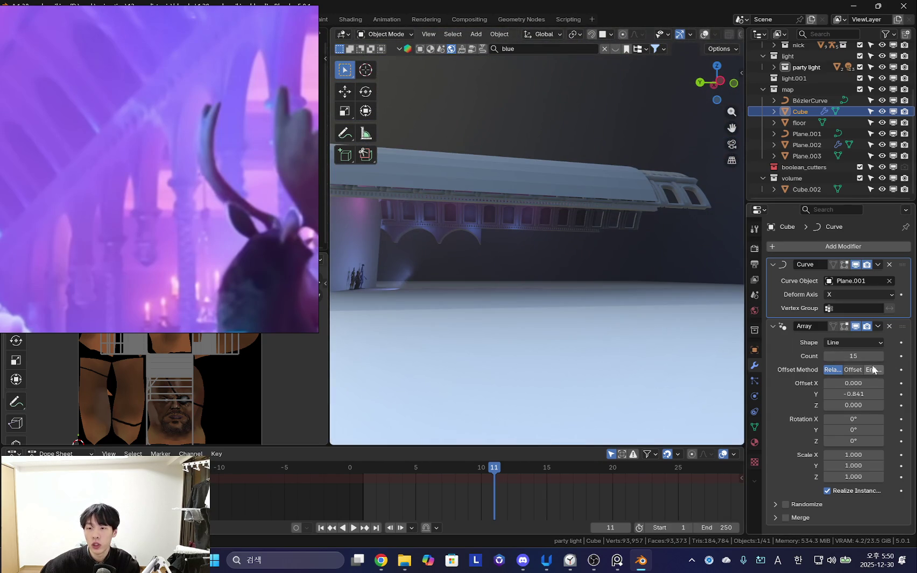
left_click(880, 356)
middle_click_drag(716, 333, 681, 346)
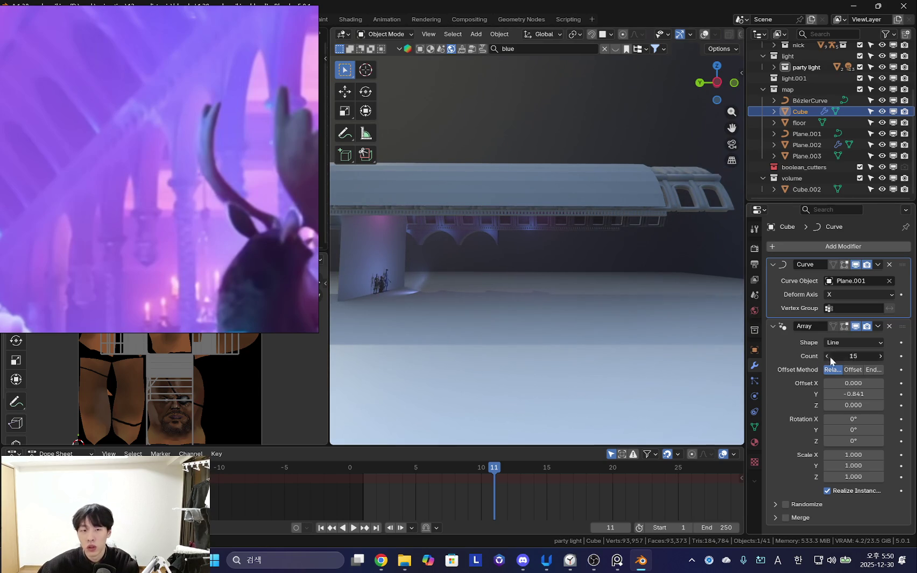
- Undo back to 14 repeats and enlarge the lamp reference image
key("ctrl+z")
scroll(318, 237, "down", 3)
scroll(378, 238, "down", 2)
scroll(378, 238, "up", 2)
left_click_drag(440, 278, 317, 279)
mouse_move(484, 280)
middle_mouse_down()
mouse_move(591, 283)
mouse_move(589, 302)
mouse_move(553, 352)
mouse_move(517, 309)
mouse_move(530, 288)
mouse_move(454, 334)
mouse_move(579, 338)
mouse_move(554, 265)
middle_mouse_up()
scroll(215, 215, "down", 3)
middle_click_drag(380, 214, 568, 265)
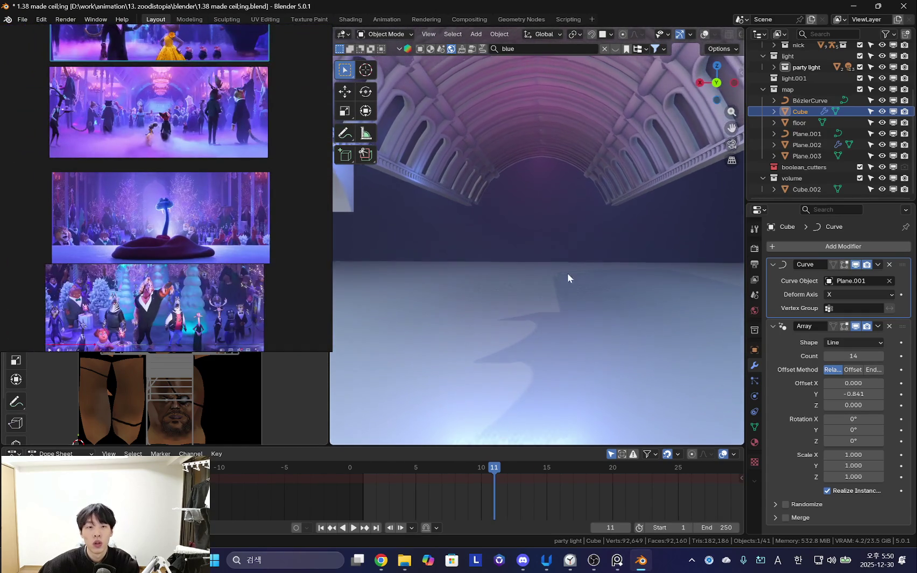
scroll(202, 286, "up", 3)
scroll(223, 276, "up", 1)
scroll(193, 278, "down", 2)
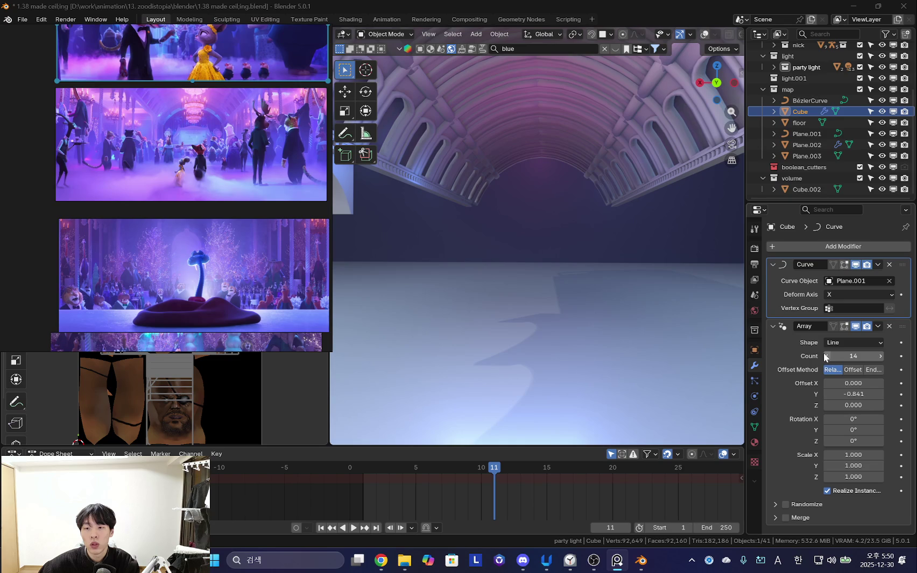
- Set the arcade's Array count to 12 and select Cube.005
left_click_drag(824, 352, 839, 353)
mouse_move(579, 305)
middle_mouse_down()
mouse_move(556, 286)
mouse_move(553, 296)
mouse_move(620, 261)
mouse_move(591, 269)
mouse_move(662, 293)
mouse_move(570, 231)
mouse_move(542, 272)
mouse_move(410, 297)
mouse_move(579, 298)
mouse_move(481, 278)
middle_mouse_up()
left_click(569, 230)
- Reverse Cube.005's arch array with Y offset -1 and move it 11.083 m along Y
mouse_move(479, 344)
middle_mouse_down()
mouse_move(477, 326)
mouse_move(480, 351)
mouse_move(474, 345)
middle_mouse_up()
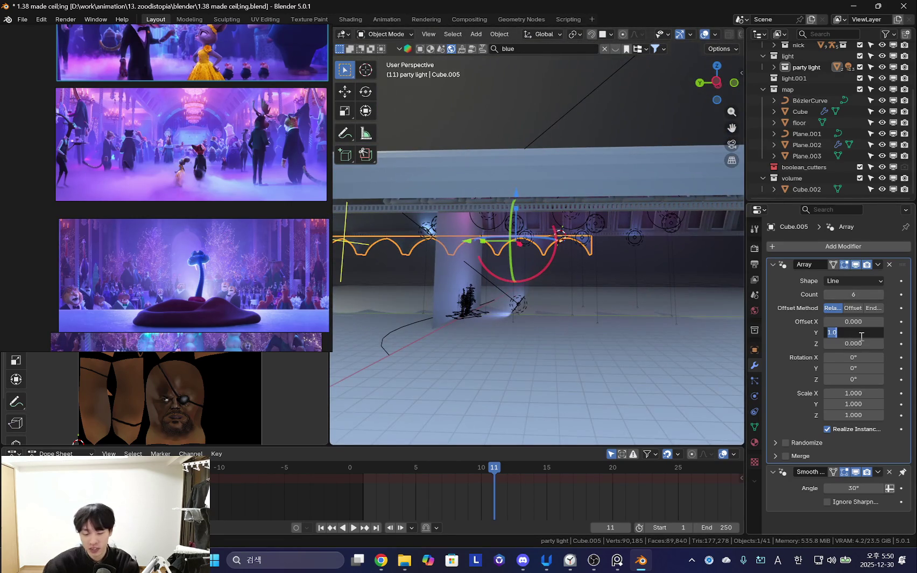
type("-1")
key("Return")
key("g")
key("y")
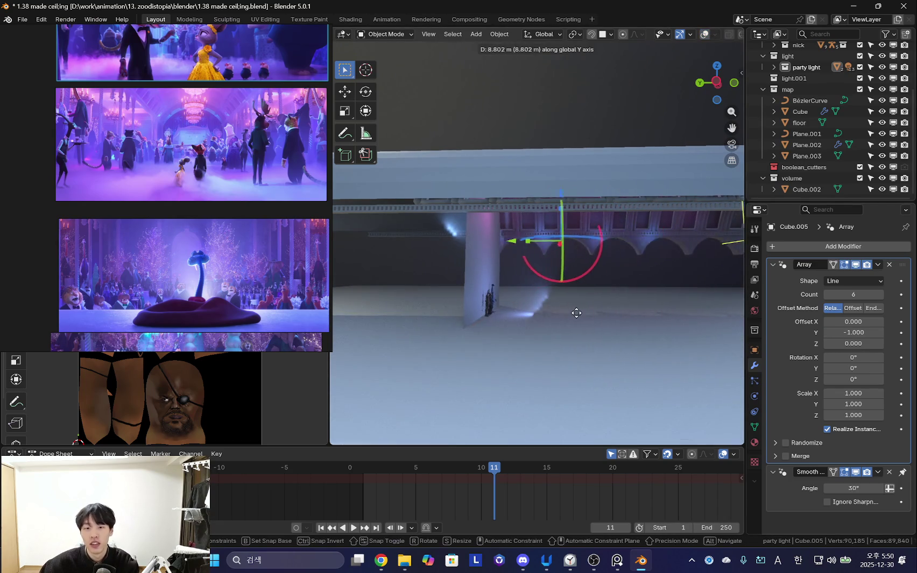
left_click(592, 316)
- In Edit Mode, flatten the arch geometry to 0.687 on Z and raise it about 0.48 m
mouse_move(590, 307)
middle_mouse_down()
mouse_move(610, 325)
mouse_move(470, 302)
mouse_move(582, 302)
mouse_move(500, 308)
middle_mouse_up()
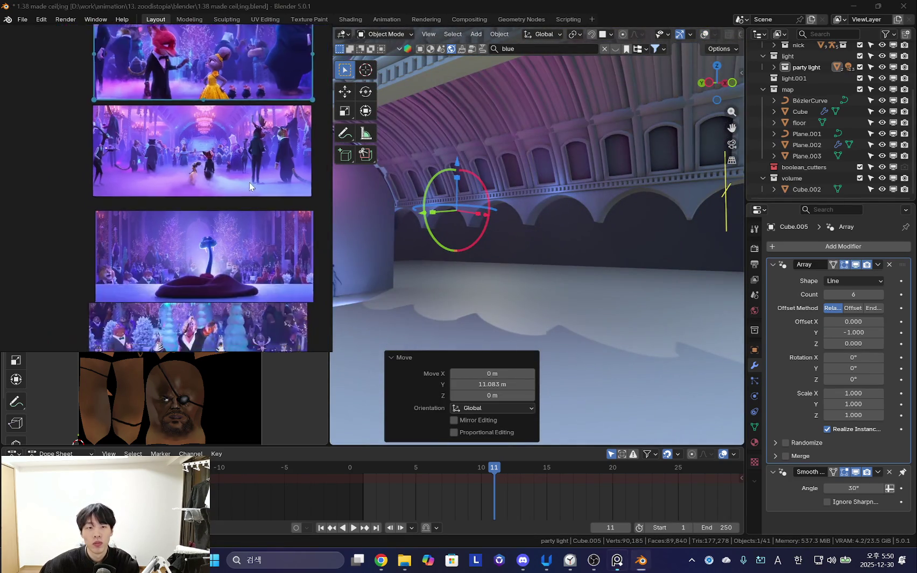
scroll(250, 177, "up", 3)
scroll(244, 176, "up", 2)
scroll(263, 203, "up", 2)
mouse_move(538, 226)
middle_mouse_down()
mouse_move(577, 224)
mouse_move(561, 161)
middle_mouse_up()
key("Tab")
key("s")
key("z")
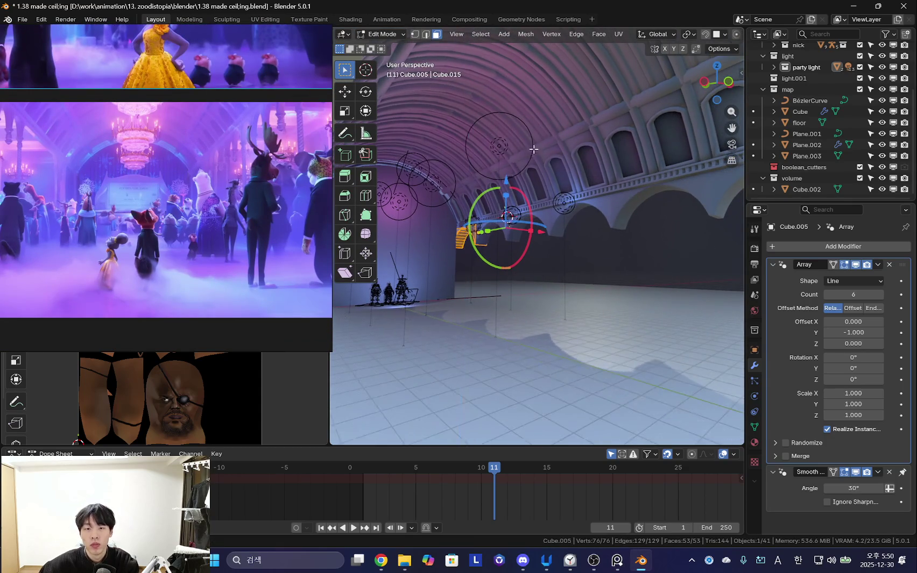
left_click(528, 143)
key("g")
key("z")
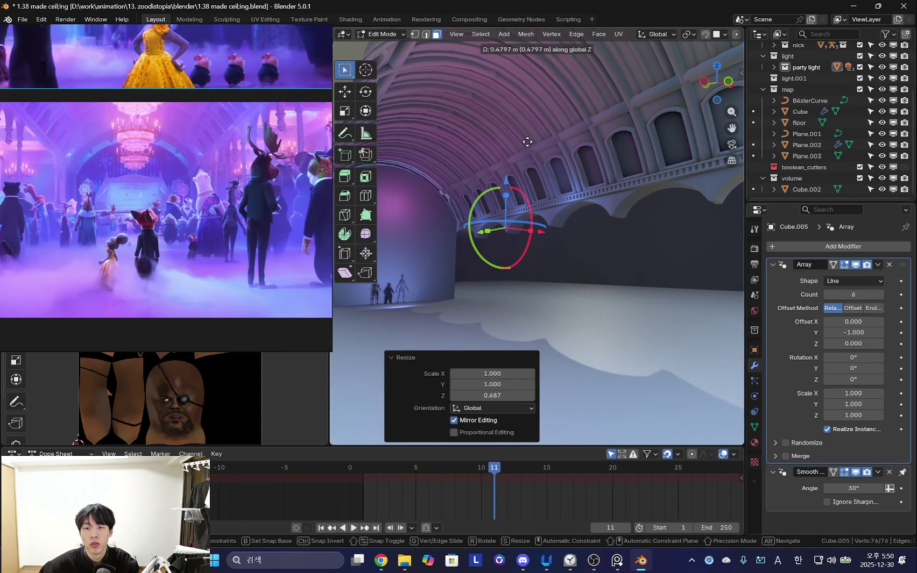
left_click(527, 142)
- Cancel the extra Z rescale, leave Edit Mode, collapse the Array modifier and begin adding a modifier
key("z")
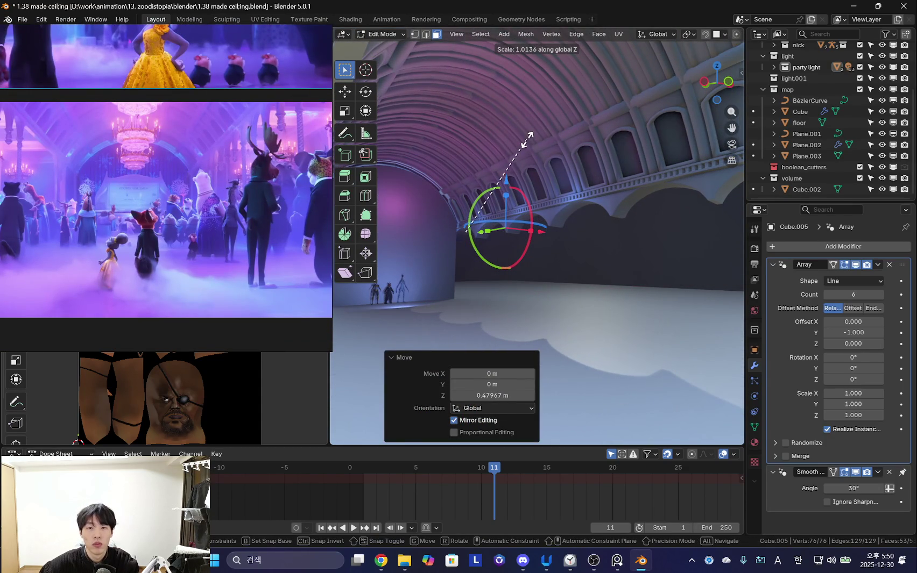
key("Escape")
middle_click_drag(534, 127, 625, 272)
key("Tab")
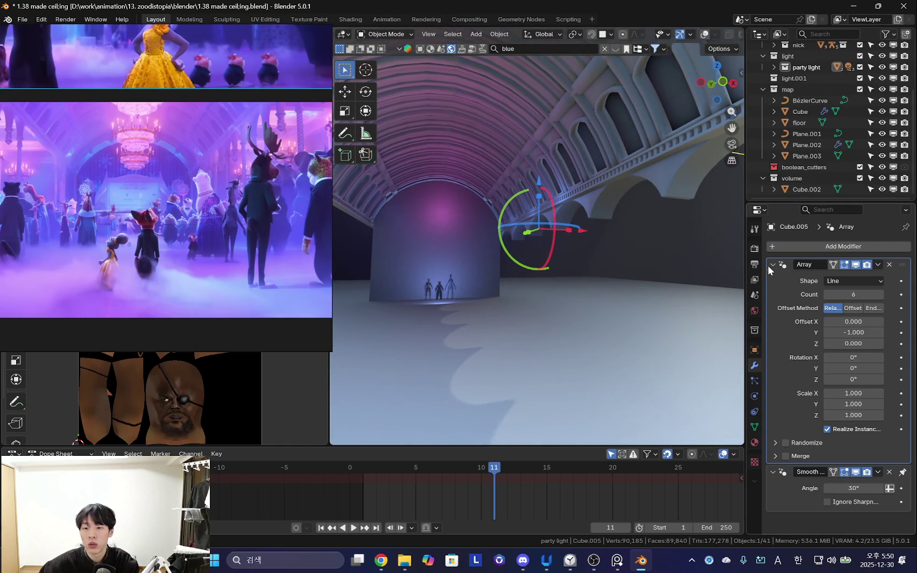
left_click(772, 264)
left_click(823, 247)
type("mirror")
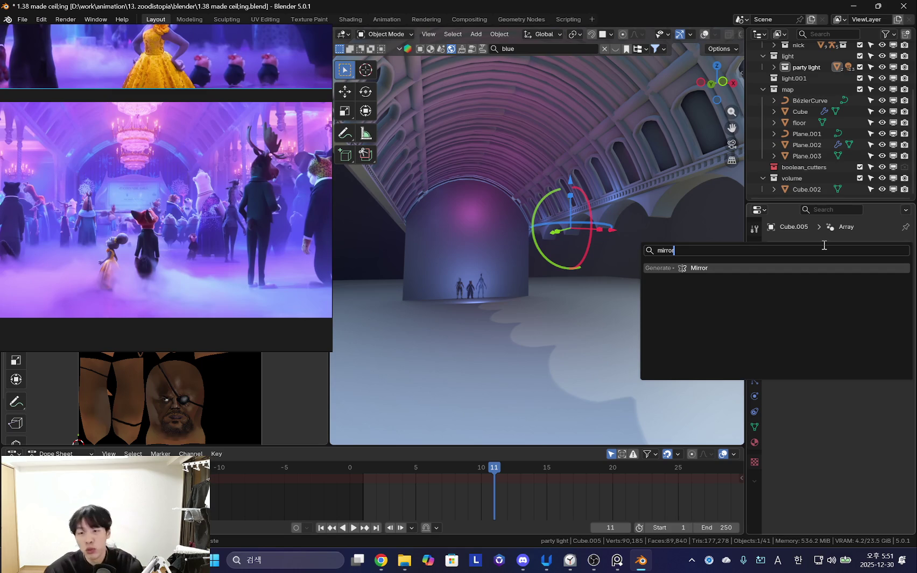
- Add a Mirror modifier to Cube.005 with 'floor' as the Mirror Object
key("Return")
middle_click_drag(466, 325, 610, 298)
left_click(291, 253)
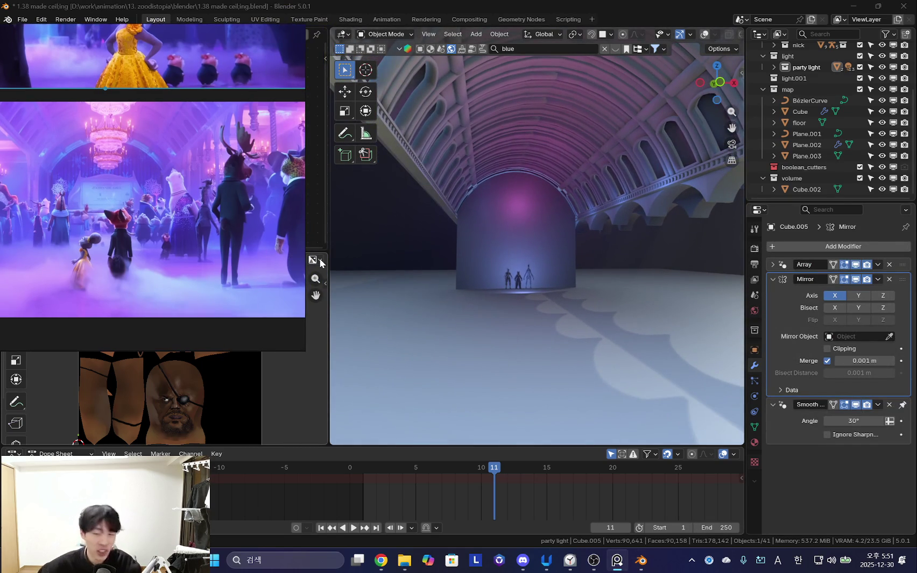
mouse_move(672, 315)
middle_mouse_down()
mouse_move(592, 315)
mouse_move(737, 328)
middle_mouse_up()
left_click(889, 337)
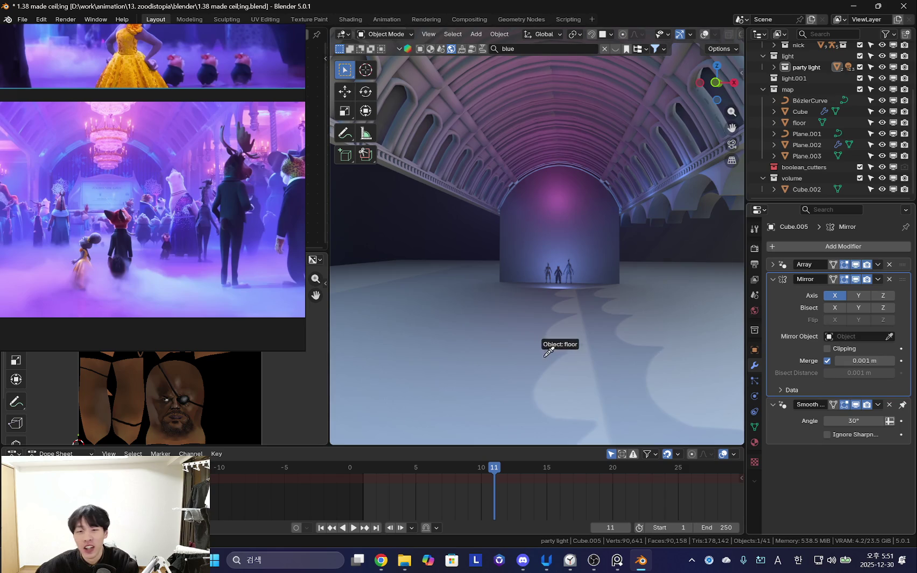
left_click(556, 362)
mouse_move(591, 342)
middle_mouse_down()
mouse_move(525, 361)
mouse_move(537, 335)
mouse_move(520, 310)
middle_mouse_up()
scroll(214, 206, "up", 3)
scroll(214, 206, "up", 2, "shift")
key("shift+alt+z")
mouse_move(639, 297)
middle_mouse_down()
mouse_move(607, 268)
mouse_move(614, 324)
mouse_move(652, 330)
middle_mouse_up()
- In Edit Mode, narrow the selected faces to 0.595 on X and shift them -0.57 m along X
key("Tab")
key("KP_Decimal")
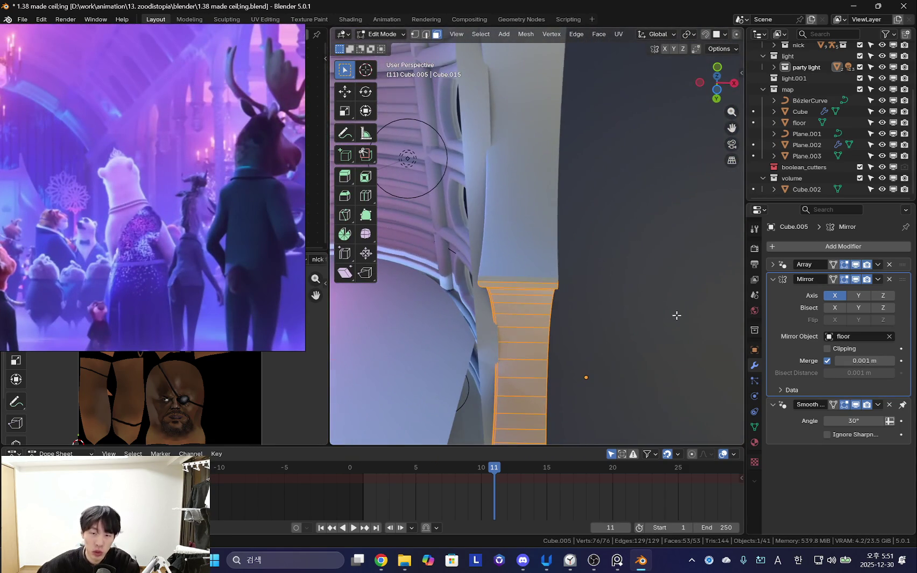
key("s")
key("x")
left_click(607, 314)
key("g")
key("x")
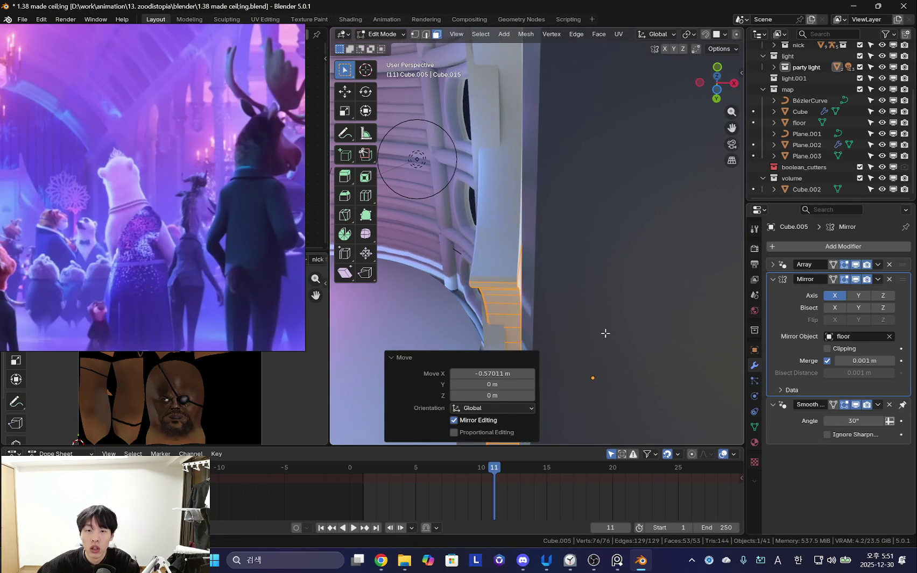
left_click(603, 332)
- Cancel the extra vertical move, leave Edit Mode and switch to the notes window
middle_click_drag(603, 332, 613, 327)
key("g")
key("z")
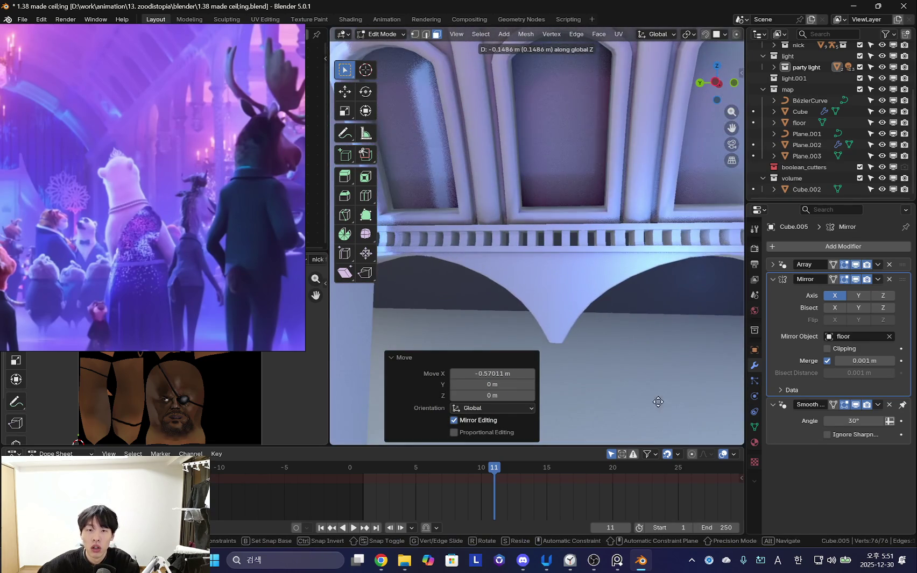
key("Escape")
middle_click_drag(657, 396, 583, 327)
key("Tab")
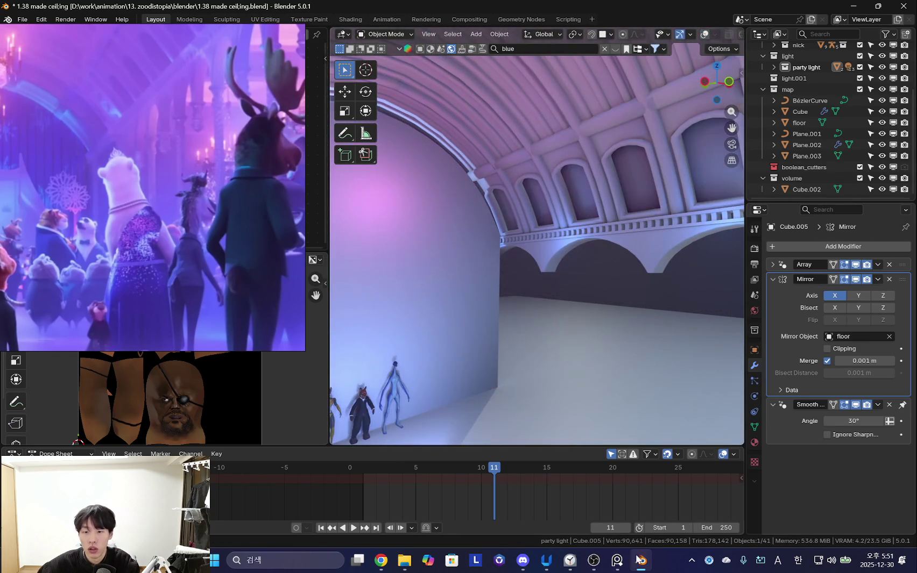
left_click(546, 561)
left_click(523, 561)
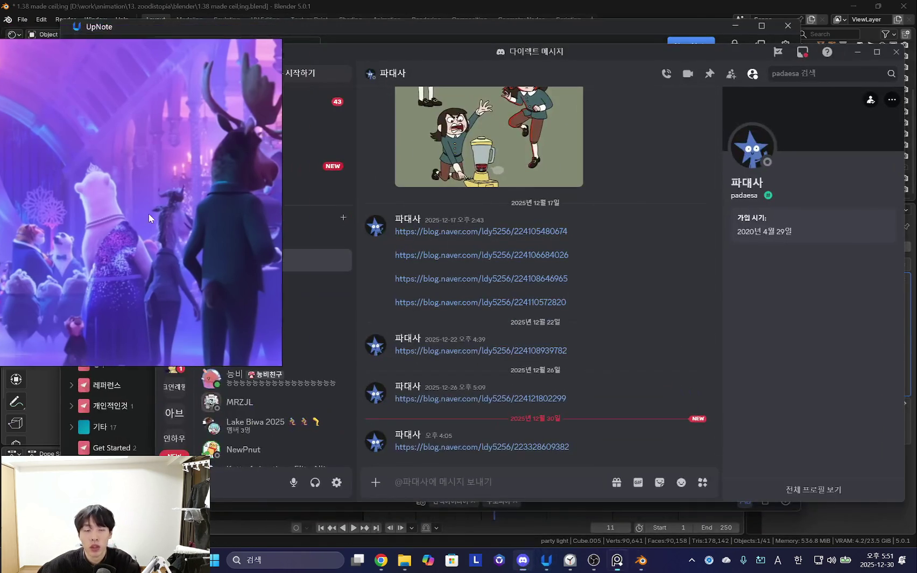
left_click_drag(332, 48, 375, 44)
left_click_drag(62, 211, 43, 197)
scroll(215, 336, "down", 3)
scroll(215, 329, "down", 2)
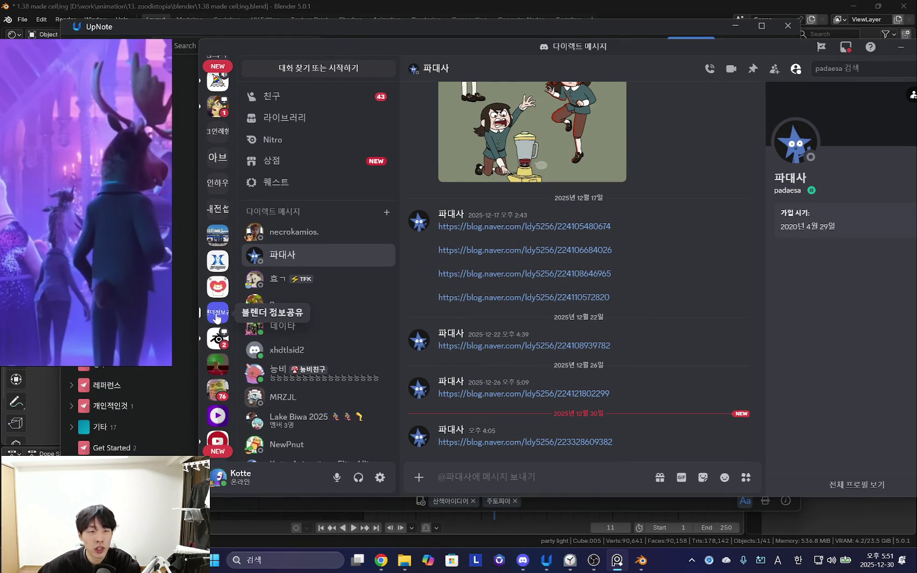
left_click(217, 316)
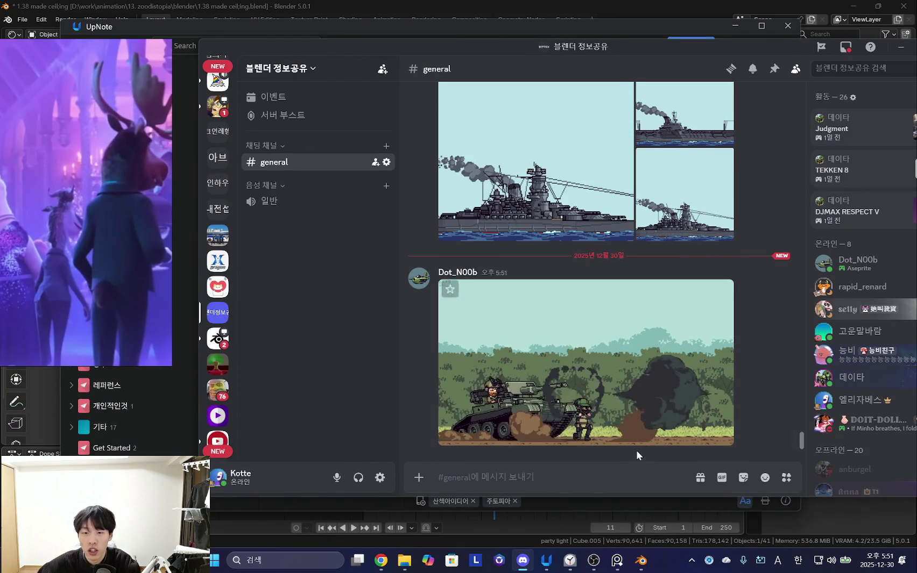
left_click(671, 407)
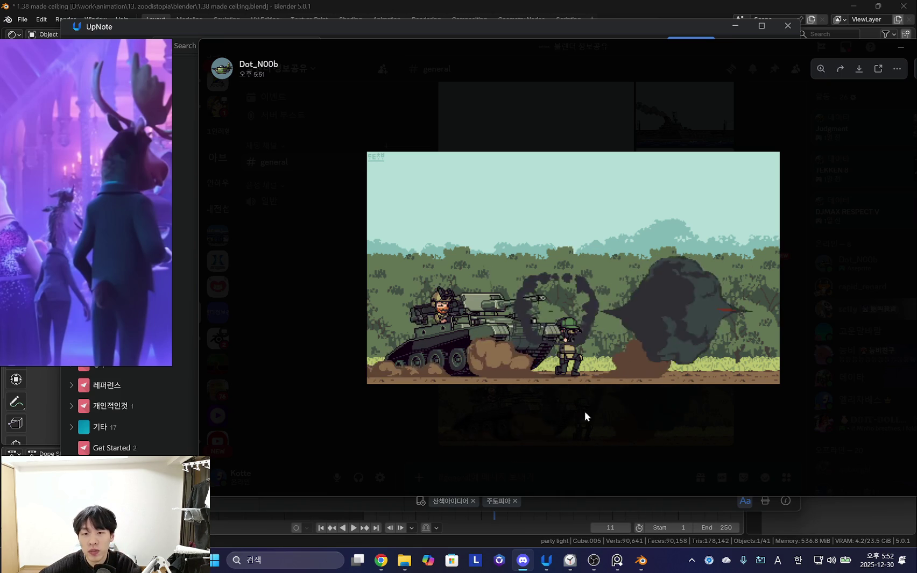
left_click(617, 393)
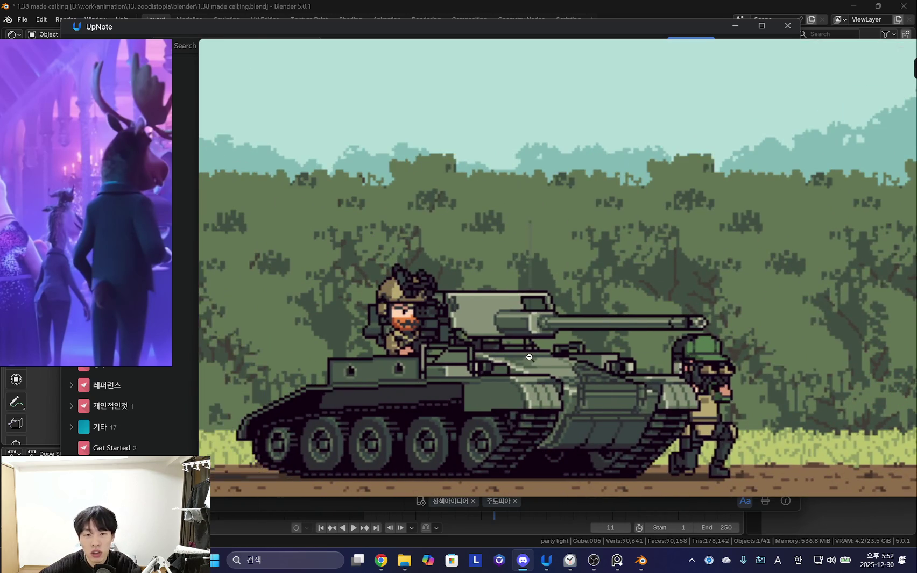
left_click(529, 357)
left_click(534, 363)
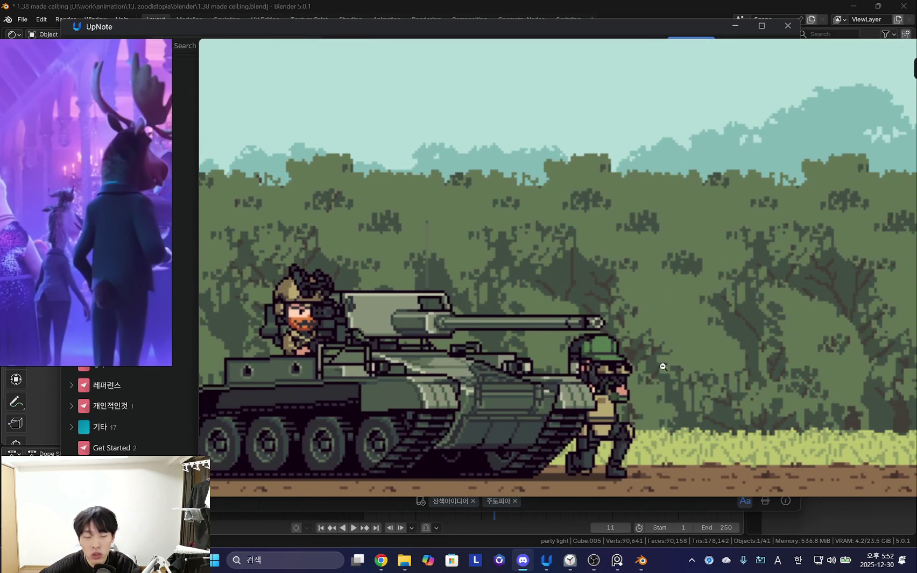
left_click(522, 362)
left_click(811, 276)
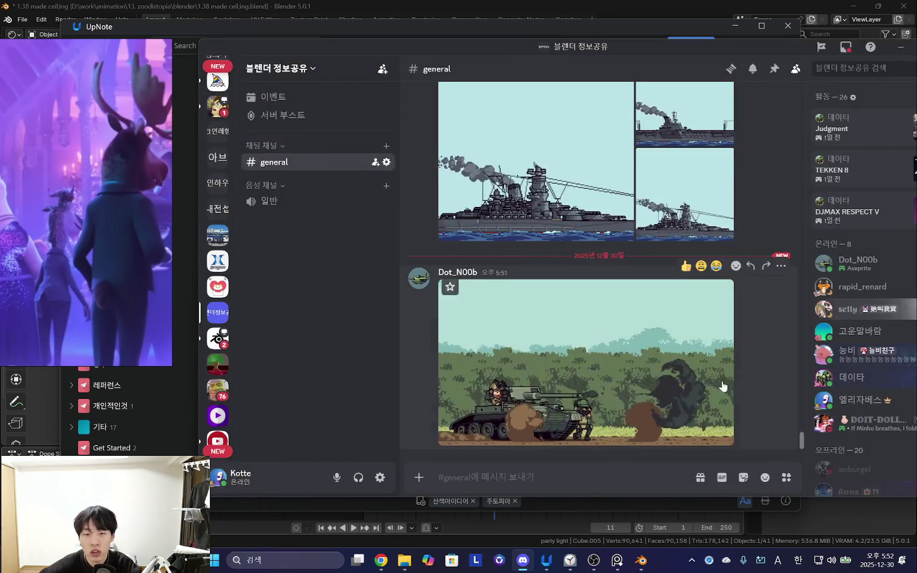
left_click_drag(678, 49, 609, 41)
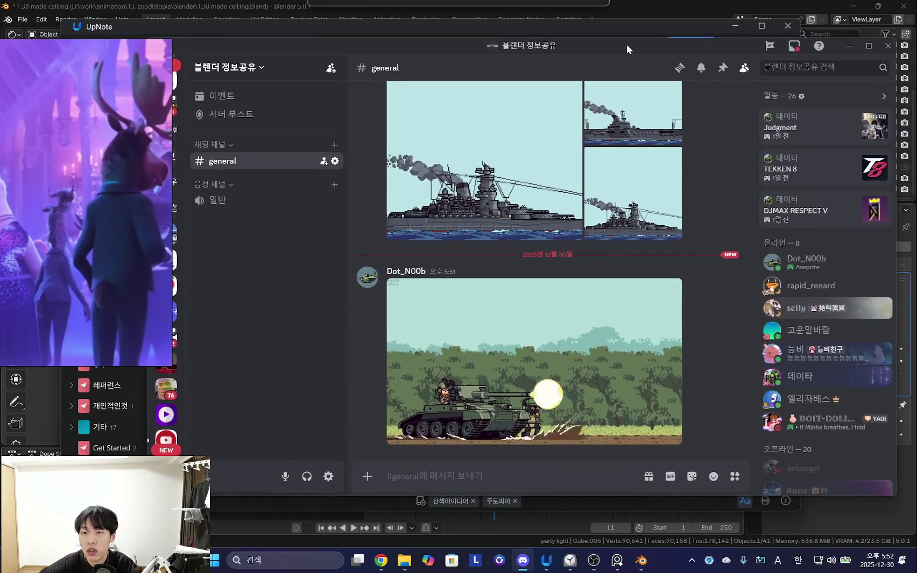
left_click(831, 43)
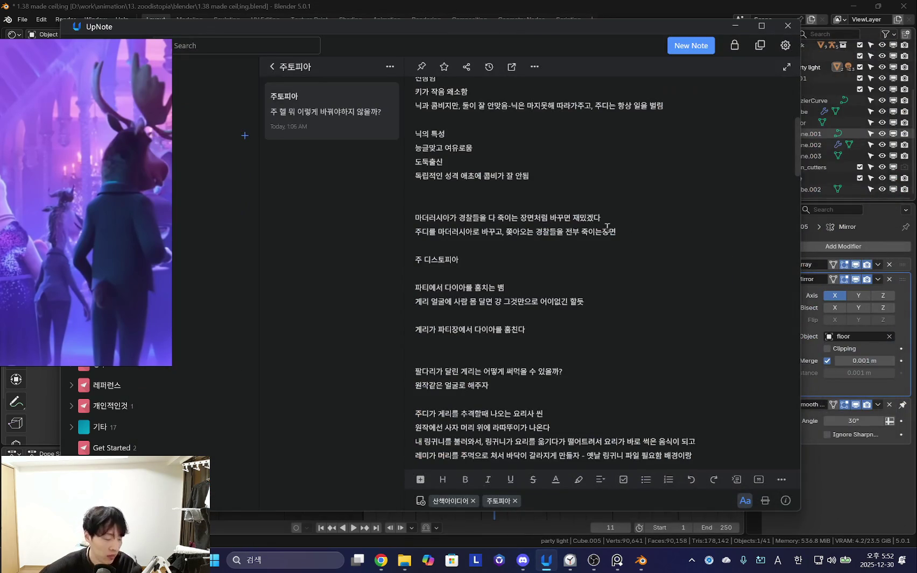
left_click(735, 26)
mouse_move(494, 346)
middle_mouse_down()
mouse_move(547, 293)
mouse_move(621, 318)
middle_mouse_up()
left_click(341, 248)
left_click_drag(338, 262, 240, 286)
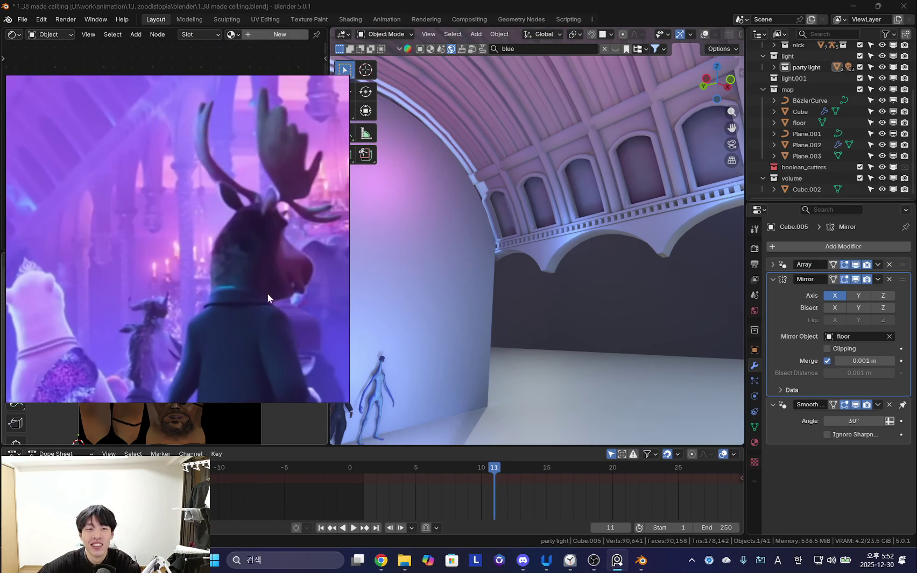
- Add a cylinder for the pillar and scale it thinner in width only
key("shift+alt+z")
mouse_move(635, 310)
middle_mouse_down()
mouse_move(620, 292)
mouse_move(567, 278)
mouse_move(673, 298)
mouse_move(575, 263)
mouse_move(484, 253)
middle_mouse_up()
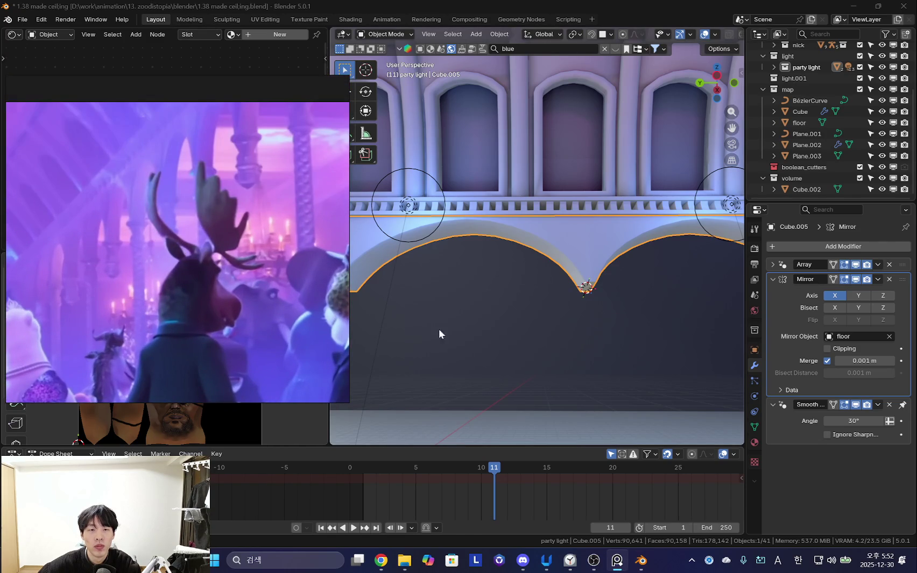
key("shift+a")
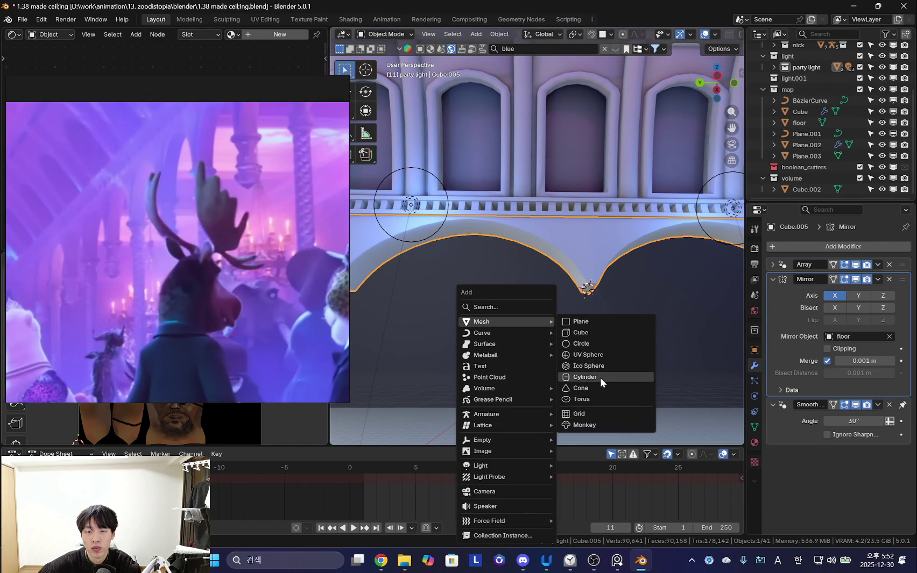
left_click(600, 377)
middle_click_drag(609, 318, 617, 309)
key("Tab")
key("s")
key("shift+z")
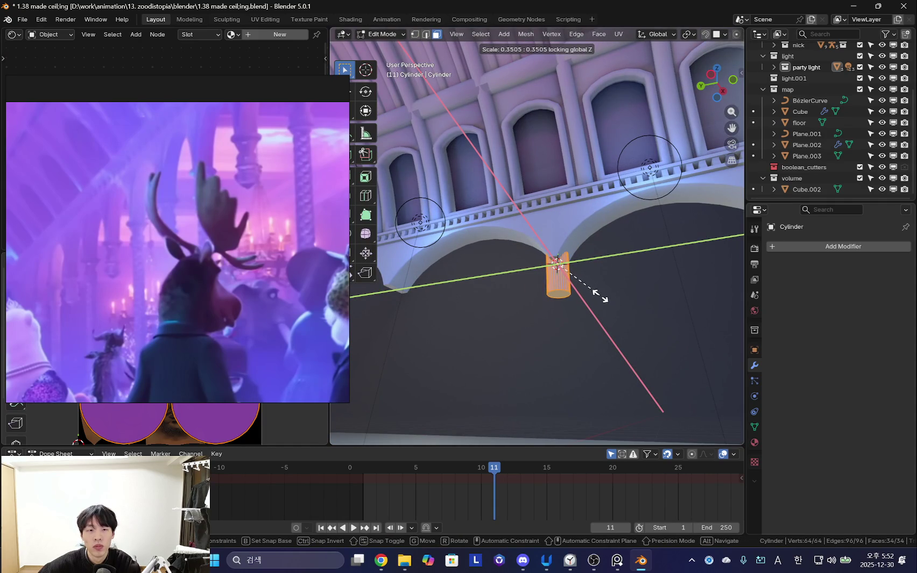
left_click(599, 295)
- Refine the cylinder's width and vertical position with further Z moves and width scaling
middle_click_drag(606, 273, 621, 231)
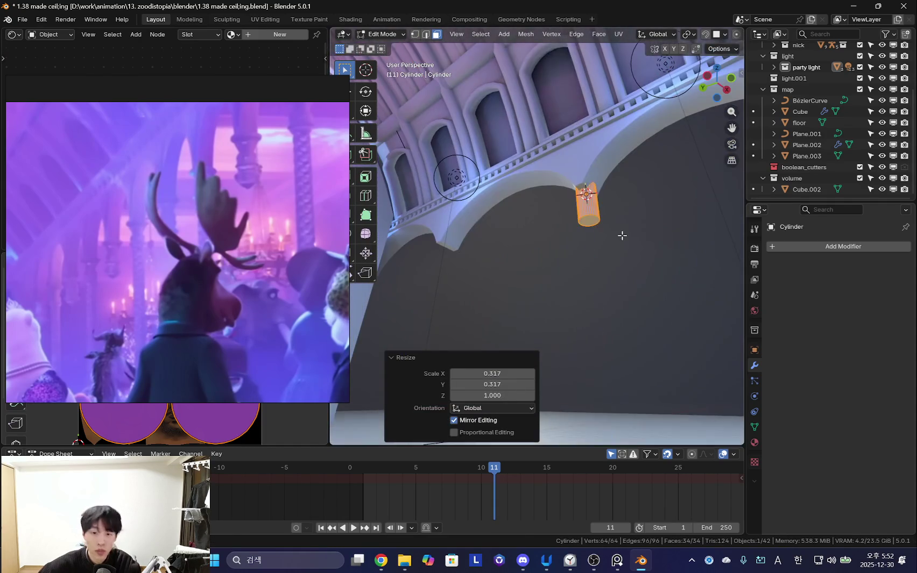
key("g")
key("z")
left_click(626, 299)
key("g")
key("z")
left_click(636, 282)
middle_click_drag(635, 282, 653, 280)
key("s")
key("shift+z")
left_click(635, 277)
key("g")
key("z")
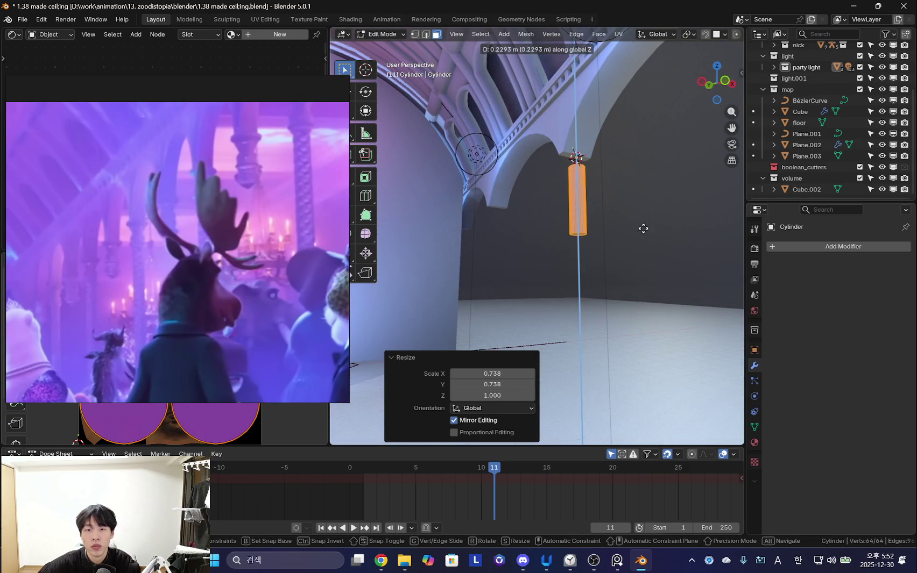
left_click(643, 231)
- Drop the shaft's bottom onto the floor and set its top height just below the arch
mouse_move(576, 269)
middle_mouse_down()
mouse_move(638, 313)
mouse_move(616, 245)
middle_mouse_up()
key("g")
key("z")
left_click(607, 330)
key("g")
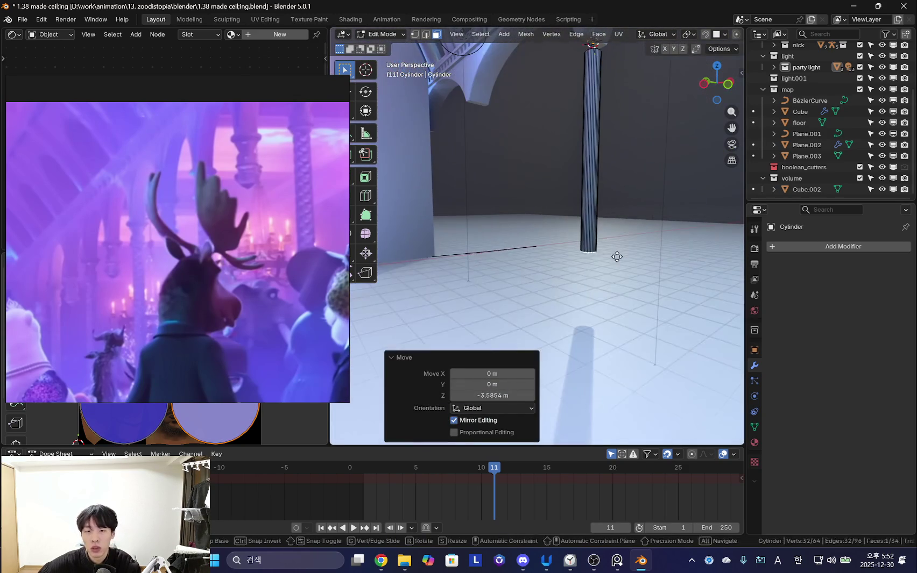
mouse_move(615, 318)
middle_mouse_down()
mouse_move(591, 362)
mouse_move(607, 337)
mouse_move(592, 317)
middle_mouse_up()
key("g")
key("z")
left_click(599, 318)
key("shift+alt+z")
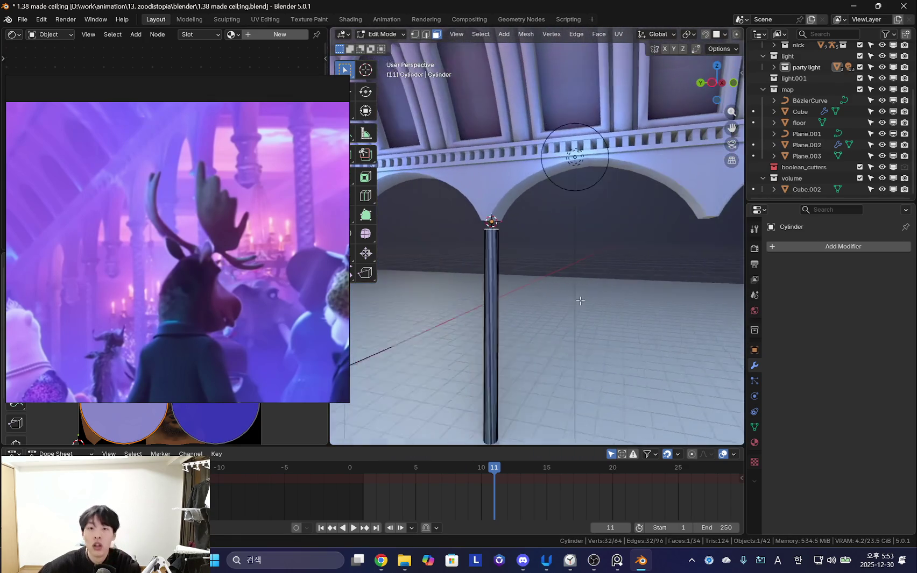
middle_click_drag(536, 285, 557, 269)
key("g")
key("z")
left_click(567, 300)
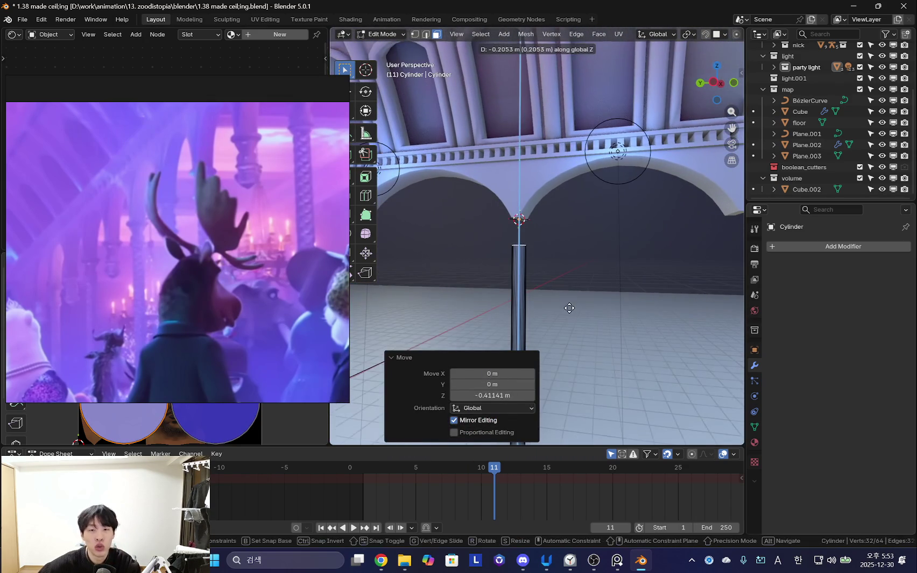
- Copy the shaft's top ring, raise it under the arch and enlarge it into a wider disc
mouse_move(567, 310)
middle_mouse_down()
mouse_move(583, 284)
mouse_move(562, 274)
middle_mouse_up()
key("g")
key("g")
key("z")
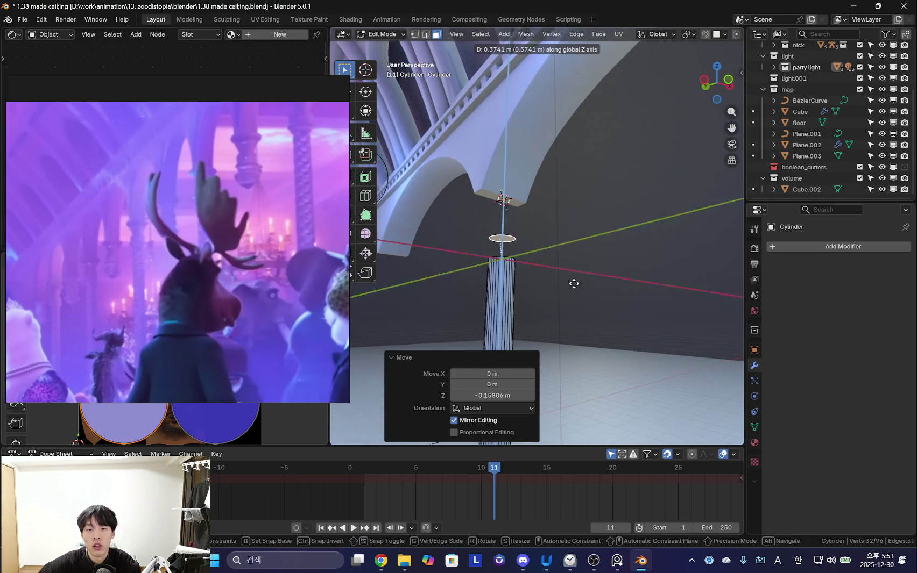
left_click(581, 248)
key("s")
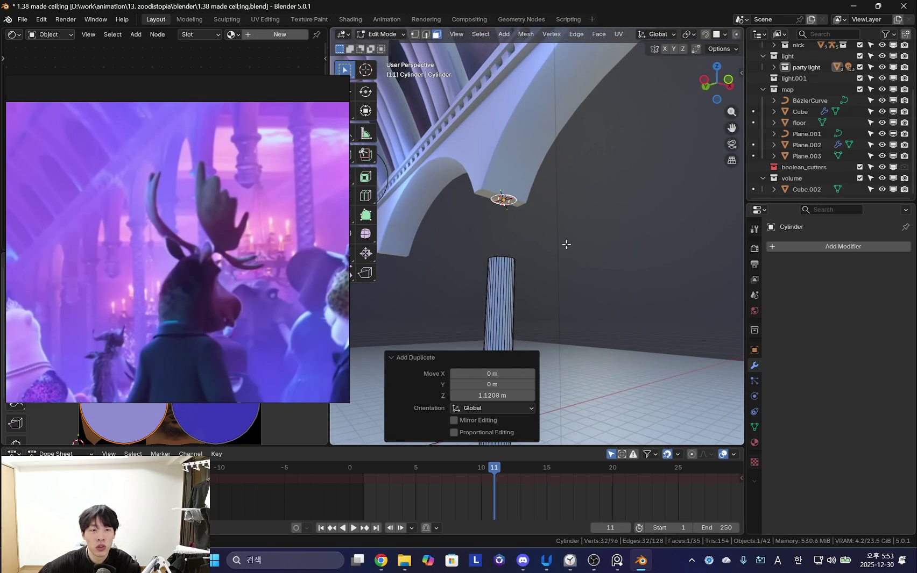
scroll(567, 243, "up", 1, "alt")
left_click(681, 303)
mouse_move(596, 286)
middle_mouse_down()
mouse_move(592, 269)
mouse_move(548, 288)
mouse_move(650, 276)
mouse_move(654, 317)
mouse_move(591, 313)
mouse_move(547, 292)
middle_mouse_up()
key("Tab")
- Narrow the arch column piece slightly along X
left_click(496, 172)
key("Tab")
scroll(559, 305, "down", 3)
key("s")
key("x")
left_click(602, 293)
key("Tab")
- Hide the overlays, view the arch ceiling and switch over to Discord
scroll(597, 317, "down", 3)
key("shift+alt+z")
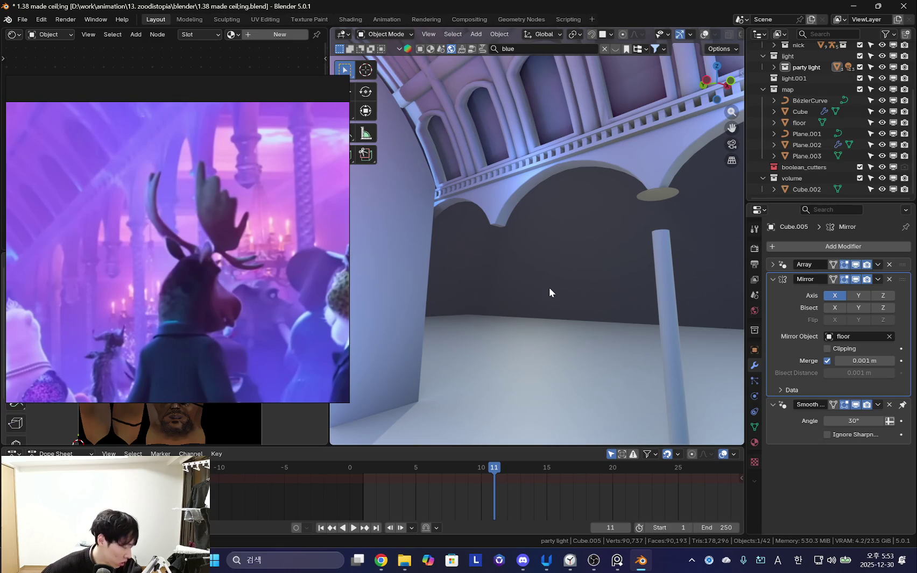
middle_click_drag(548, 287, 541, 329)
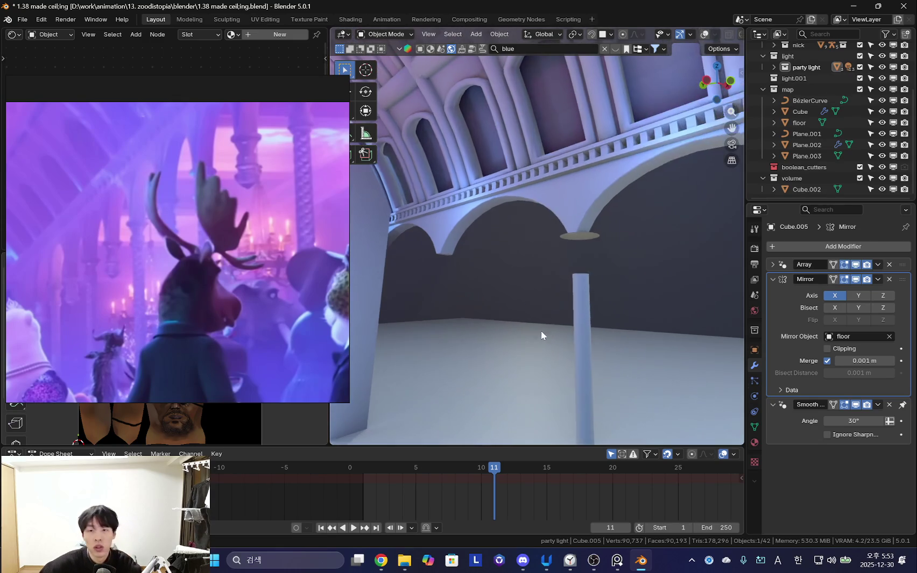
key("alt+Tab")
key("alt+Tab")
key("alt+Tab")
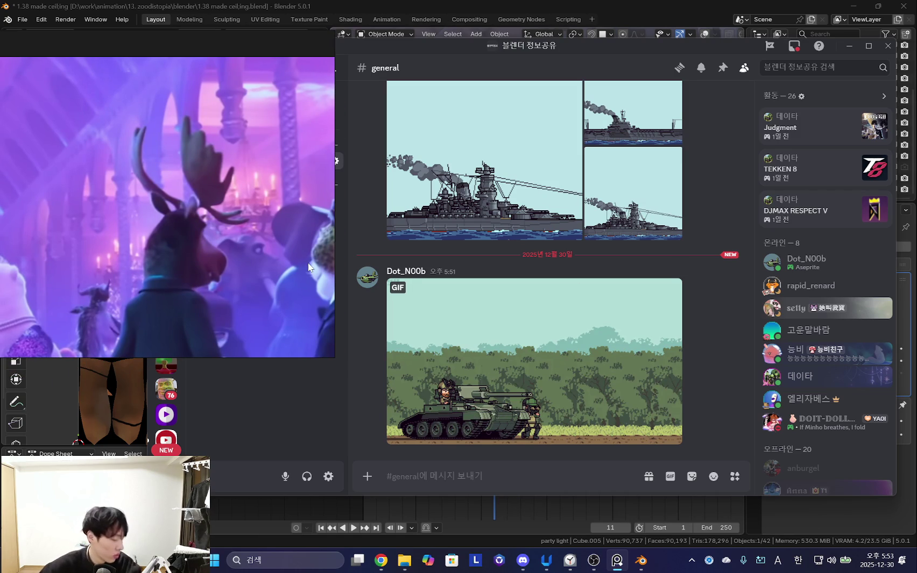
- Enlarge the tank GIF in Discord's viewer, reposition and narrow the window, then minimize it
left_click(529, 400)
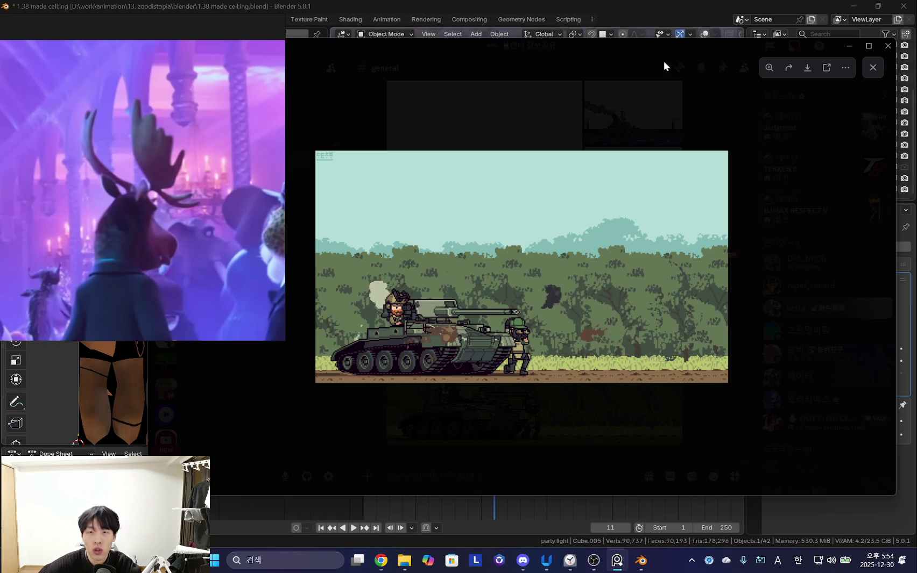
left_click_drag(617, 54, 642, 44)
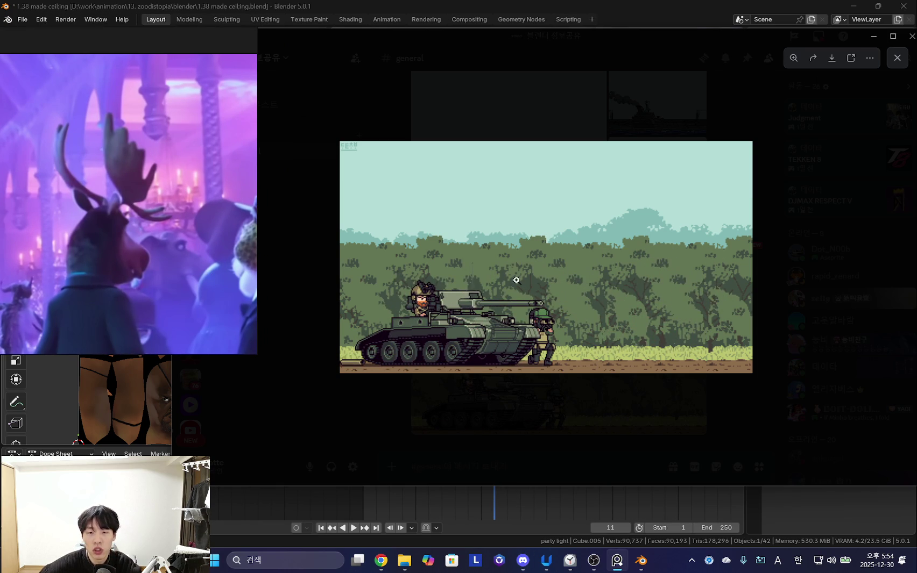
left_click_drag(477, 37, 459, 31)
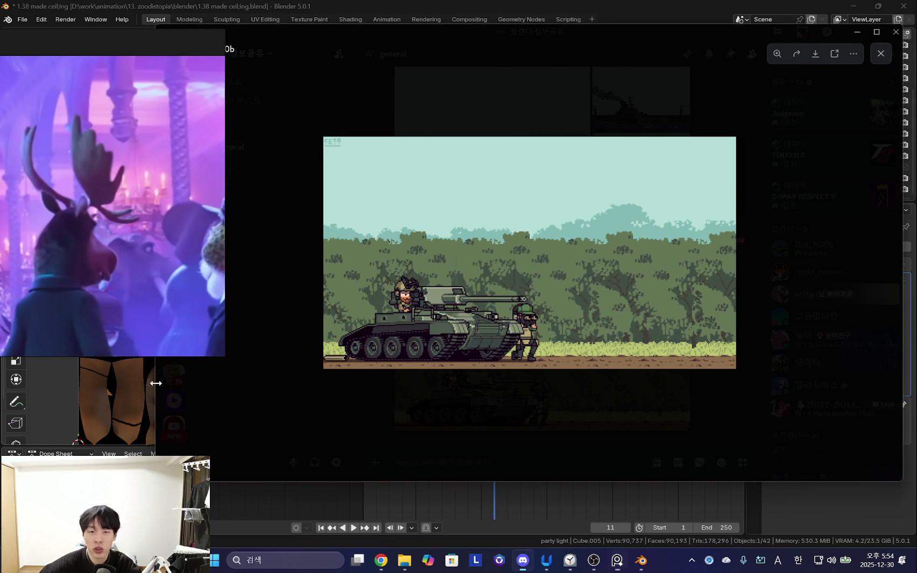
left_click_drag(154, 383, 260, 379)
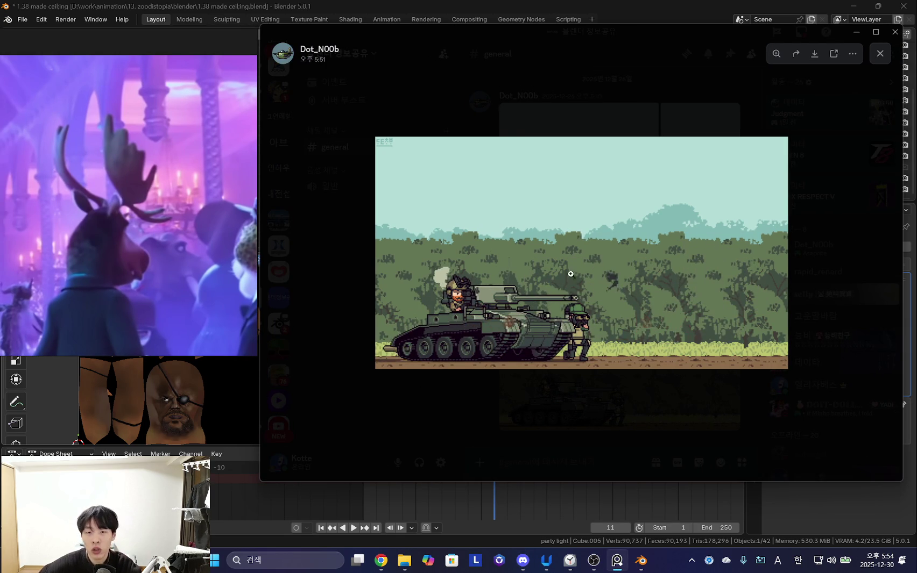
left_click(856, 32)
mouse_move(656, 331)
middle_mouse_down()
mouse_move(574, 345)
mouse_move(555, 254)
mouse_move(526, 220)
middle_mouse_up()
scroll(563, 337, "down", 3)
- Scale the pillar cylinder's selection to 0.704 and shift the whole mesh -0.16849 m along X
left_click(555, 253)
key("Tab")
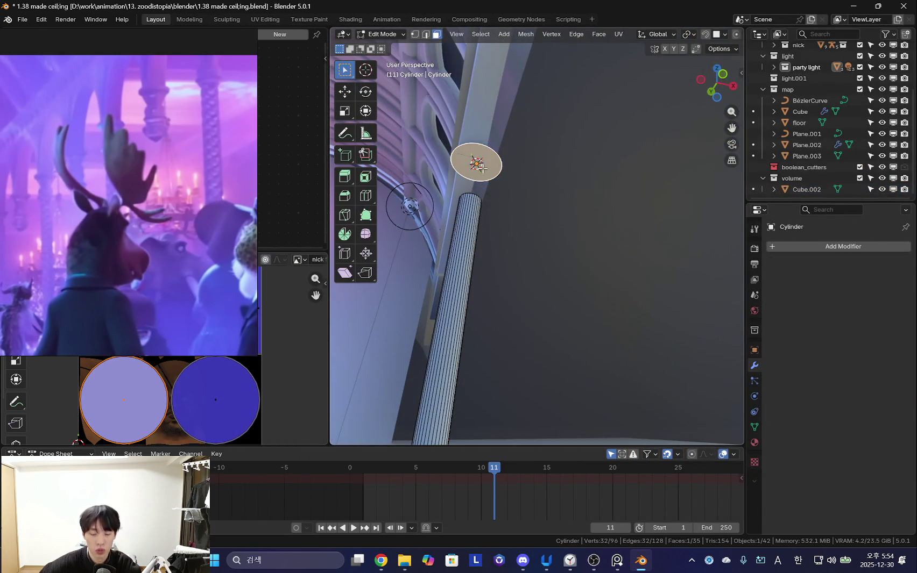
middle_click_drag(482, 168, 563, 303)
key("s")
left_click(557, 274)
scroll(570, 270, "up", 3)
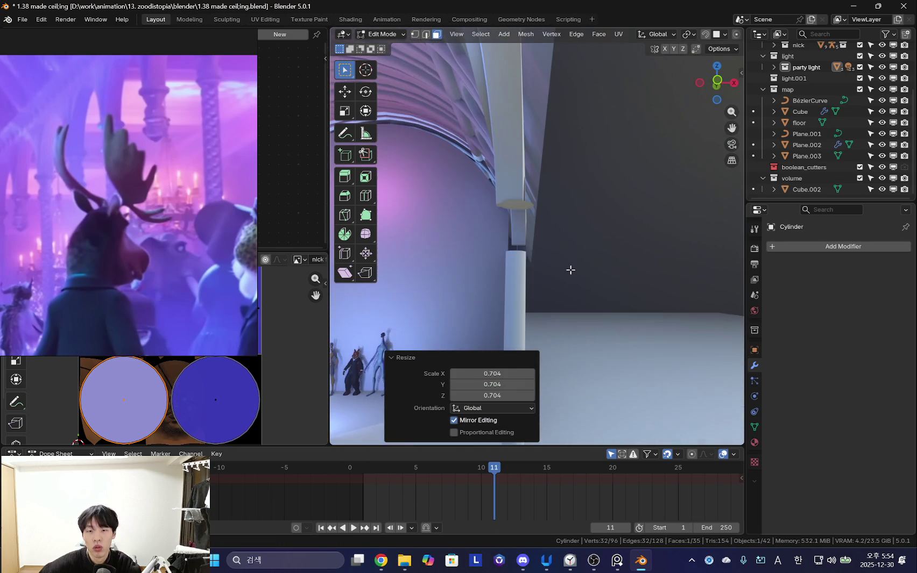
key("a")
middle_click_drag(600, 283, 577, 267)
key("g")
key("x")
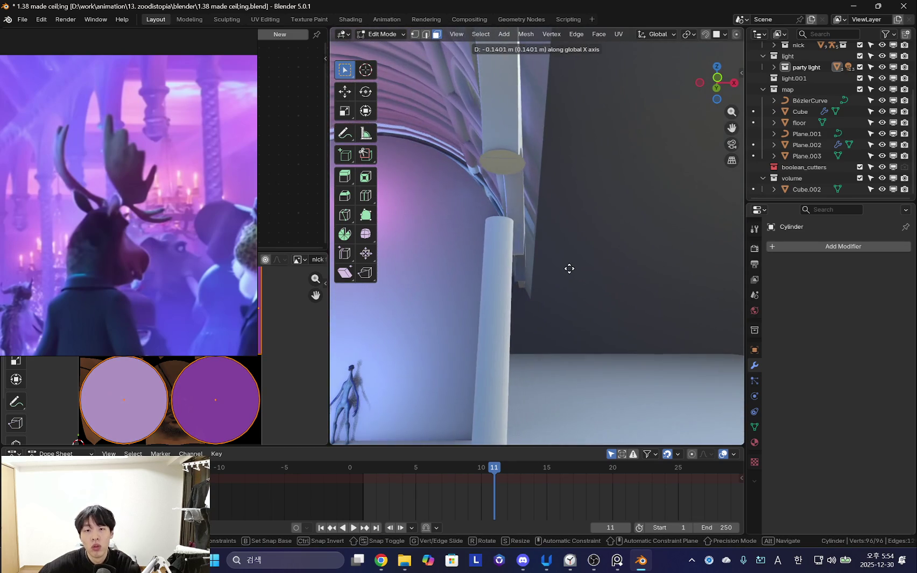
left_click(561, 266)
- Select the disc face under the arch and centre the view on it
scroll(543, 265, "down", 5)
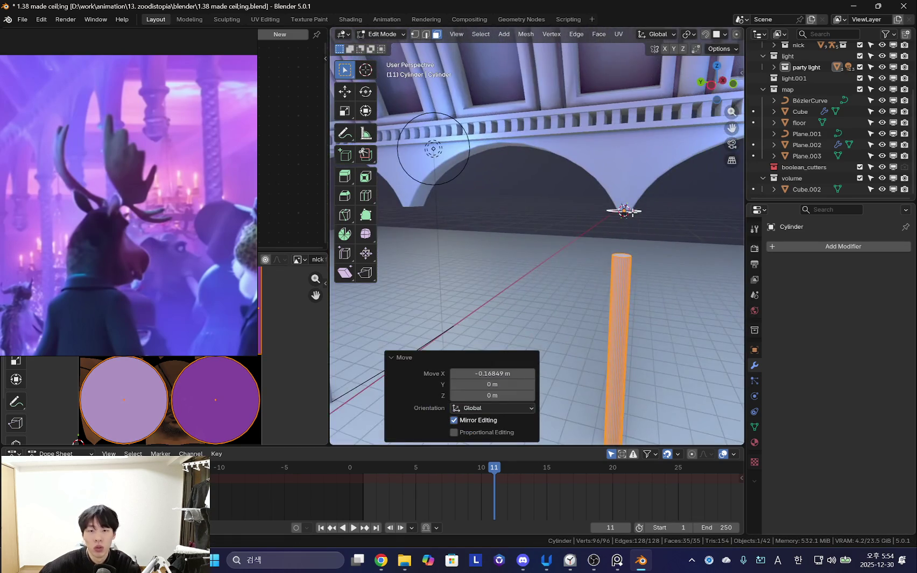
middle_click_drag(624, 210, 597, 230)
left_click(602, 230)
scroll(420, 160, "up", 4)
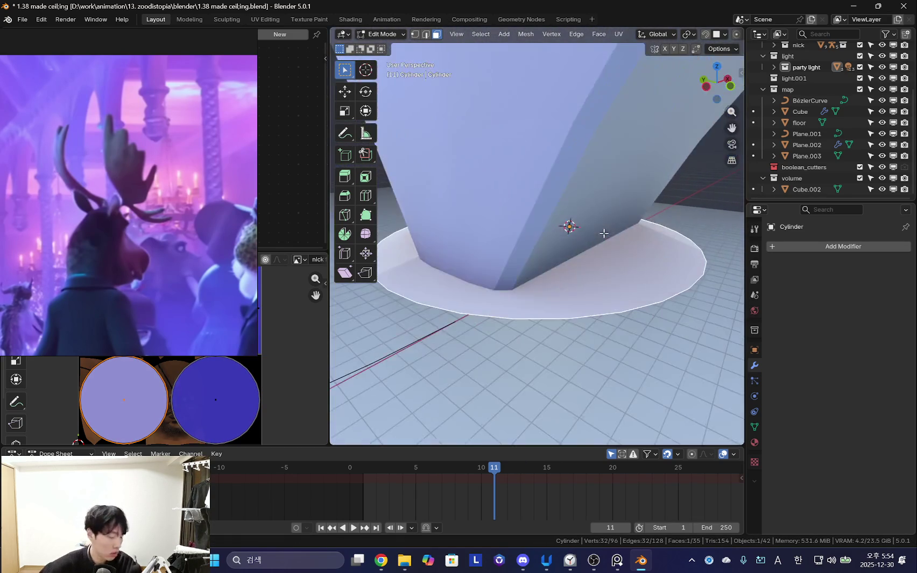
scroll(420, 160, "down", 4)
middle_click_drag(419, 160, 409, 140)
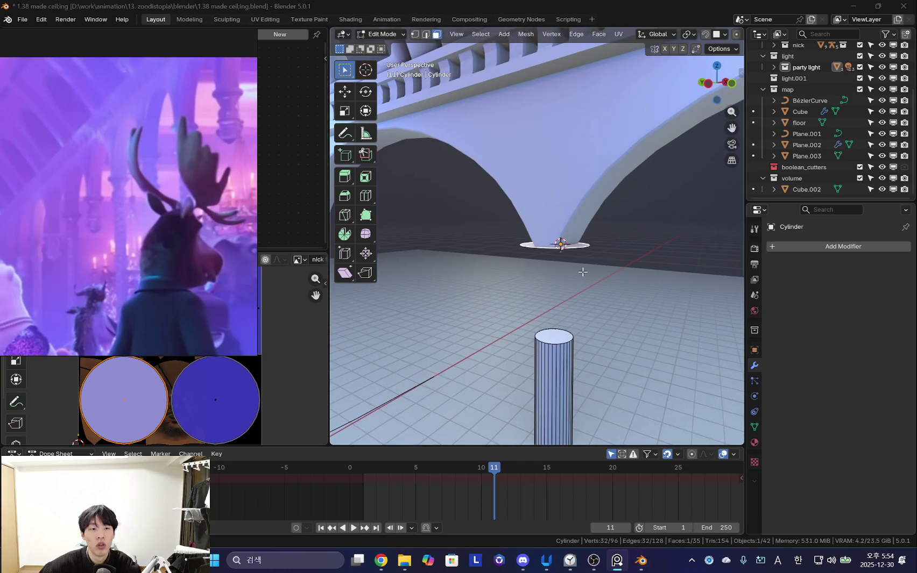
key("KP_Decimal")
- Extrude the disc face down under the arch and resize it for the first capital section
key("e")
left_click(576, 280)
key("s")
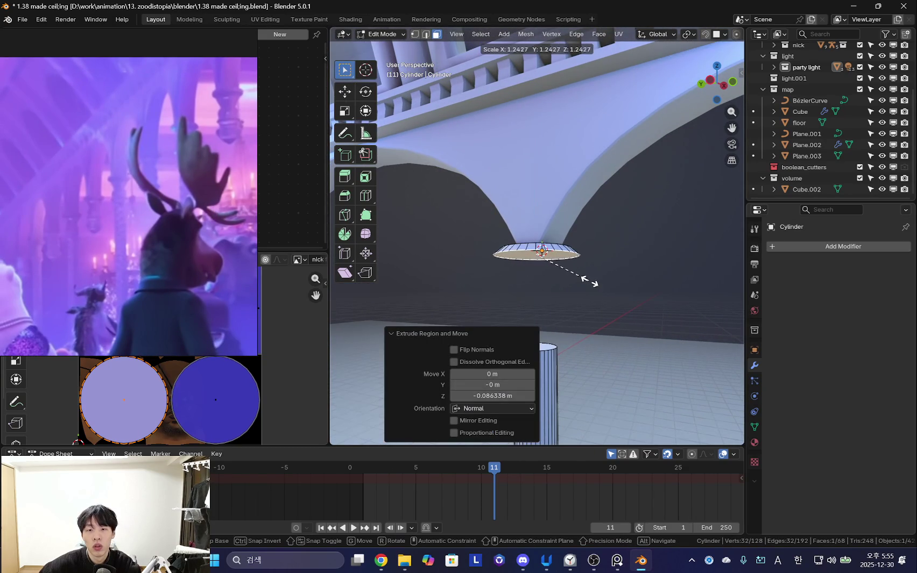
left_click(586, 278)
mouse_move(608, 272)
middle_mouse_down()
mouse_move(599, 292)
mouse_move(603, 262)
middle_mouse_up()
- Extrude the cap face further down, narrowing it and then widening it into a rim
key("e")
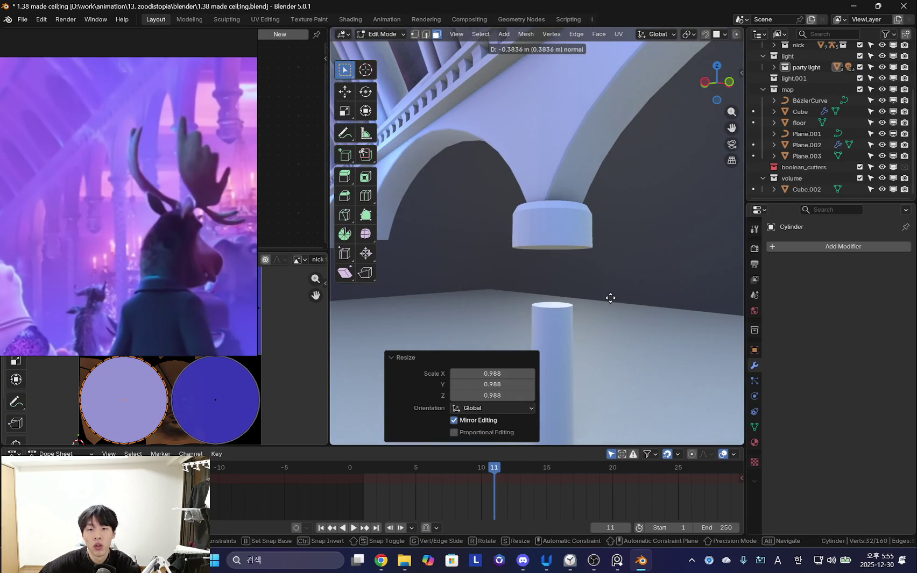
left_click(609, 299)
key("s")
left_click(609, 285)
key("s")
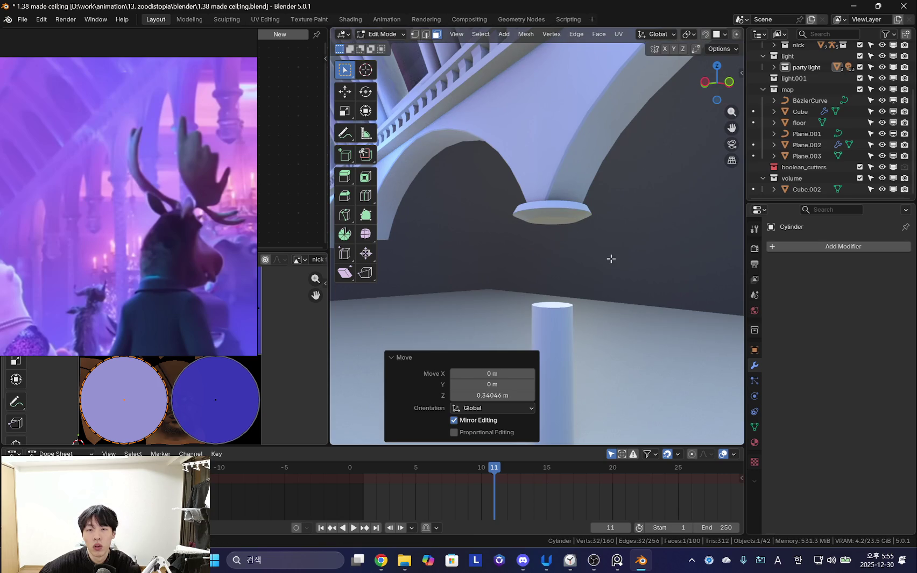
left_click(620, 266)
mouse_move(620, 266)
middle_mouse_down()
mouse_move(601, 214)
mouse_move(617, 260)
mouse_move(590, 298)
middle_mouse_up()
- Nudge the cap face slightly along Z to fine-tune the rim height
key("g")
key("z")
left_click(583, 249)
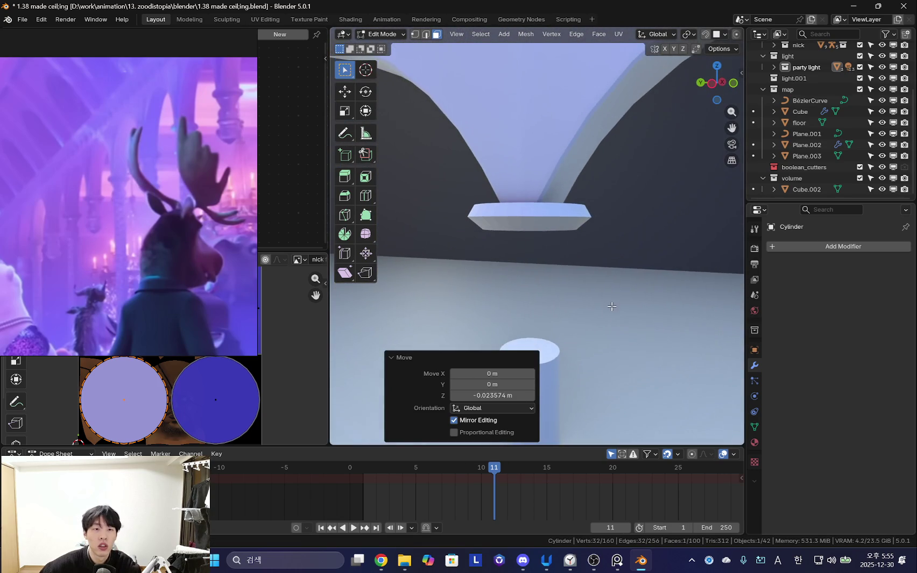
key("s")
key("g")
key("z")
left_click(632, 313)
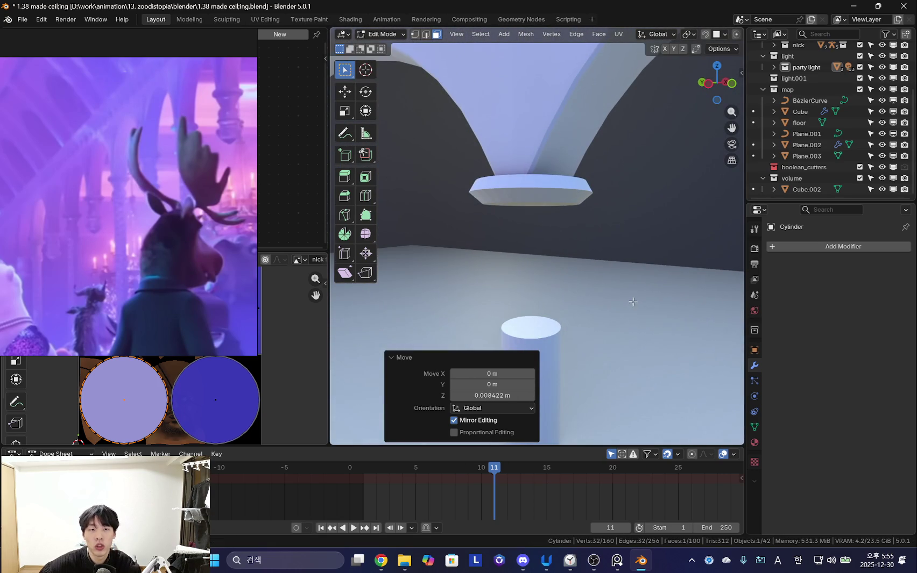
middle_click_drag(632, 313, 625, 251)
- Extrude a lower capital section tapered to 0.833 and lengthen it downward
key("e")
left_click(632, 307)
key("s")
left_click(619, 299)
mouse_move(619, 299)
middle_mouse_down()
mouse_move(571, 293)
mouse_move(631, 268)
middle_mouse_up()
key("g")
key("z")
left_click(571, 283)
- Extrude a short neck section down, cancelling the unwanted resize
key("e")
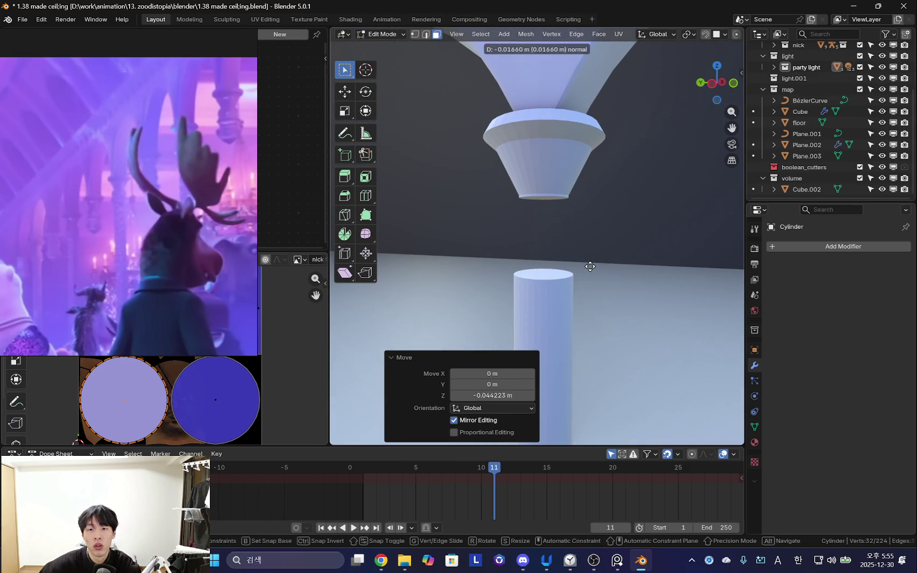
left_click(589, 265)
key("s")
right_click(595, 265)
- Extrude a slightly enlarged ring from the capital's bottom and shift it down a little
scroll(592, 258, "down", 5)
middle_click_drag(591, 258, 602, 277)
scroll(602, 277, "up", 3)
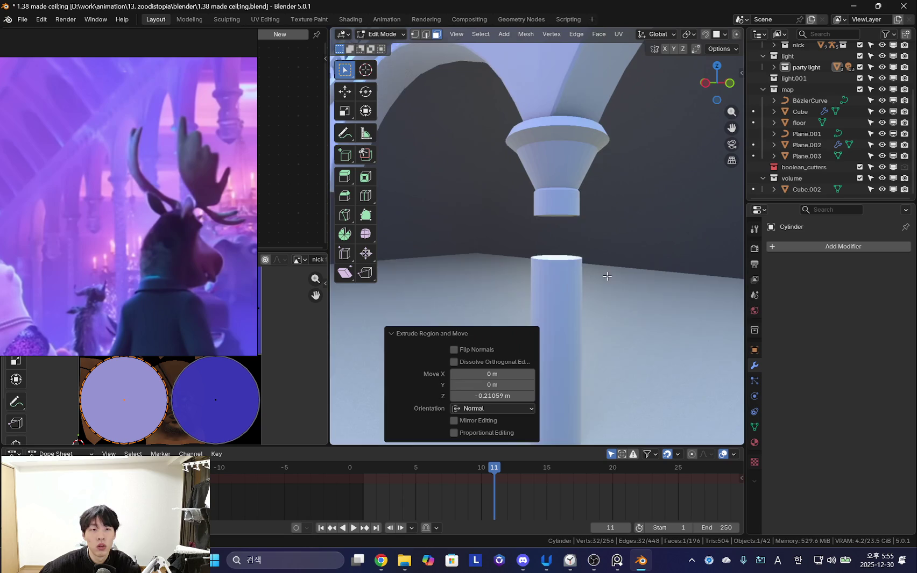
scroll(597, 285, "up", 1)
scroll(597, 285, "up", 1)
scroll(595, 287, "up", 1)
scroll(602, 280, "down", 1, "shift")
scroll(604, 280, "down", 1, "shift")
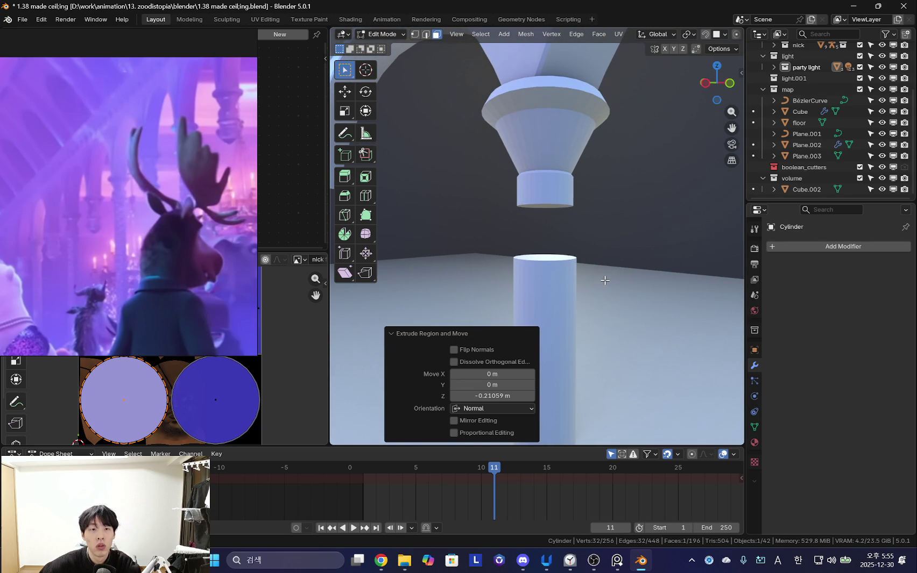
scroll(592, 272, "up", 2, "shift")
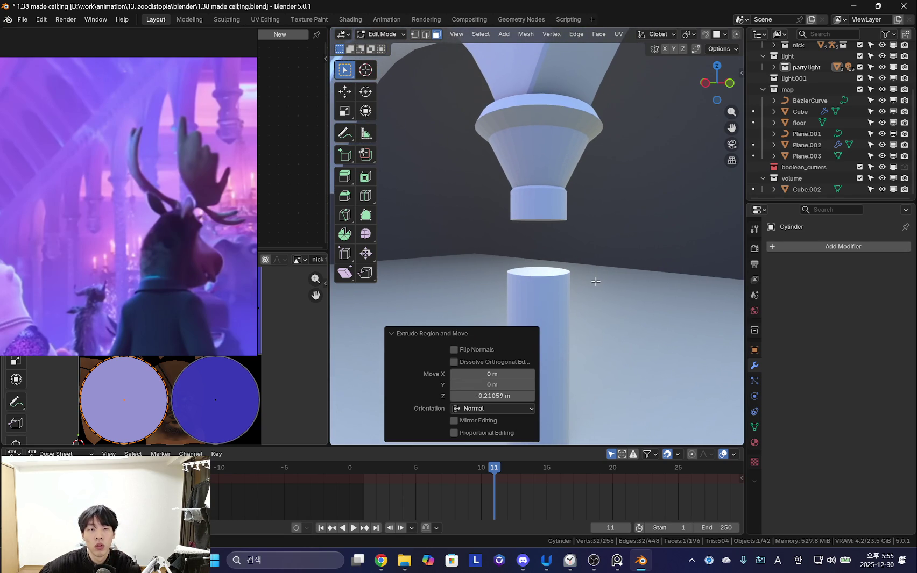
scroll(593, 287, "up", 2, "shift")
key("e")
key("s")
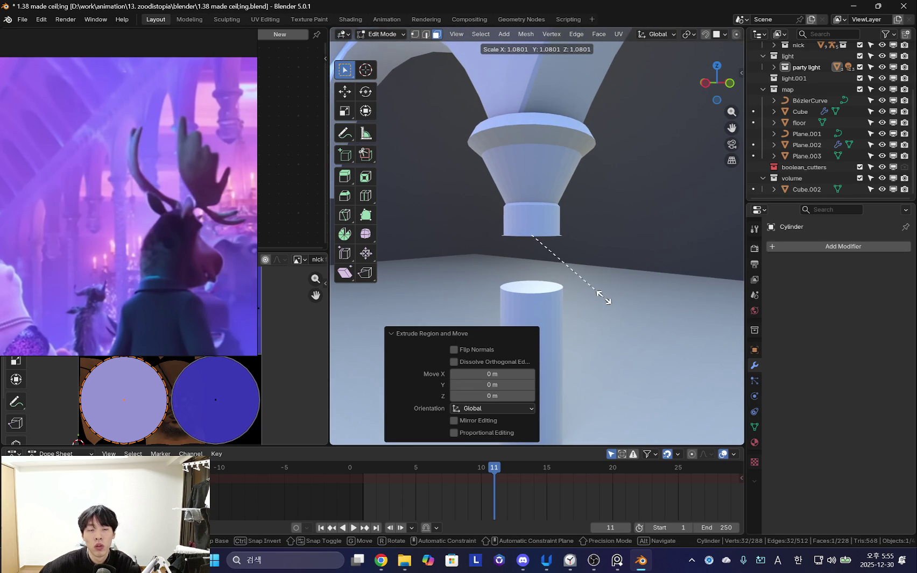
left_click(603, 298)
key("g")
key("z")
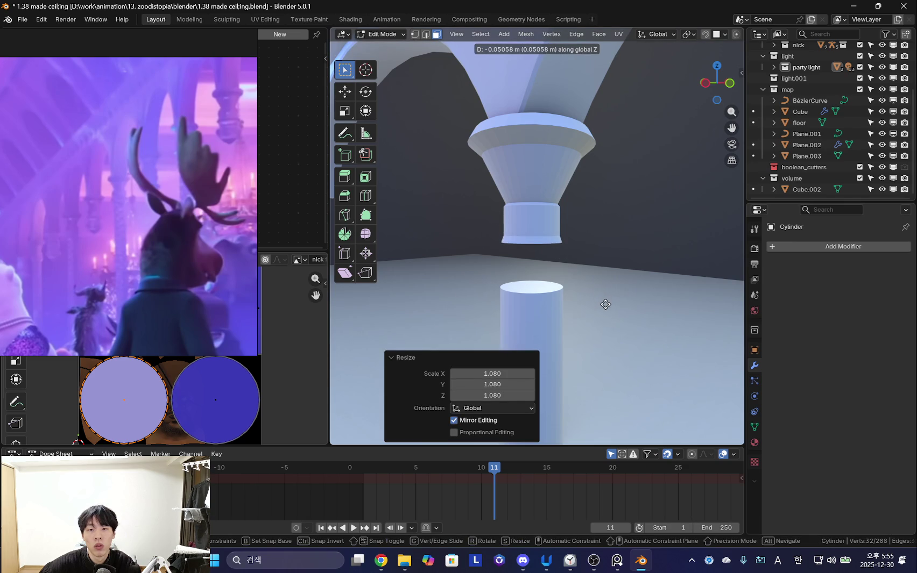
left_click(605, 301)
- Extrude another ring, shrink it to 0.922 and reposition it vertically
scroll(605, 301, "up", 1)
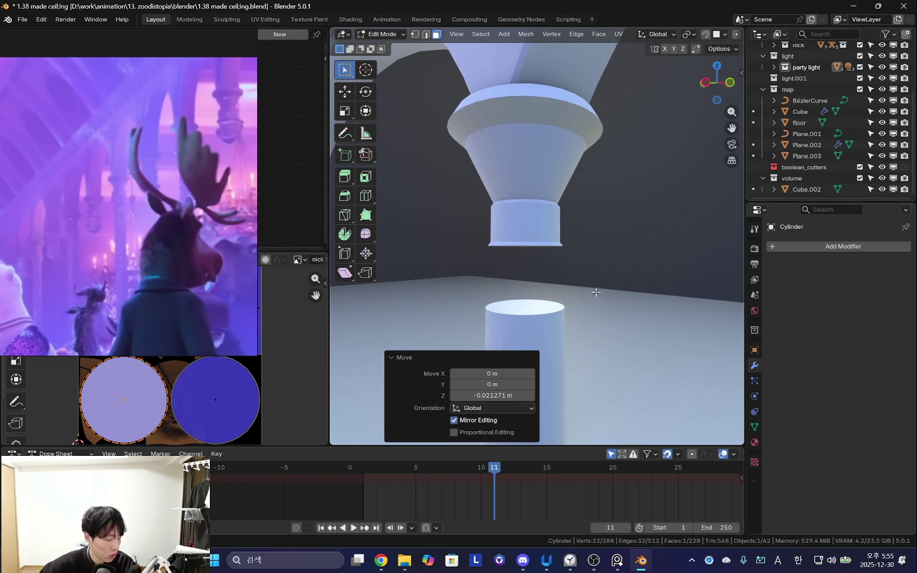
key("shift+alt+z")
key("e")
left_click(607, 300)
key("s")
left_click(598, 299)
key("shift+alt+z")
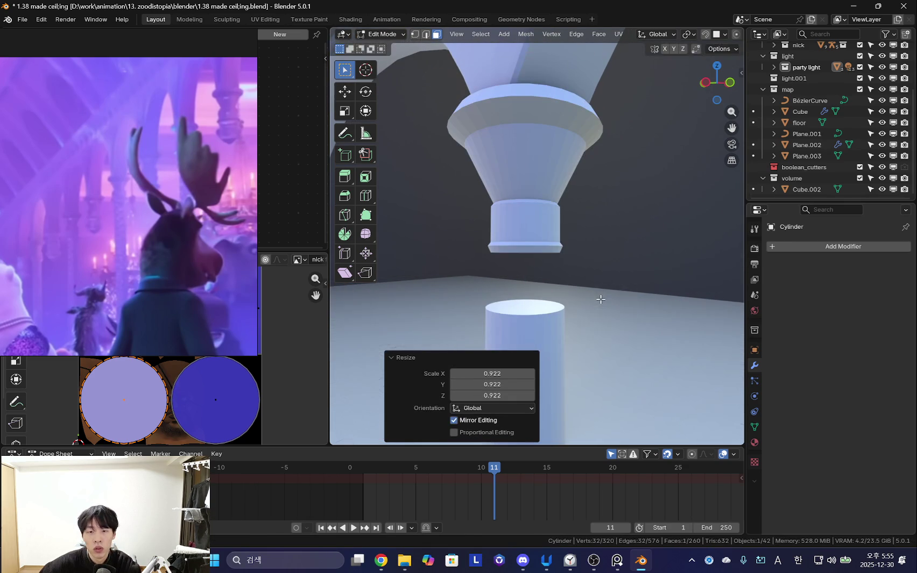
key("g")
left_click(599, 292)
key("shift+alt+z")
key("shift+alt+z")
- Extend the neck a further -0.16275 m and select the edge loop around it
key("e")
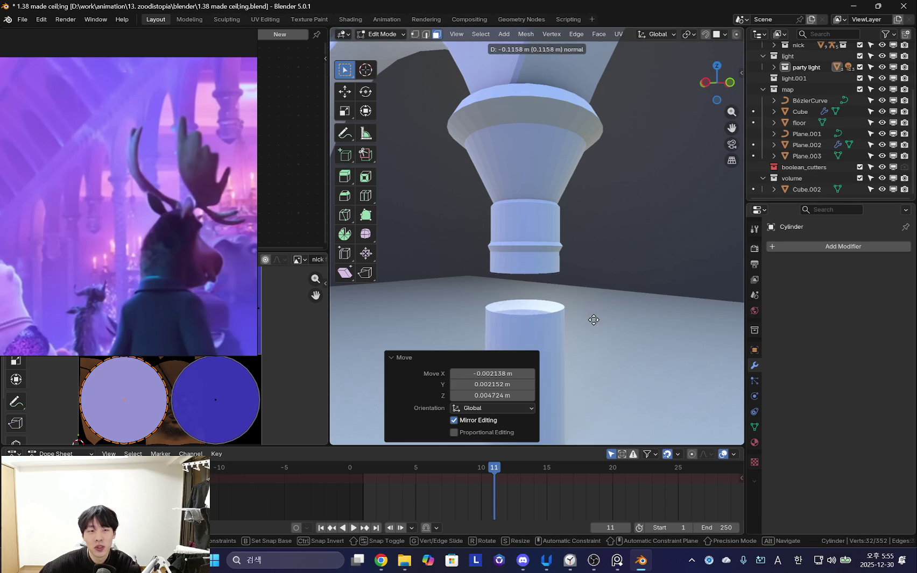
left_click(594, 326)
middle_click_drag(594, 326, 619, 302)
scroll(149, 236, "up", 3)
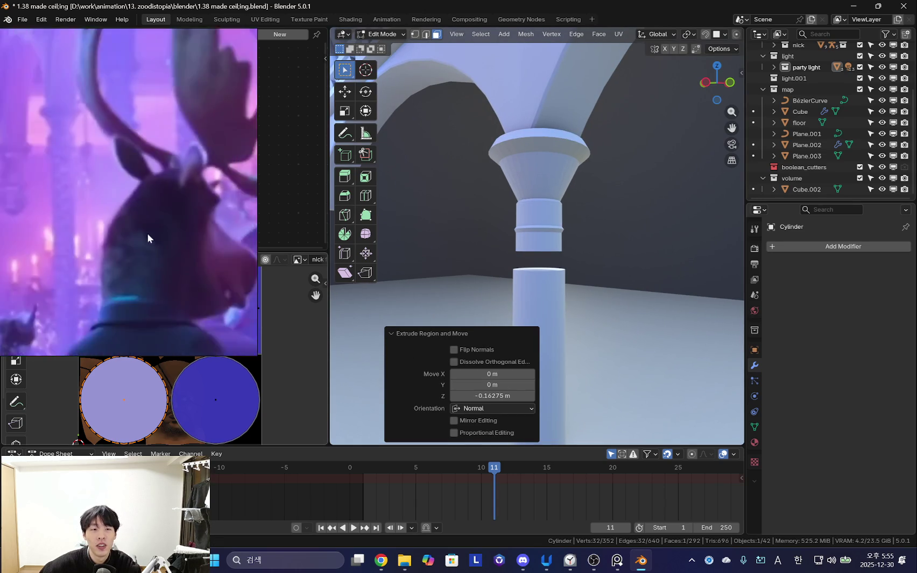
scroll(220, 265, "up", 2)
scroll(602, 298, "up", 3)
scroll(587, 296, "up", 2)
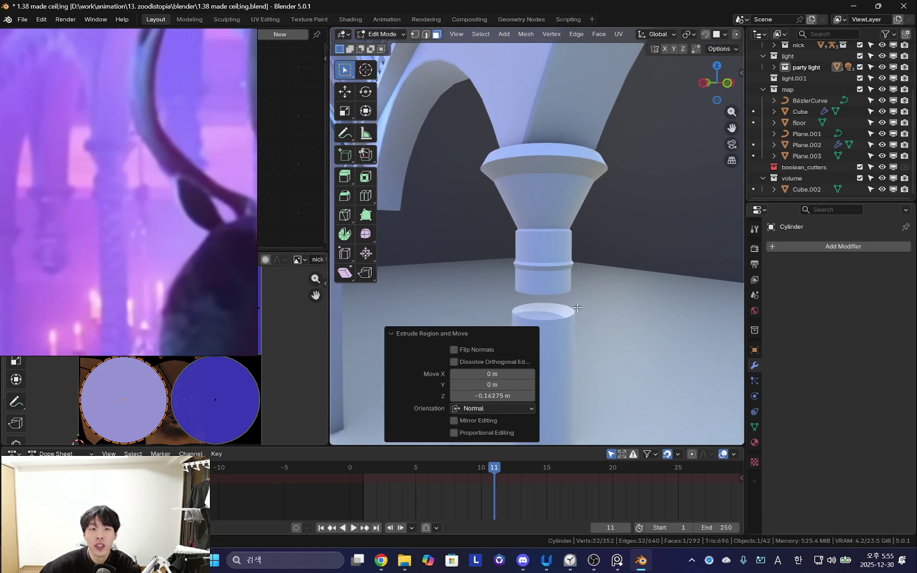
key("shift+alt+z")
left_click(570, 275)
- Scale the neck's edge loop to 1.115 and bevel it into a raised band
key("2")
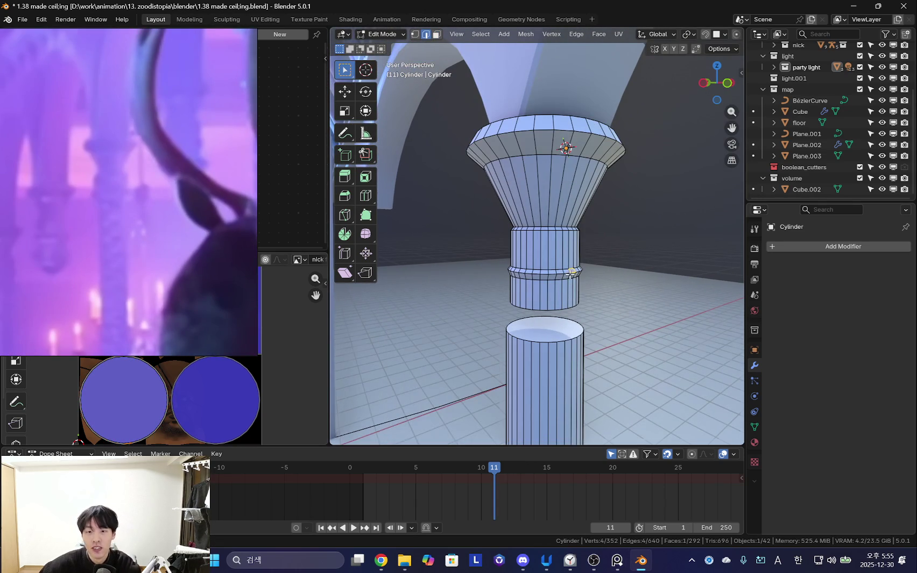
key("s")
left_click(591, 219)
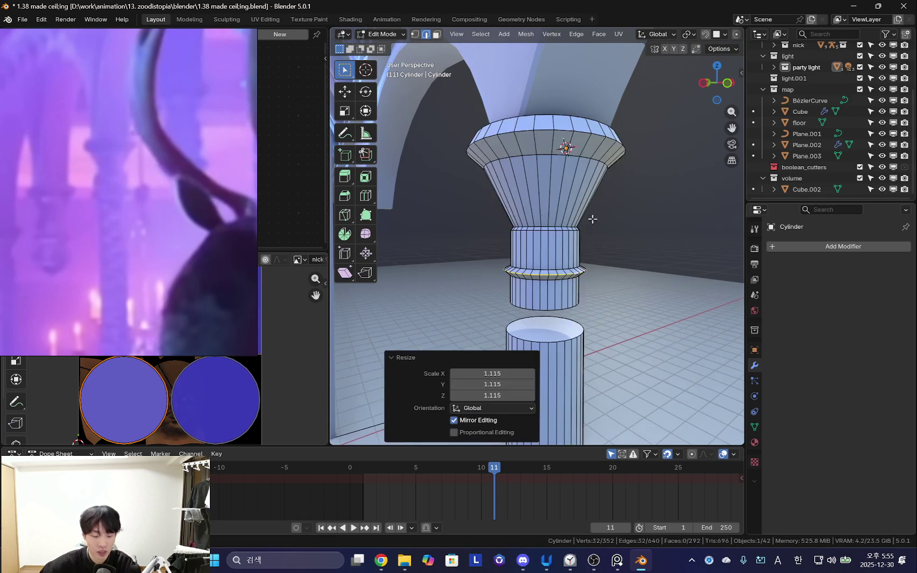
scroll(591, 219, "up", 2)
key("ctrl+b")
left_click(600, 169)
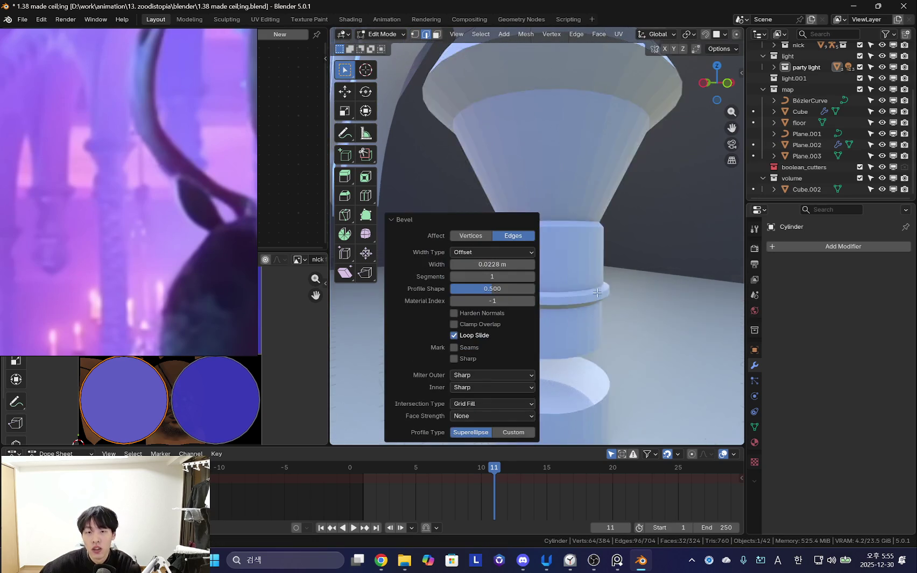
middle_click_drag(600, 169, 645, 269)
- Select the neck's bottom cap face and adjust its height along Z
key("3")
left_click(591, 226)
key("g")
key("z")
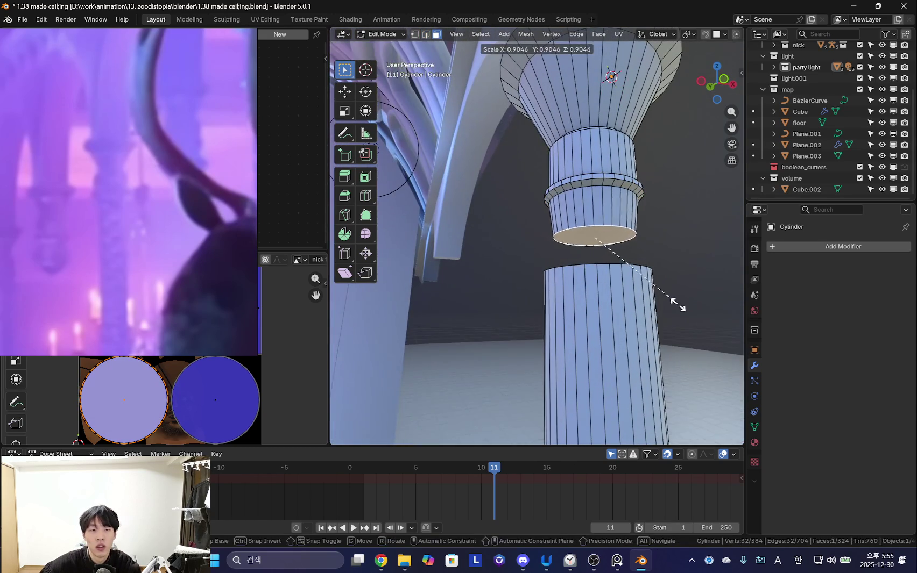
left_click(680, 304)
mouse_move(679, 304)
middle_mouse_down()
mouse_move(669, 339)
mouse_move(641, 303)
middle_mouse_up()
key("shift+alt+z")
key("shift+alt+z")
key("g")
key("z")
left_click(643, 301)
- Extrude a new ring from the bottom cap and widen it to 1.475
key("g")
key("z")
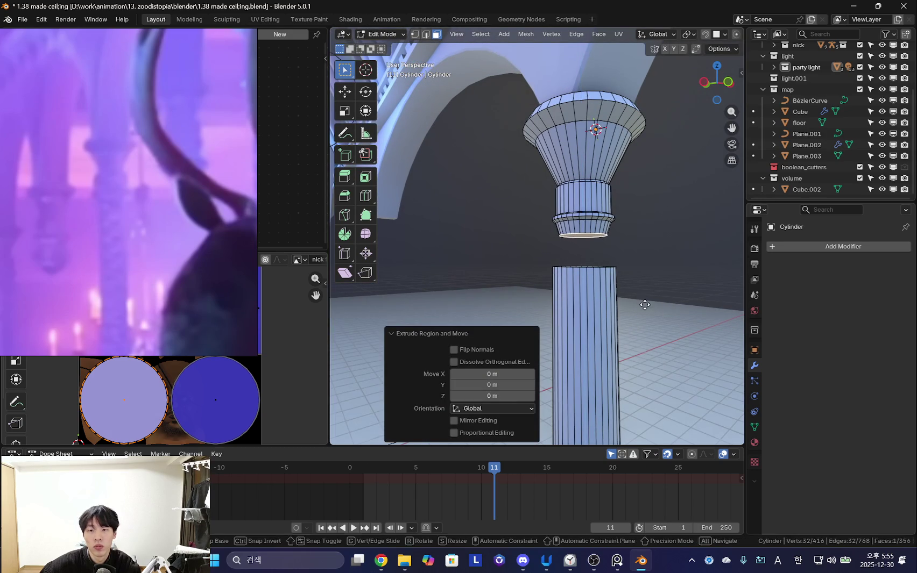
left_click(645, 307)
middle_click_drag(646, 307, 657, 328)
key("e")
right_click(657, 328)
key("s")
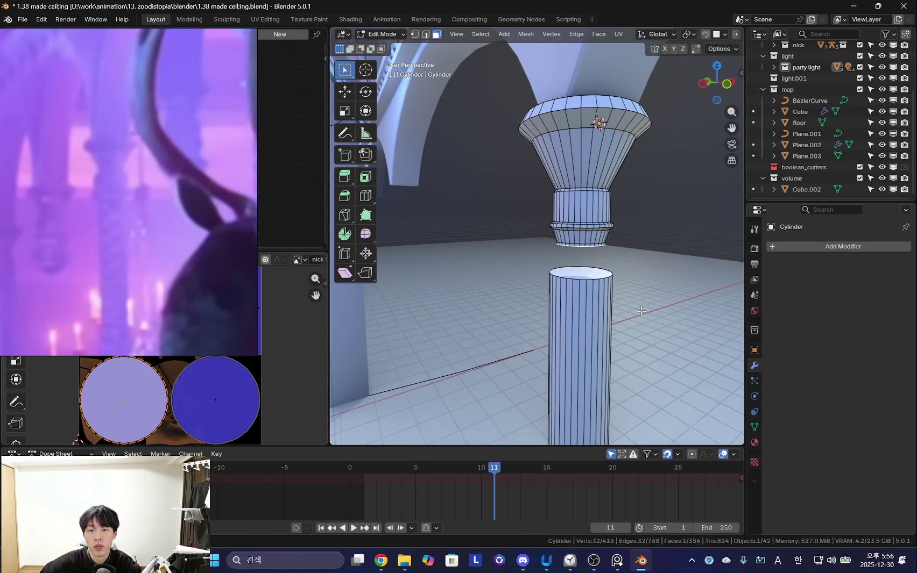
left_click(653, 314)
- Extrude the widened ring a further -0.069902 m down toward the shaft
scroll(653, 313, "down", 5)
key("shift+alt+z")
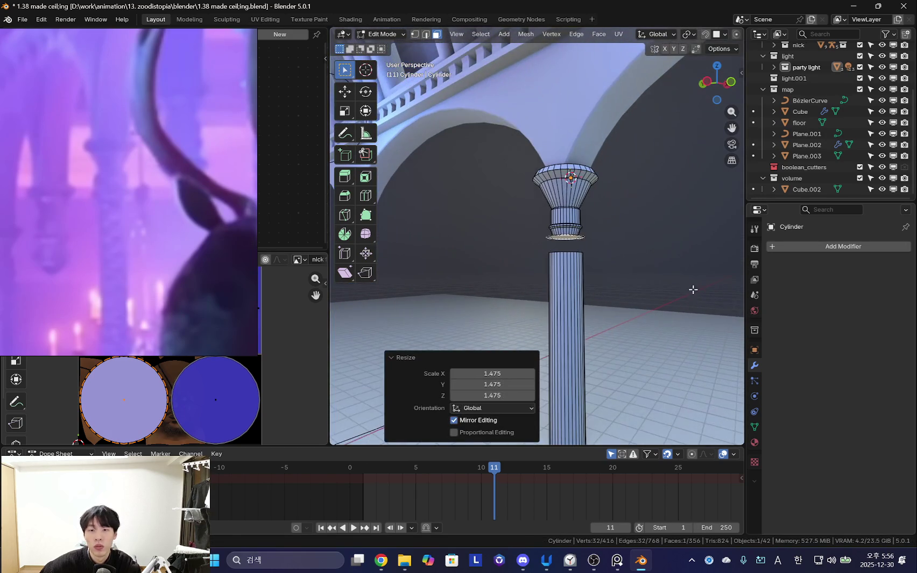
key("e")
left_click(667, 305)
middle_click_drag(667, 305, 612, 335)
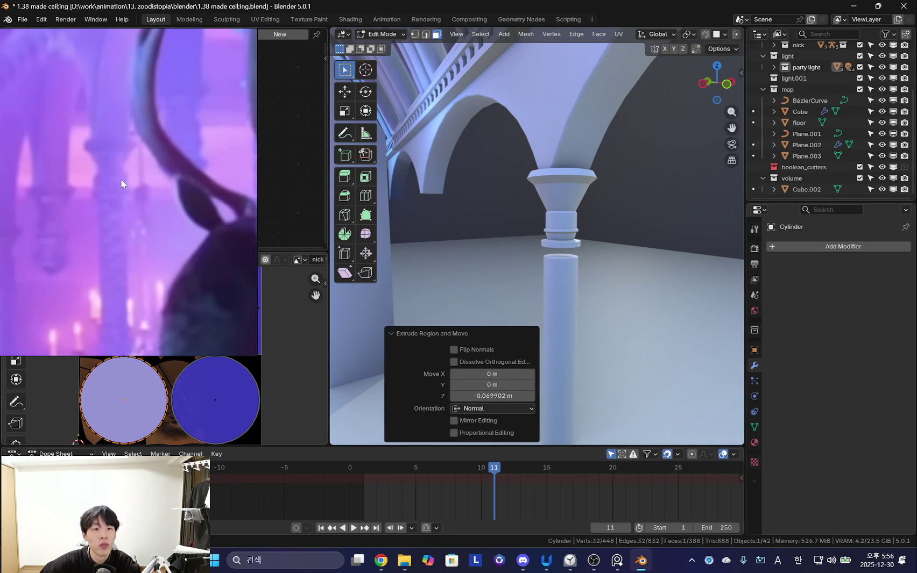
scroll(678, 291, "up", 2)
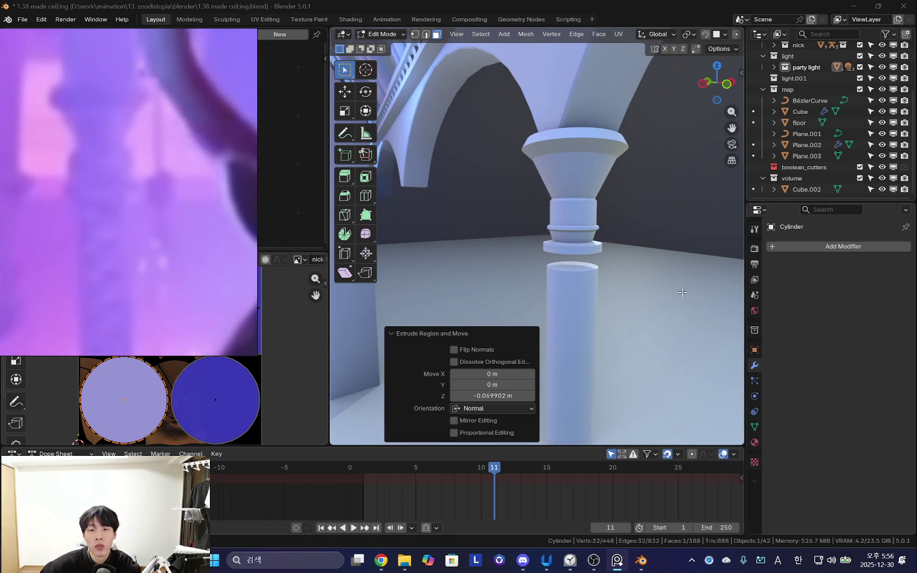
scroll(678, 291, "up", 2)
- Show overlays and narrow the bottom neck ring horizontally with Shift+Z scaling
key("shift+alt+z")
mouse_move(644, 262)
middle_mouse_down()
mouse_move(671, 301)
mouse_move(699, 290)
mouse_move(642, 320)
middle_mouse_up()
key("s")
key("shift+z")
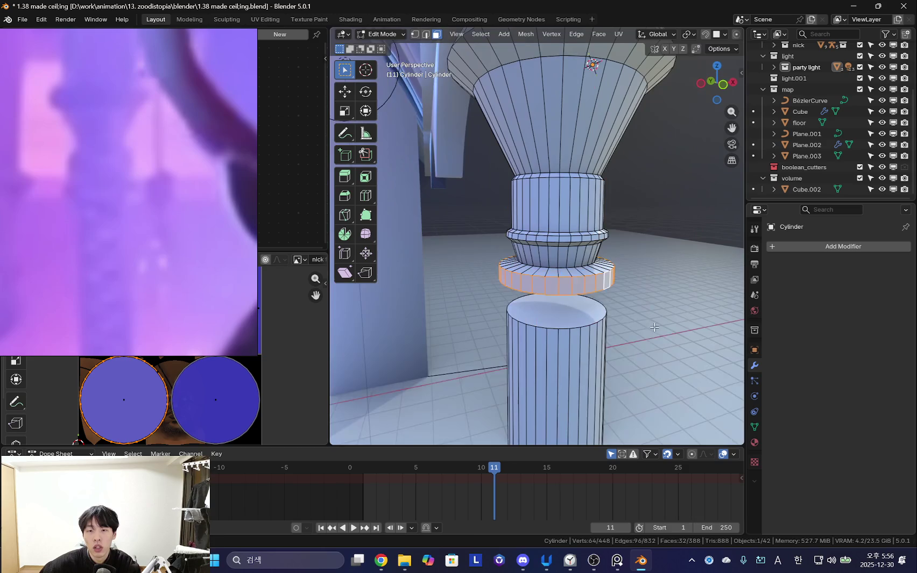
left_click(640, 298)
mouse_move(641, 299)
middle_mouse_down()
mouse_move(591, 266)
mouse_move(624, 314)
mouse_move(658, 310)
mouse_move(622, 291)
mouse_move(669, 302)
mouse_move(624, 321)
mouse_move(623, 282)
middle_mouse_up()
- Select the bottom cap face and lower it straight down along Z
left_click(591, 267)
key("g")
key("z")
left_click(624, 320)
key("g")
key("z")
left_click(657, 310)
- Extrude the cap downward, widen it to 1.267, then extrude and position another ring vertically
key("e")
left_click(635, 306)
key("s")
left_click(659, 311)
key("e")
left_click(671, 312)
key("g")
key("z")
left_click(673, 307)
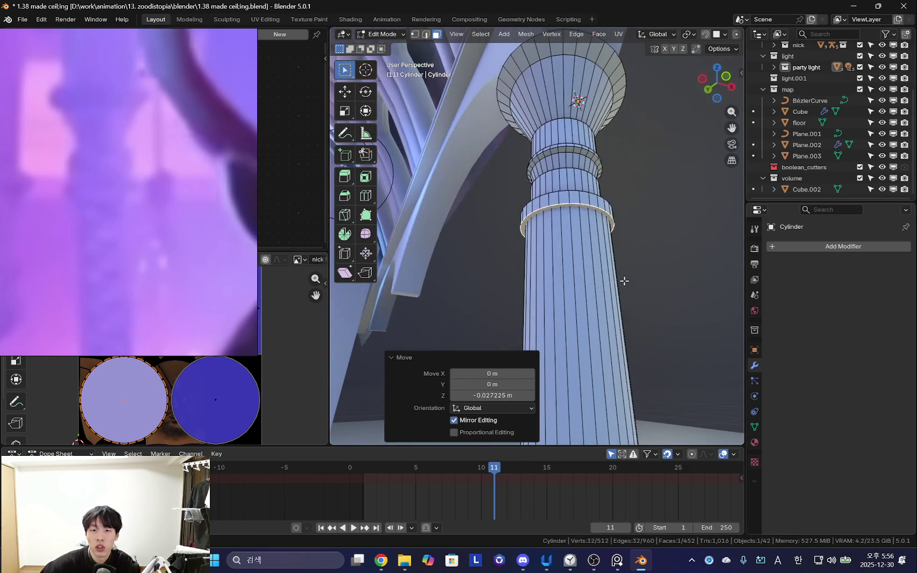
- Select the separate shaft piece with L and lower it along Z to meet the base
middle_click_drag(597, 243, 619, 260)
left_click(618, 260)
key("l")
key("g")
key("z")
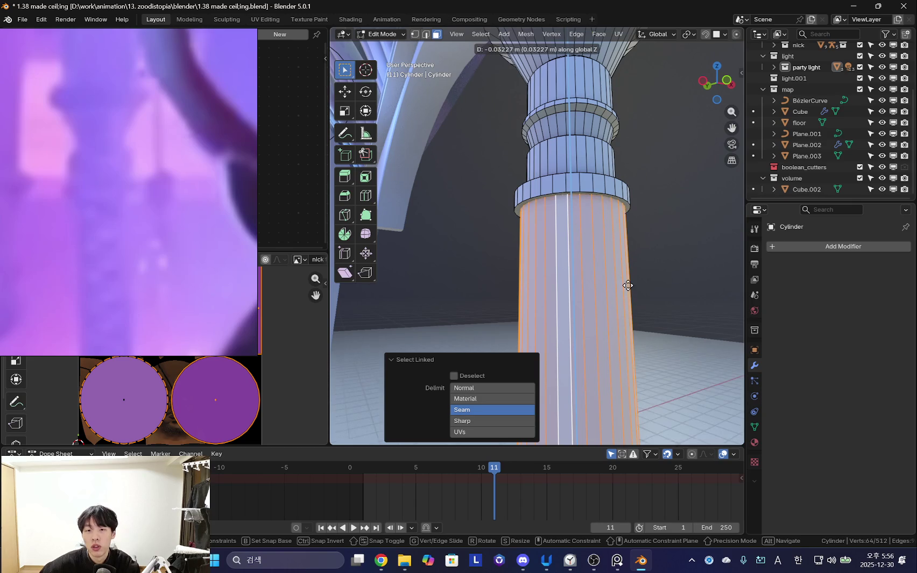
left_click(627, 286)
- Add a loop cut near the shaft's base and slide it to factor 0.860
scroll(619, 269, "down", 3)
scroll(602, 253, "down", 3)
scroll(578, 227, "down", 2)
mouse_move(577, 227)
middle_mouse_down()
mouse_move(572, 283)
mouse_move(593, 163)
middle_mouse_up()
key("ctrl+r")
left_click(572, 283)
right_click(572, 283)
key("g")
key("g")
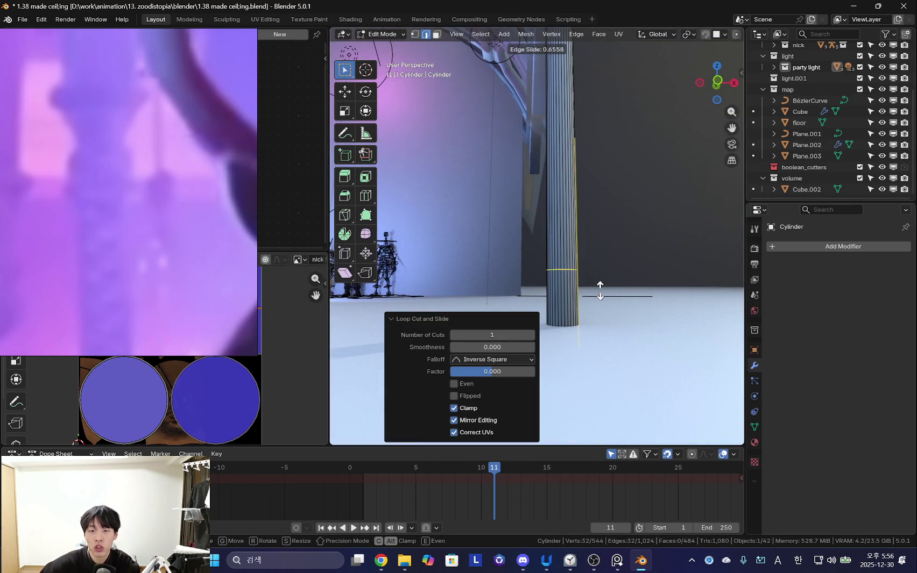
left_click(600, 285)
- Move the selection vertically so the column spans floor to arch, then return to Object Mode
mouse_move(600, 285)
middle_mouse_down()
mouse_move(619, 334)
mouse_move(607, 237)
mouse_move(549, 278)
mouse_move(628, 310)
mouse_move(569, 303)
middle_mouse_up()
key("g")
key("z")
left_click(626, 354)
key("Tab")
- Play the reference footage, inspect the column with overlays on, and re-enter Edit Mode
left_click(140, 229)
mouse_move(376, 247)
middle_mouse_down()
mouse_move(548, 266)
mouse_move(536, 249)
mouse_move(591, 226)
middle_mouse_up()
key("shift+alt+z")
mouse_move(603, 269)
middle_mouse_down()
mouse_move(625, 289)
mouse_move(531, 223)
middle_mouse_up()
key("Tab")
- Leave Edit Mode, hide overlays, and rename the cylinder object to 'pillar' with F2
key("shift+alt+z")
key("shift+alt+z")
key("Tab")
key("shift+alt+z")
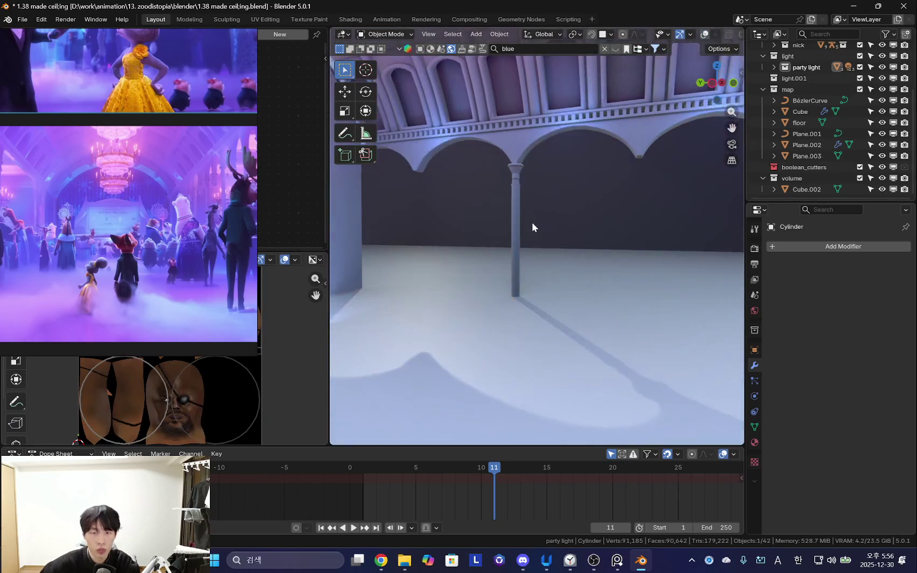
key("shift+alt+z")
middle_click_drag(546, 259, 541, 259)
key("F3")
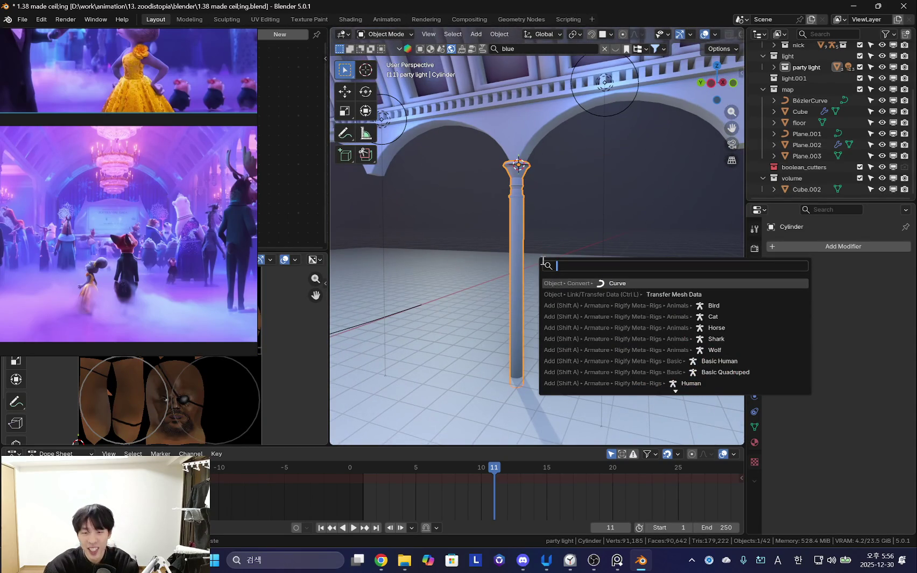
key("Escape")
scroll(476, 239, "up", 3)
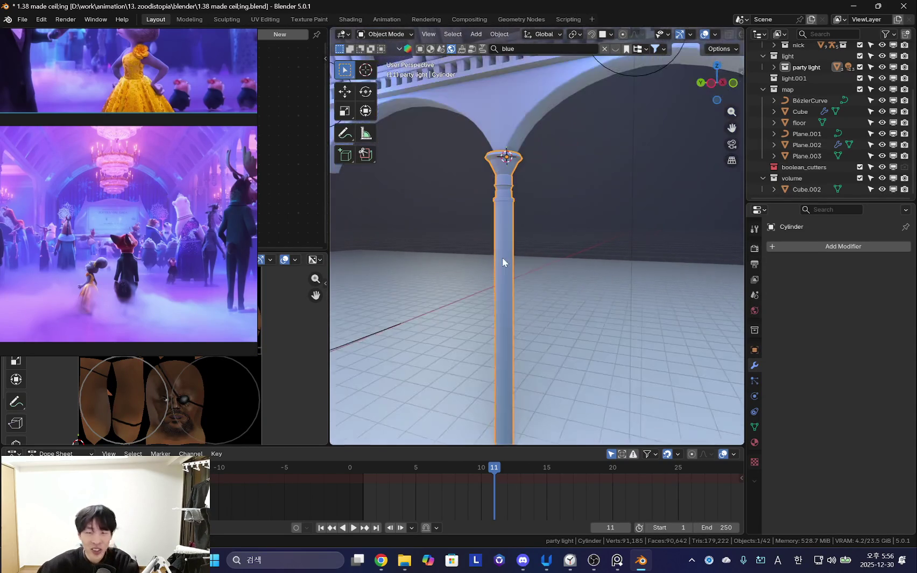
key("F2")
type("pilla")
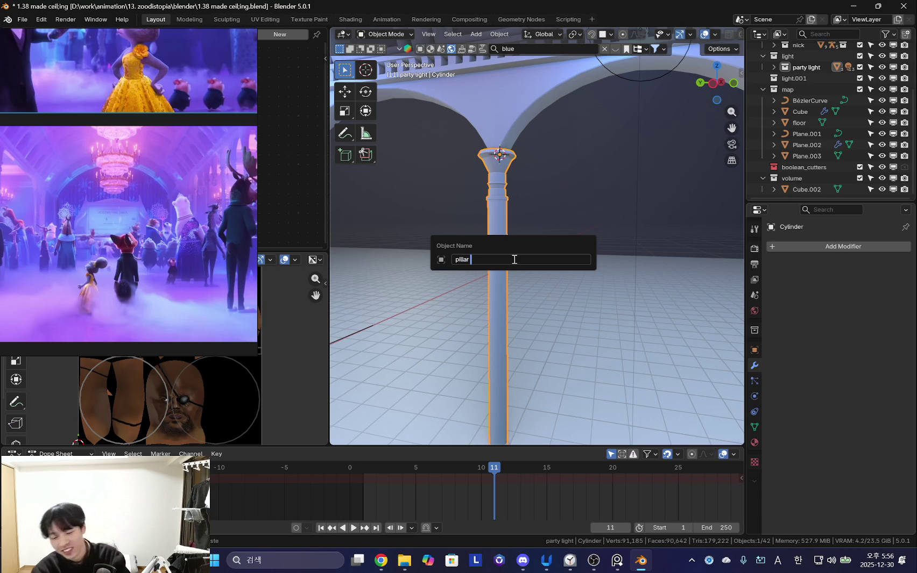
type("r")
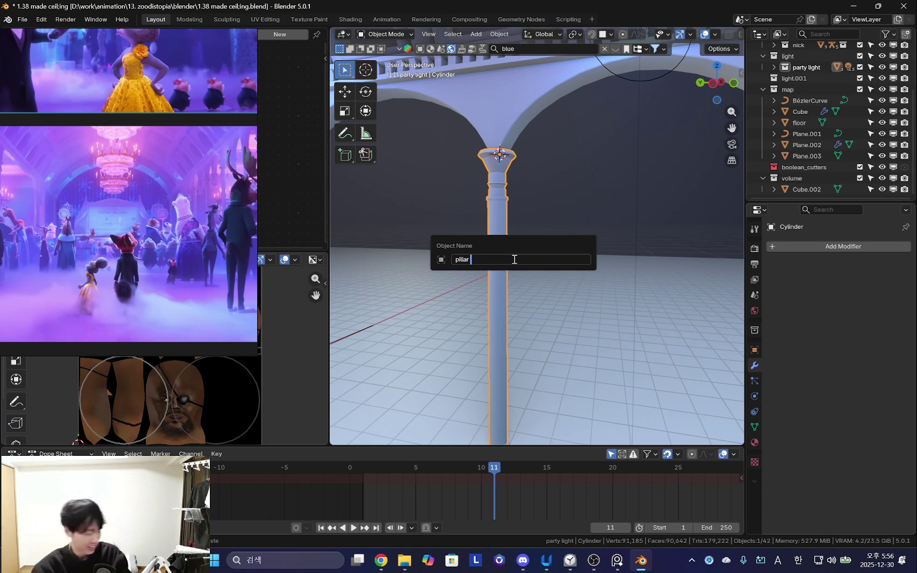
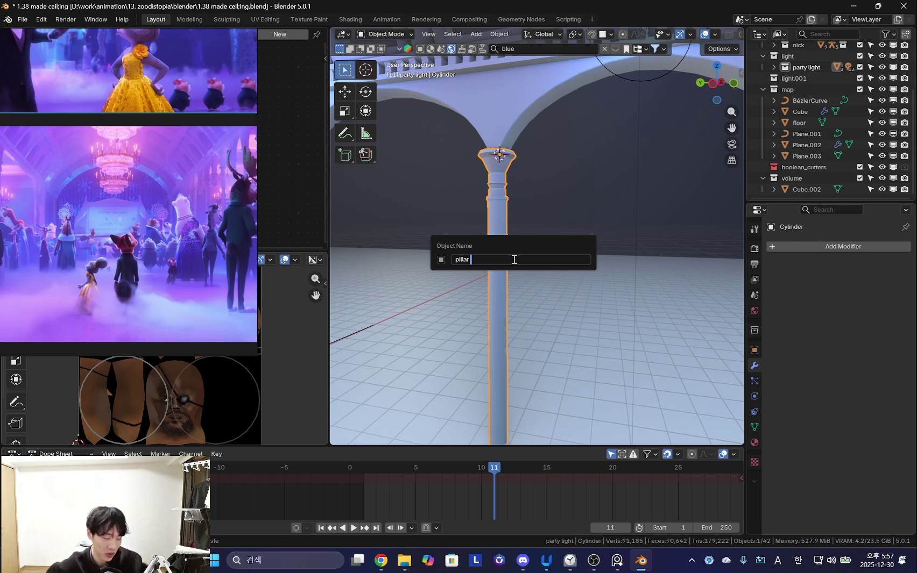
- Name the column object 'pillar', then study the hall and reference picture with overlays toggled
key("Return")
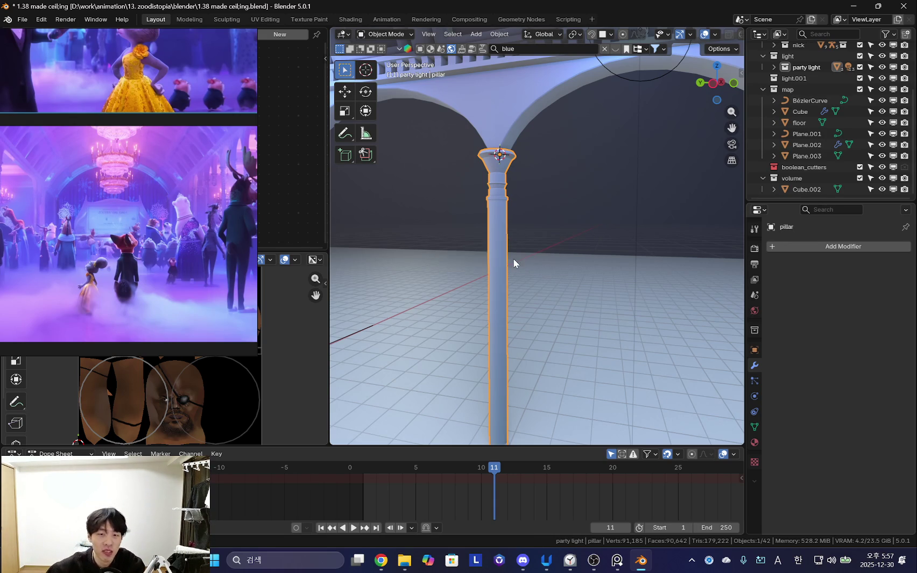
scroll(554, 321, "down", 5)
mouse_move(548, 303)
middle_mouse_down()
mouse_move(490, 307)
mouse_move(603, 269)
mouse_move(572, 296)
middle_mouse_up()
scroll(571, 296, "up", 2)
scroll(214, 234, "up", 2)
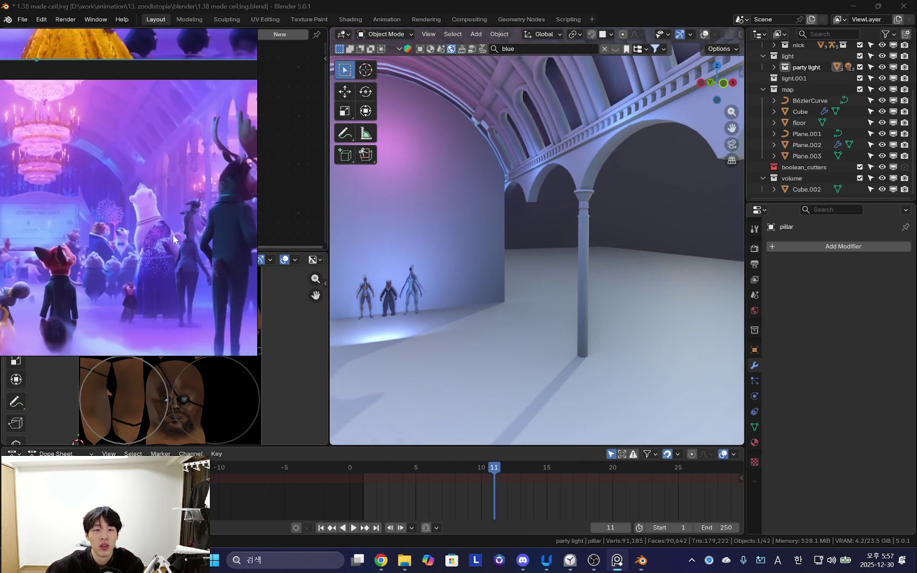
scroll(173, 235, "up", 2)
scroll(161, 247, "up", 2)
scroll(166, 210, "up", 1)
middle_click_drag(183, 211, 163, 223)
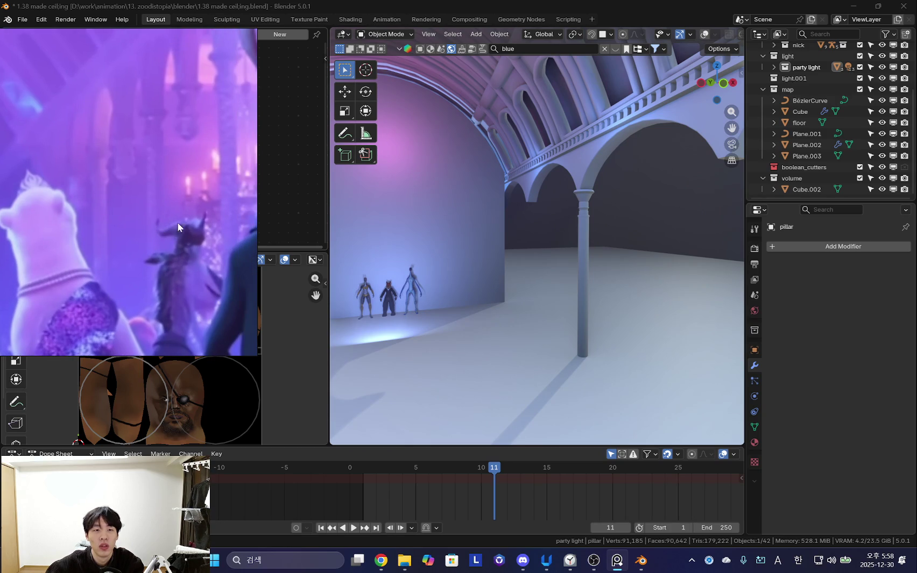
middle_click_drag(511, 253, 610, 250)
key("shift+alt+z")
scroll(191, 196, "up", 2)
middle_click_drag(142, 219, 119, 239)
scroll(537, 270, "down", 2)
key("shift+alt+z")
middle_click_drag(537, 269, 638, 269)
key("shift+alt+z")
- Scale the arch row Cube.005's mesh to 0.708 along Y in Edit Mode
left_click(543, 223)
key("Tab")
mouse_move(528, 247)
middle_mouse_down()
mouse_move(636, 253)
mouse_move(667, 231)
mouse_move(625, 254)
mouse_move(609, 248)
mouse_move(641, 256)
mouse_move(586, 265)
middle_mouse_up()
key("s")
key("x")
left_click(647, 218)
middle_click_drag(409, 269, 379, 278)
key("shift+alt+z")
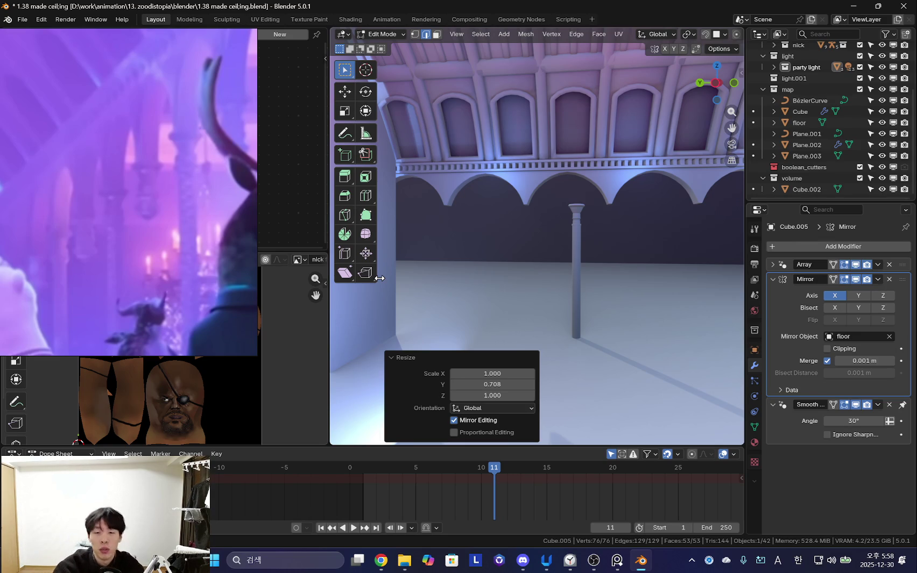
- Rescale the arch row's mesh to 0.898 along Y
mouse_move(621, 312)
middle_mouse_down()
mouse_move(426, 252)
mouse_move(503, 237)
mouse_move(521, 301)
mouse_move(555, 287)
middle_mouse_up()
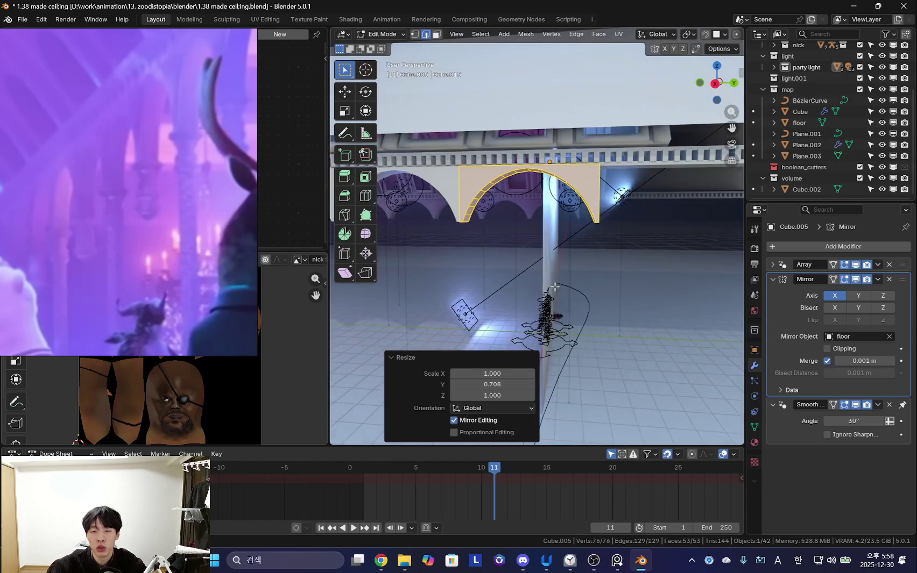
key("g")
key("y")
left_click(618, 287)
mouse_move(605, 264)
middle_mouse_down()
mouse_move(640, 300)
mouse_move(655, 276)
mouse_move(668, 285)
middle_mouse_up()
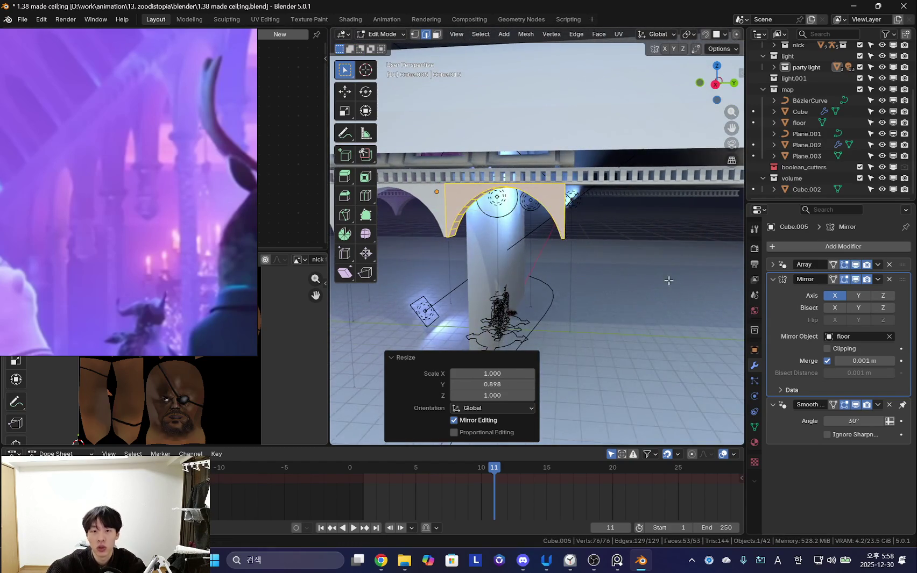
left_click(671, 276)
scroll(538, 266, "up", 5)
mouse_move(558, 265)
middle_mouse_down()
mouse_move(484, 253)
mouse_move(570, 253)
middle_mouse_up()
- Try a vertical Z adjustment, return to Object Mode, and start a Y-axis move of the pillar
key("g")
key("z")
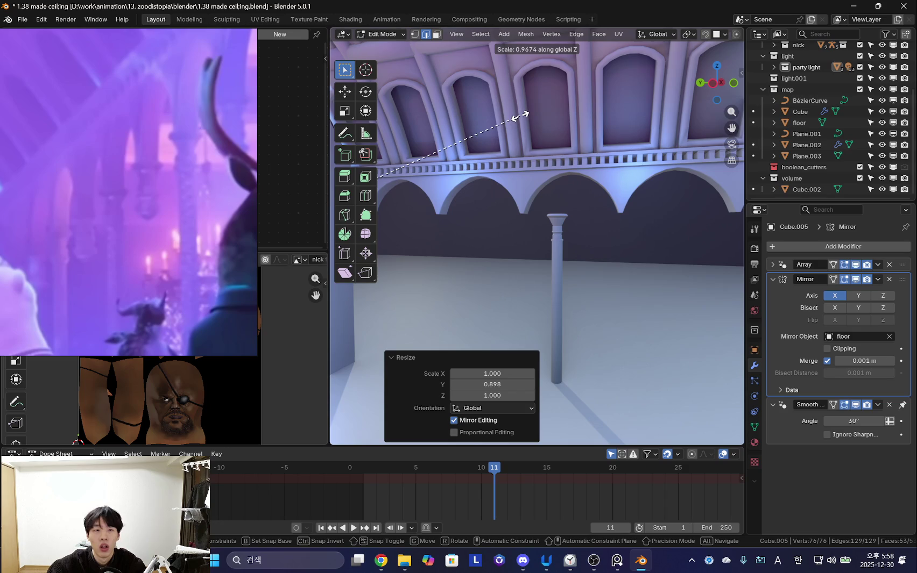
middle_click_drag(589, 156, 541, 150)
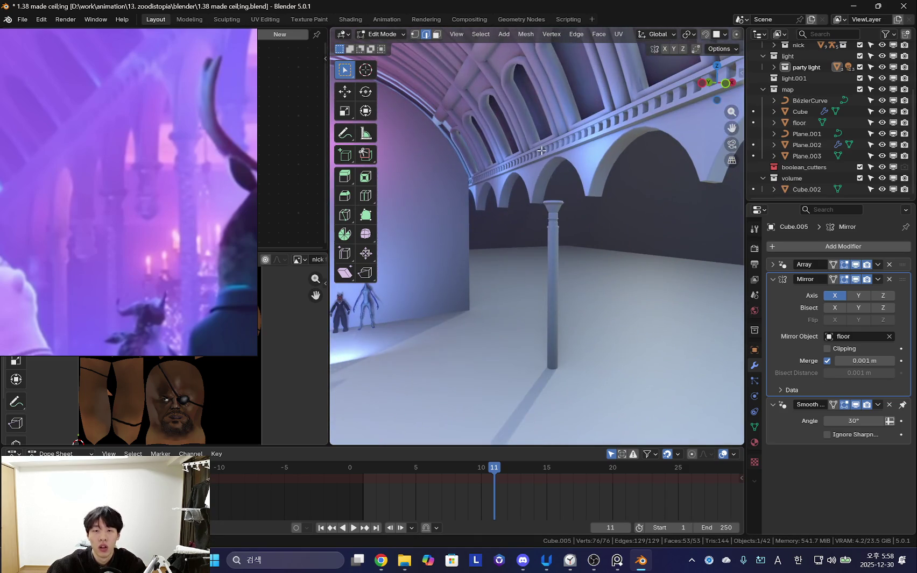
key("Tab")
mouse_move(542, 185)
middle_mouse_down()
mouse_move(532, 290)
mouse_move(600, 289)
mouse_move(576, 274)
mouse_move(554, 290)
mouse_move(596, 327)
middle_mouse_up()
key("g")
key("y")
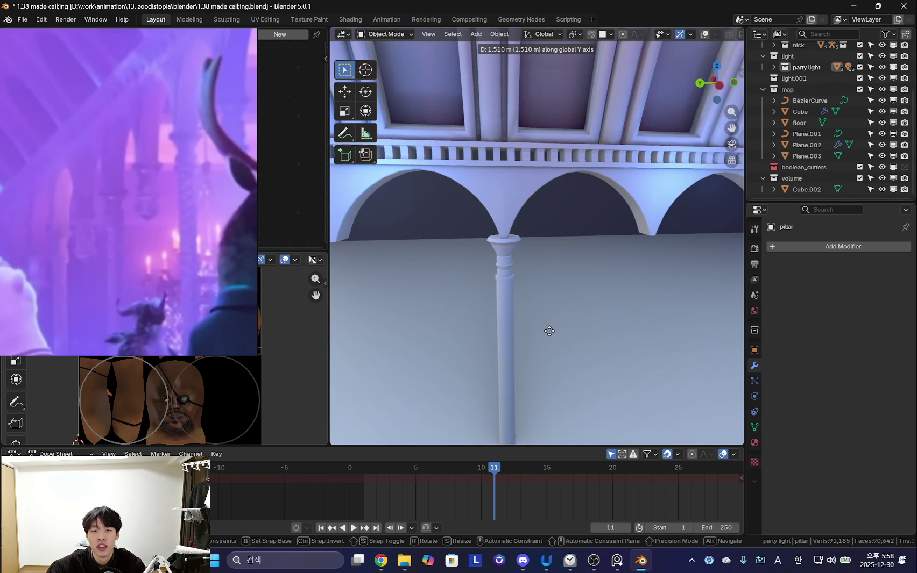
- Place the pillar about 1.51 m along Y and reselect it
left_click(550, 331)
mouse_move(566, 314)
middle_mouse_down()
mouse_move(532, 251)
mouse_move(568, 191)
mouse_move(515, 272)
mouse_move(644, 224)
mouse_move(616, 271)
mouse_move(581, 285)
mouse_move(602, 272)
mouse_move(594, 257)
mouse_move(594, 276)
middle_mouse_up()
left_click(558, 170)
left_click(559, 175)
key("shift+alt+z")
mouse_move(594, 219)
middle_mouse_down()
mouse_move(585, 261)
mouse_move(526, 276)
mouse_move(549, 282)
middle_mouse_up()
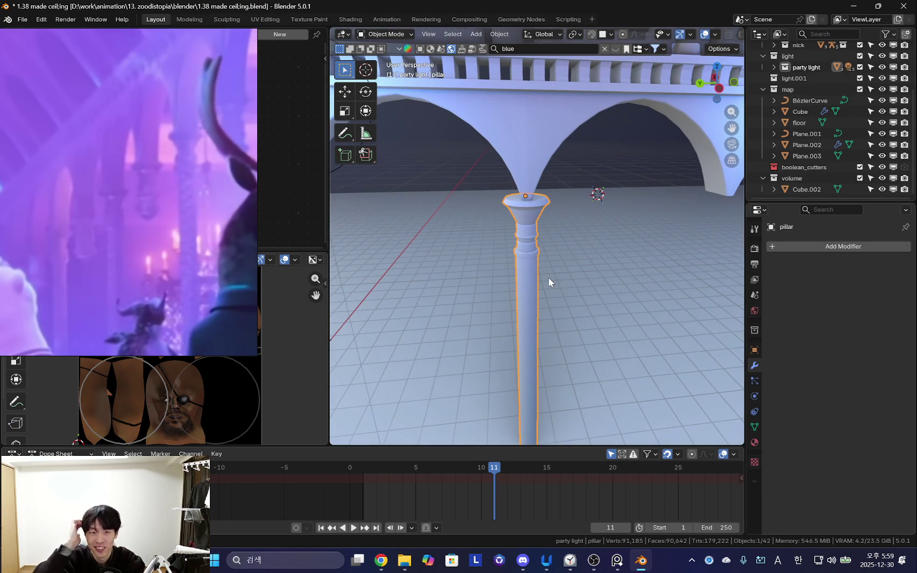
scroll(548, 279, "down", 8)
mouse_move(547, 278)
middle_mouse_down()
mouse_move(436, 308)
mouse_move(589, 287)
mouse_move(575, 276)
middle_mouse_up()
- Add a Mirror modifier on X to the pillar with floor as the mirror object
left_click(795, 246)
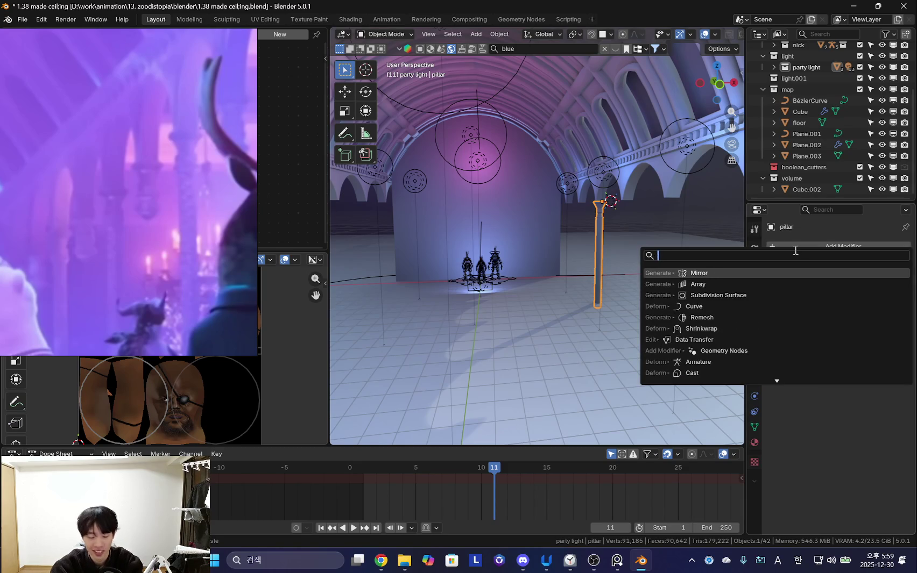
type("mirror")
key("Return")
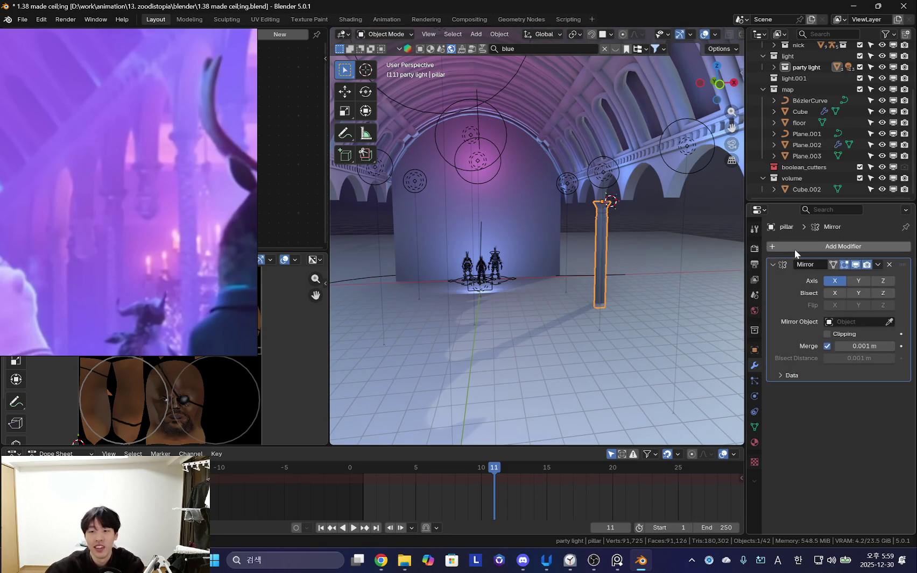
middle_click_drag(624, 275, 640, 277)
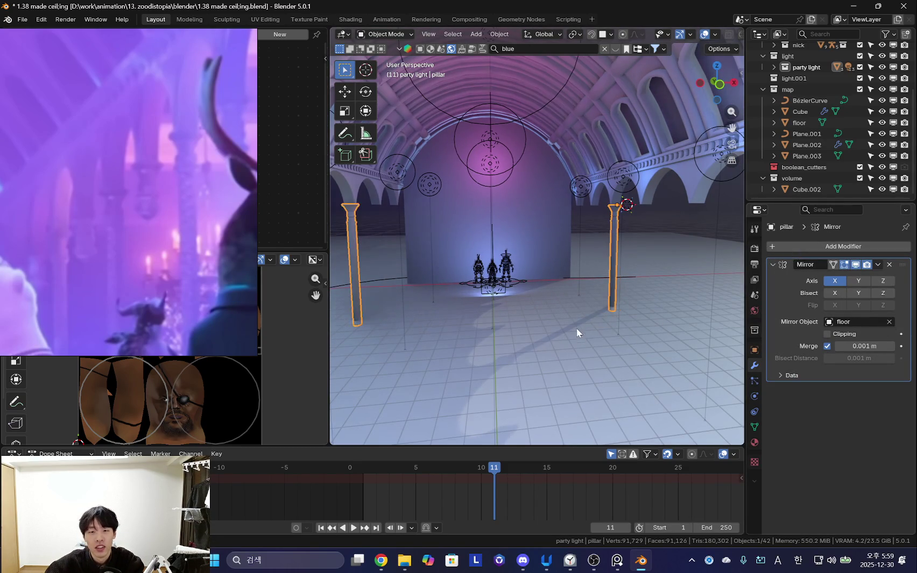
middle_click_drag(613, 225, 660, 229)
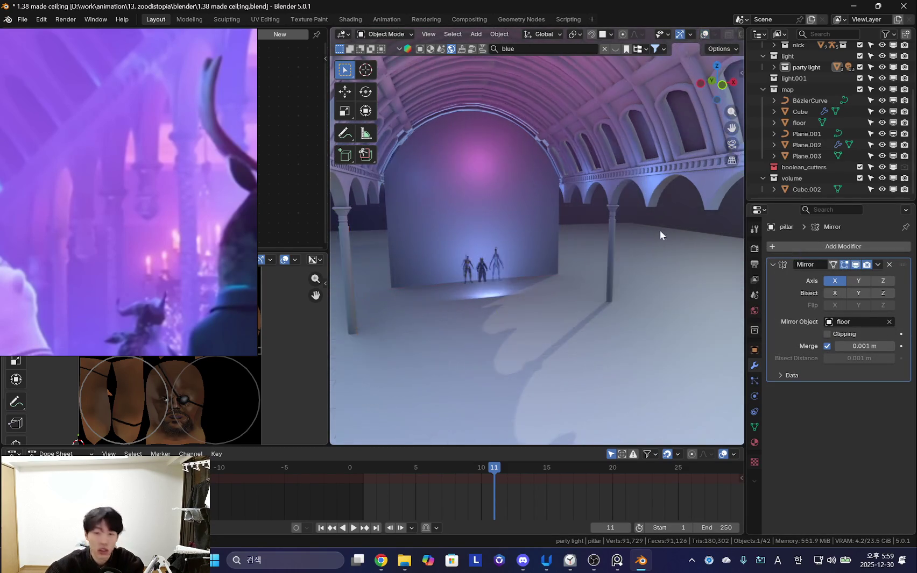
key("Tab")
- Duplicate the pillar geometry and move the copy along Y under the next arch
scroll(590, 262, "up", 3)
middle_click_drag(590, 262, 499, 296)
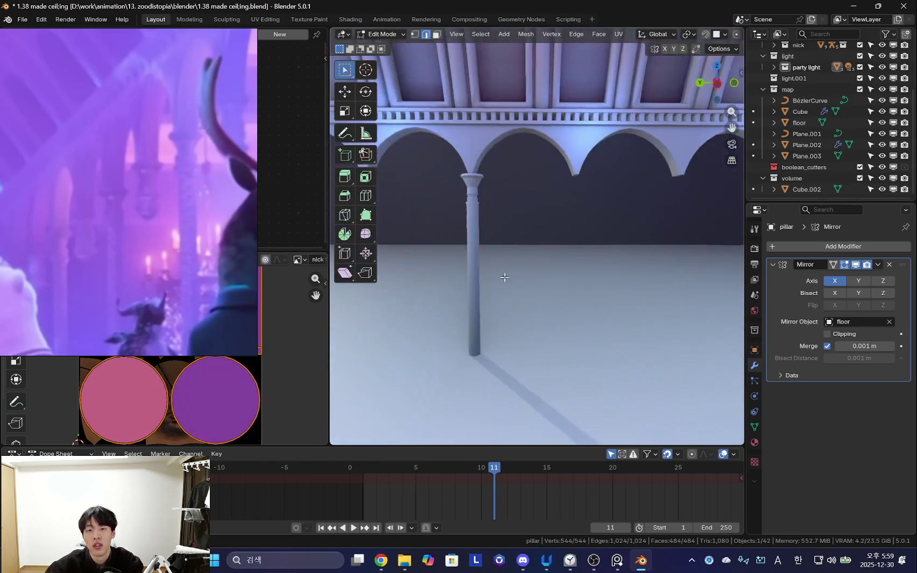
key("g")
key("Escape")
key("shift+d")
key("Escape")
key("g")
key("y")
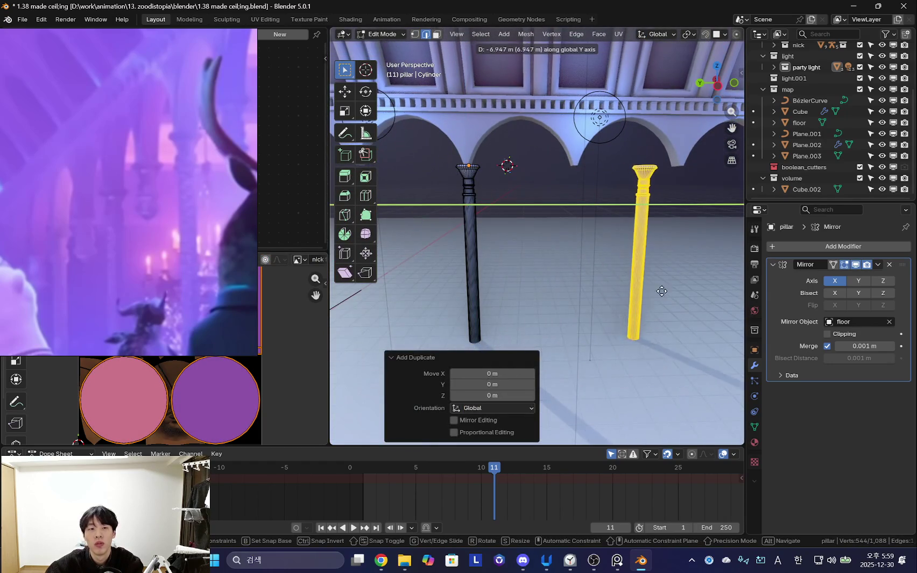
left_click(673, 288)
- Fine-tune the copied pillar's Y position and return to Object Mode
middle_click_drag(674, 288, 540, 202)
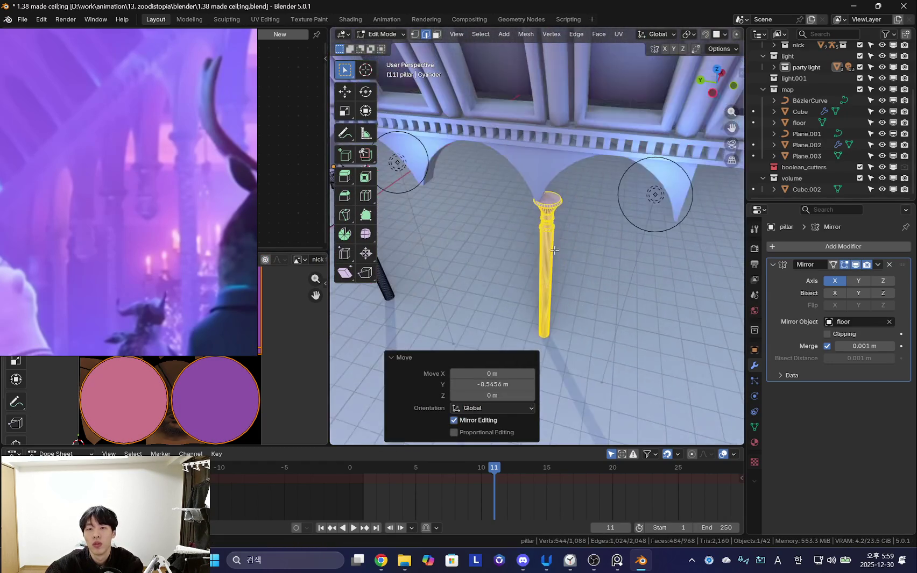
scroll(540, 203, "up", 5)
key("g")
key("y")
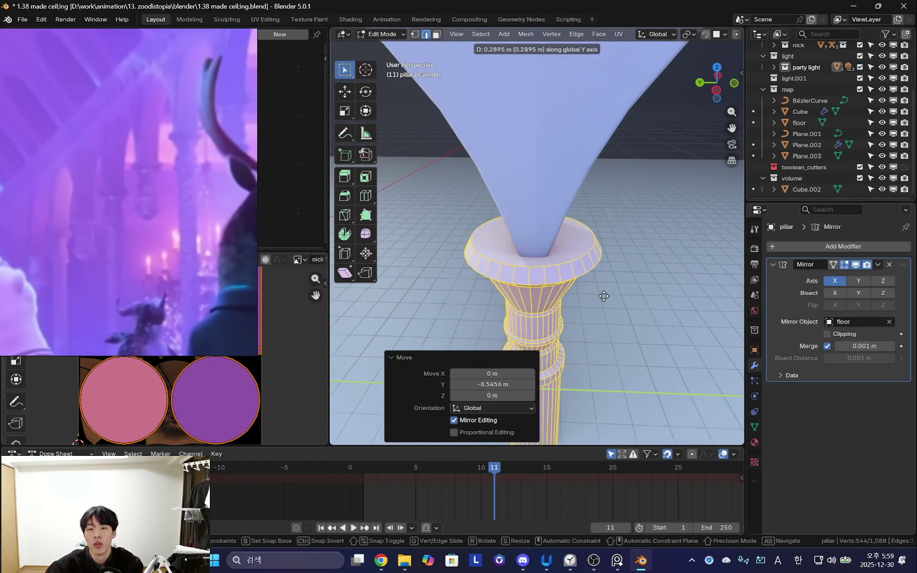
left_click(605, 297)
scroll(604, 297, "down", 5)
mouse_move(604, 297)
middle_mouse_down()
mouse_move(464, 231)
mouse_move(585, 248)
mouse_move(593, 240)
mouse_move(578, 262)
mouse_move(598, 251)
mouse_move(534, 273)
mouse_move(550, 232)
mouse_move(543, 241)
mouse_move(497, 244)
mouse_move(548, 244)
middle_mouse_up()
key("Tab")
- Raise the arch row Cube.005's Array count by two
left_click(627, 215)
middle_click_drag(627, 216, 605, 277)
left_click(772, 264)
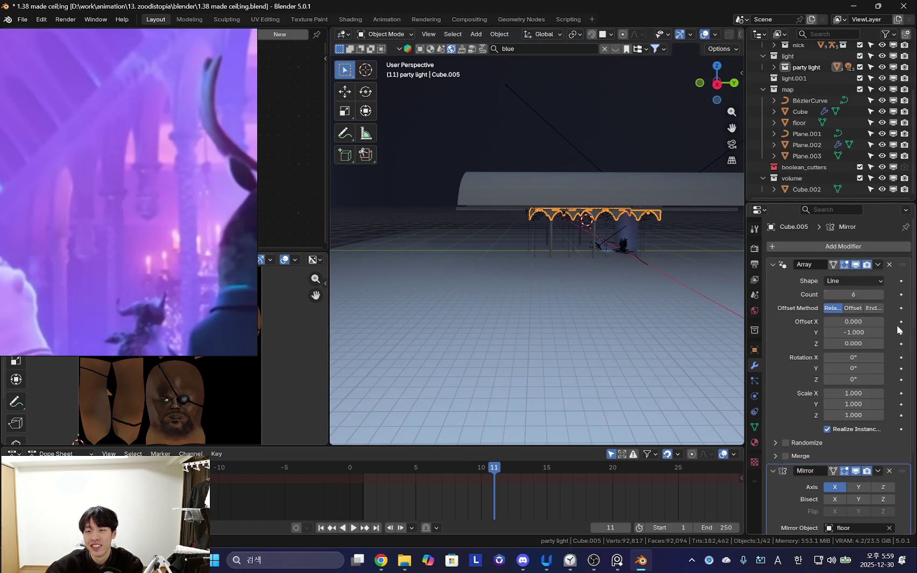
left_click(880, 295)
left_click(880, 294)
mouse_move(530, 304)
middle_mouse_down()
mouse_move(503, 293)
mouse_move(524, 237)
middle_mouse_up()
- Move the ceiling Plane.002 along Y to follow the longer arcade
left_click(524, 237)
key("z")
left_click(601, 242)
key("g")
key("y")
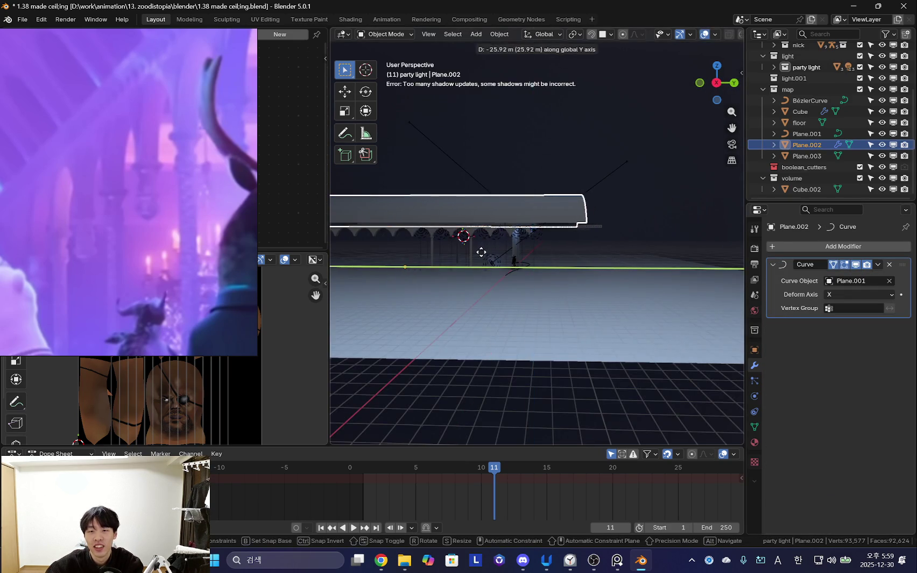
left_click(564, 263)
mouse_move(564, 263)
middle_mouse_down()
mouse_move(477, 273)
mouse_move(363, 226)
mouse_move(478, 273)
mouse_move(590, 295)
mouse_move(465, 257)
mouse_move(691, 277)
middle_mouse_up()
- Move the upper wall piece Cube.003 along Y down the hall
key("g")
left_click(585, 261)
left_click(572, 277)
mouse_move(572, 276)
middle_mouse_down()
mouse_move(399, 289)
mouse_move(586, 301)
mouse_move(512, 278)
middle_mouse_up()
key("g")
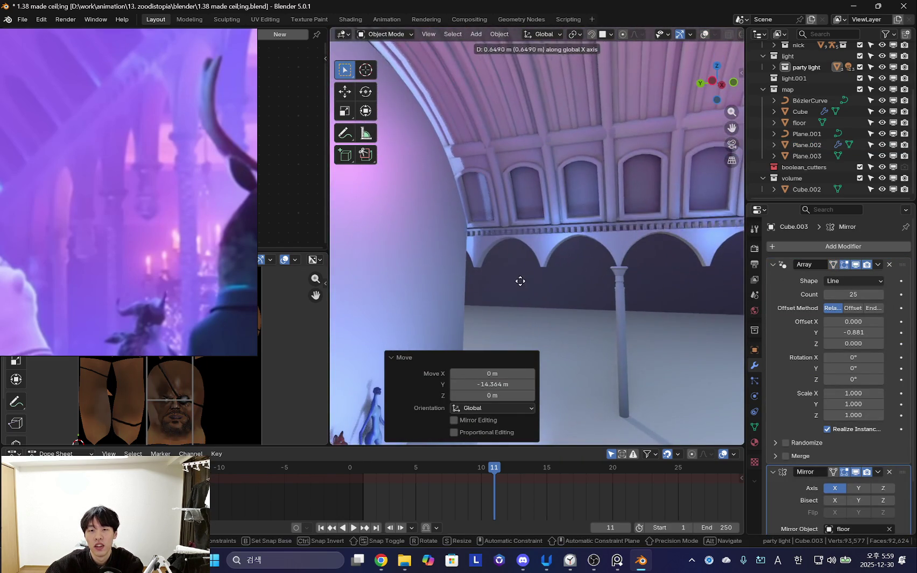
key("y")
left_click(571, 299)
mouse_move(567, 299)
middle_mouse_down()
mouse_move(557, 297)
mouse_move(606, 281)
middle_mouse_up()
- Select the pillar, enter Edit Mode and duplicate its geometry in place
left_click(527, 254)
mouse_move(527, 254)
middle_mouse_down()
mouse_move(645, 325)
mouse_move(698, 327)
middle_mouse_up()
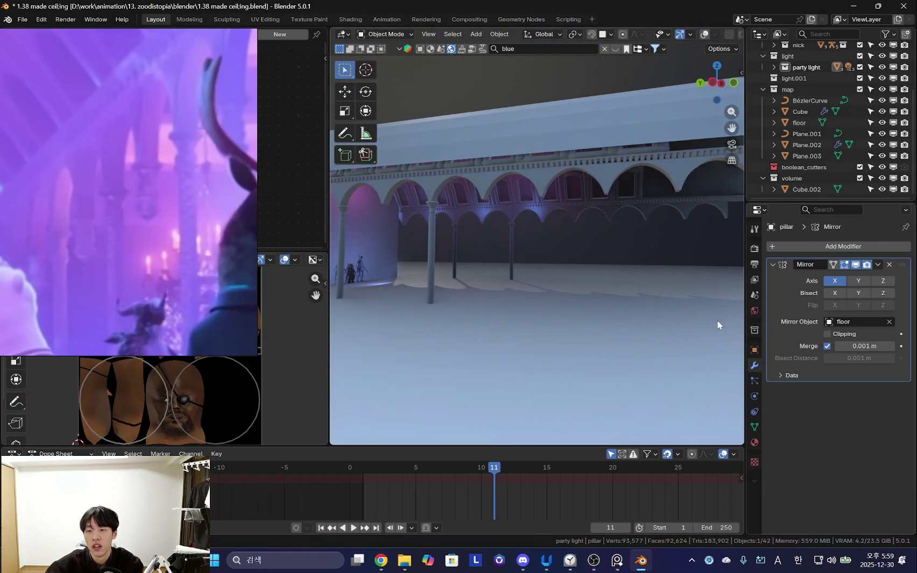
key("Tab")
scroll(593, 291, "up", 3)
middle_click_drag(592, 291, 537, 301)
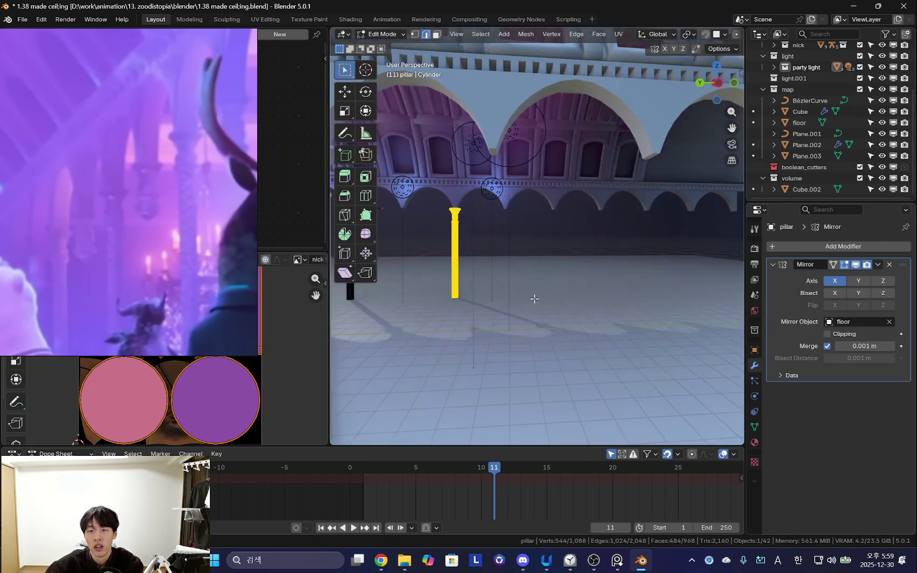
middle_click_drag(443, 291, 473, 295)
key("shift+d")
right_click(495, 296)
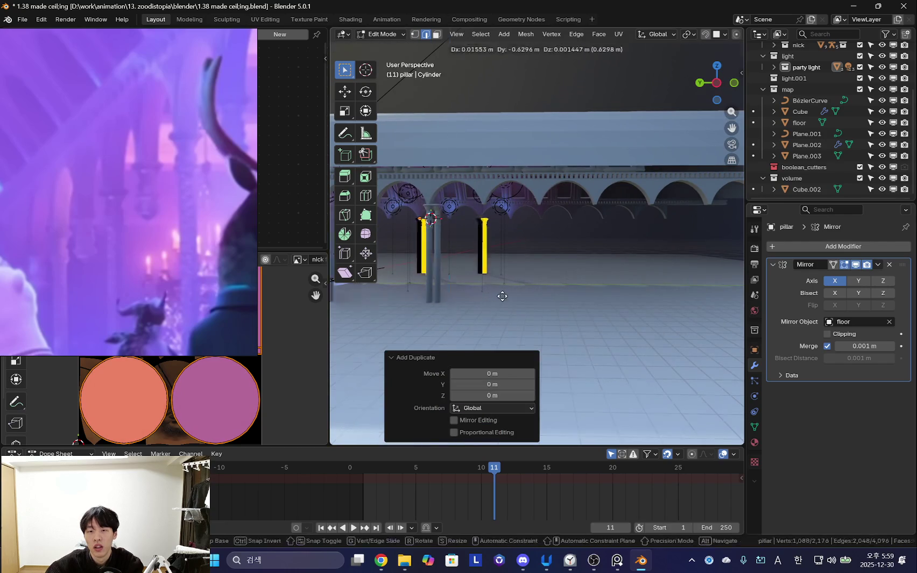
- Move the new pillar copies about 16.45 m down the hall along Y
middle_click_drag(607, 304, 494, 271)
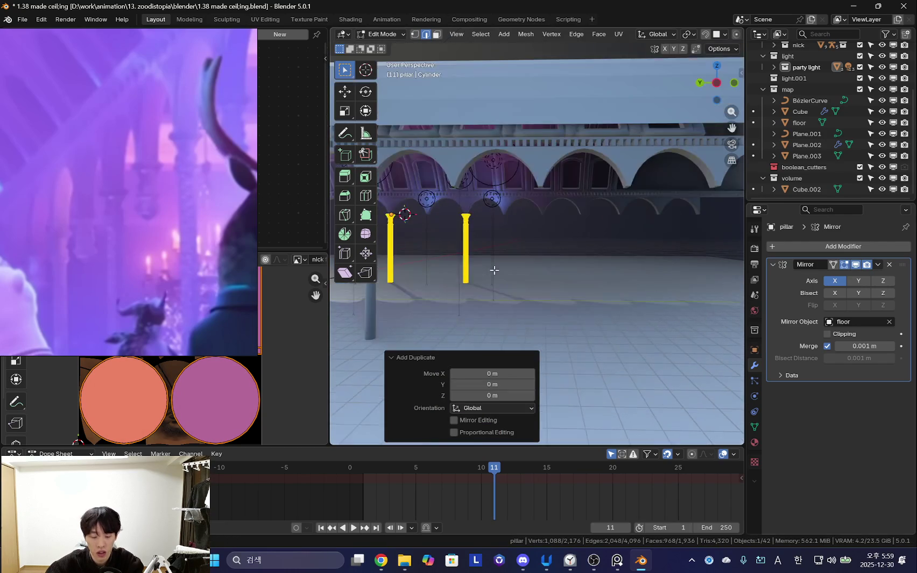
left_click(650, 285)
middle_click_drag(650, 285, 632, 283)
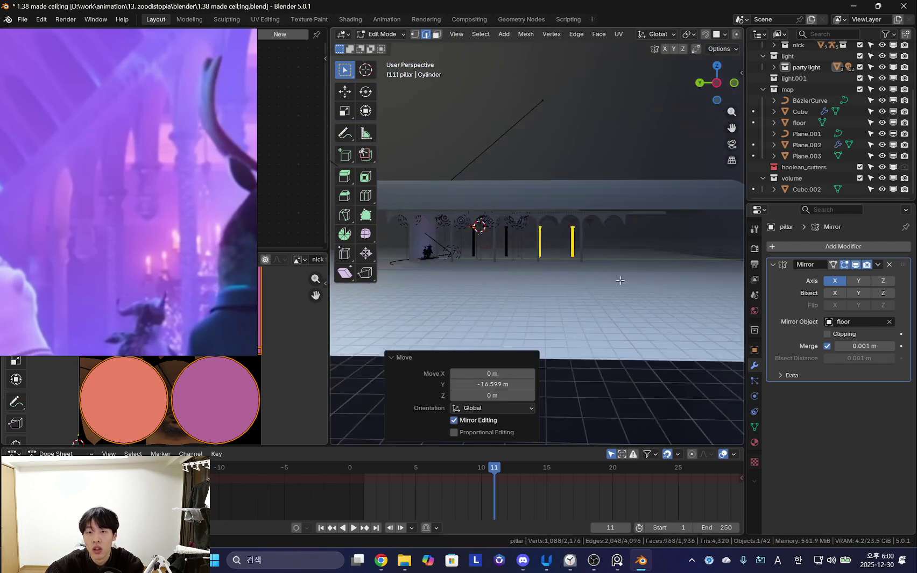
key("g")
left_click(594, 283)
scroll(581, 286, "up", 5)
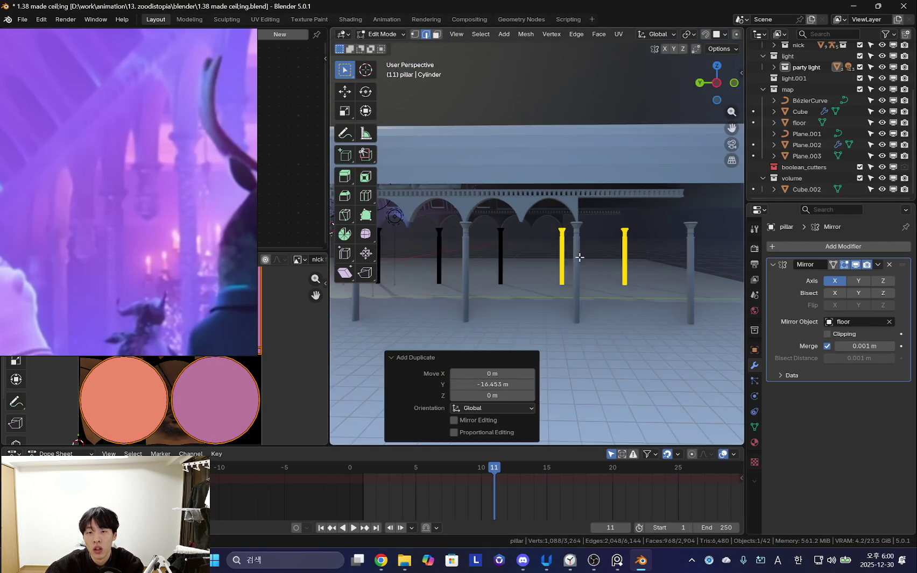
key("Tab")
left_click(553, 260)
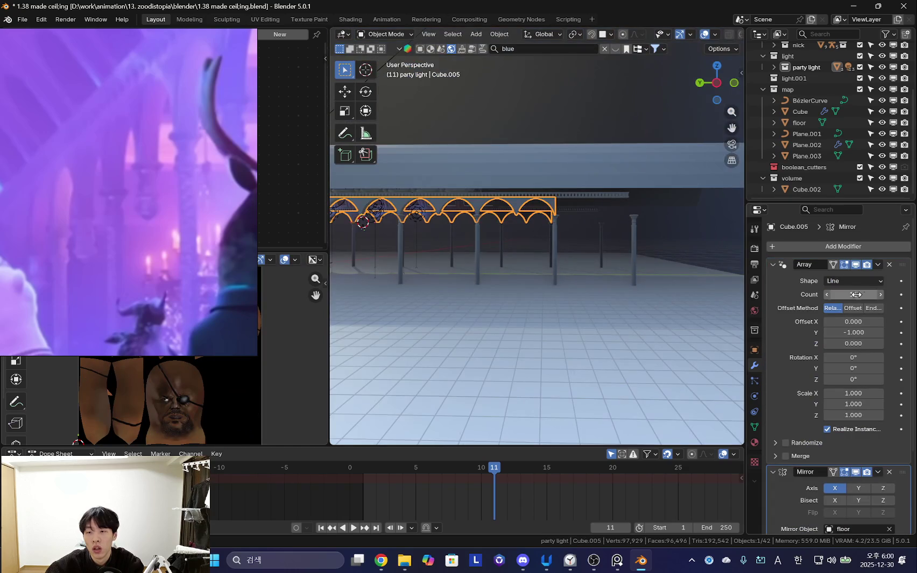
- Raise the arch row Cube.005's Array count to 14 and inspect the corridor
left_click(880, 294)
left_click(880, 295)
left_click(880, 295)
middle_click_drag(613, 286, 547, 263)
scroll(484, 225, "up", 3)
scroll(485, 213, "up", 4)
scroll(485, 212, "down", 4)
mouse_move(475, 207)
middle_mouse_down()
mouse_move(383, 215)
mouse_move(500, 265)
middle_mouse_up()
scroll(482, 230, "up", 3)
mouse_move(481, 229)
middle_mouse_down()
mouse_move(504, 227)
mouse_move(468, 225)
mouse_move(501, 256)
middle_mouse_up()
scroll(416, 264, "down", 3)
- Set the vaulted ceiling Cube's Array count from 12 to 14
left_click(628, 224)
mouse_move(415, 263)
middle_mouse_down()
mouse_move(629, 224)
mouse_move(593, 273)
middle_mouse_up()
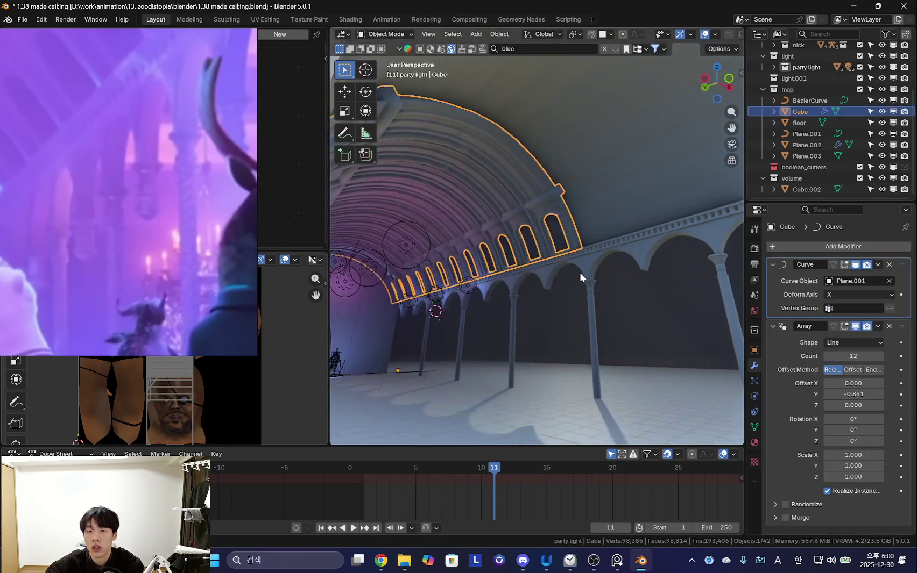
mouse_move(508, 284)
middle_mouse_down()
mouse_move(539, 298)
mouse_move(622, 278)
mouse_move(589, 299)
mouse_move(483, 322)
middle_mouse_up()
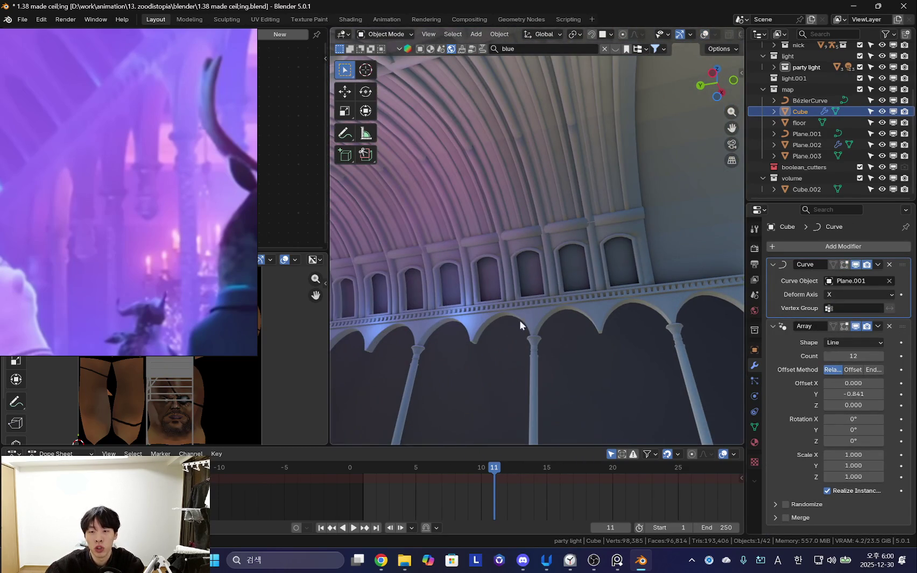
left_click(881, 356)
left_click(881, 357)
mouse_move(565, 349)
middle_mouse_down()
mouse_move(527, 349)
mouse_move(604, 342)
mouse_move(599, 354)
mouse_move(589, 285)
mouse_move(604, 352)
mouse_move(501, 361)
mouse_move(555, 280)
mouse_move(534, 283)
mouse_move(599, 302)
mouse_move(522, 299)
mouse_move(601, 237)
mouse_move(436, 265)
mouse_move(693, 325)
mouse_move(609, 285)
mouse_move(550, 307)
middle_mouse_up()
left_click(601, 234)
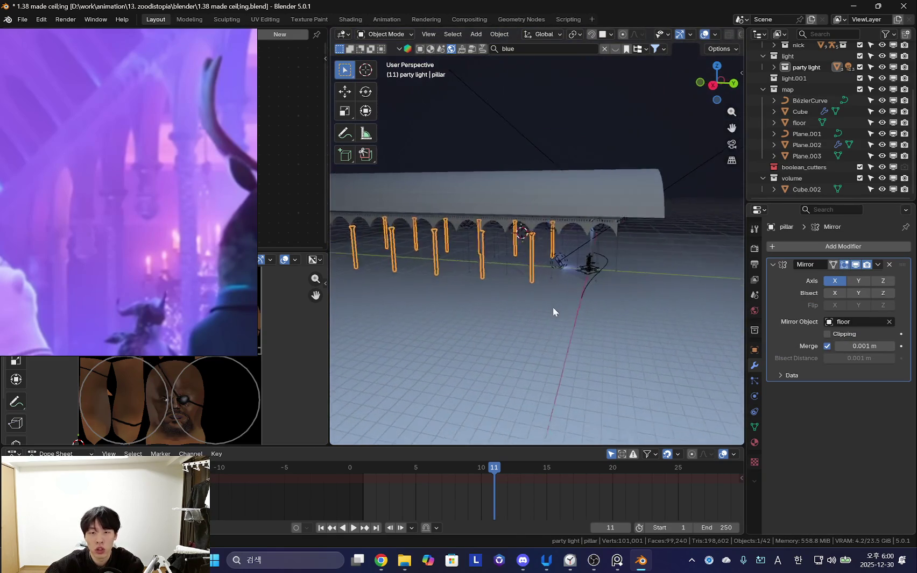
- In Edit Mode, select the whole pillar and duplicate it 8.5026 m along Y
key("Tab")
scroll(530, 262, "up", 3)
key("l")
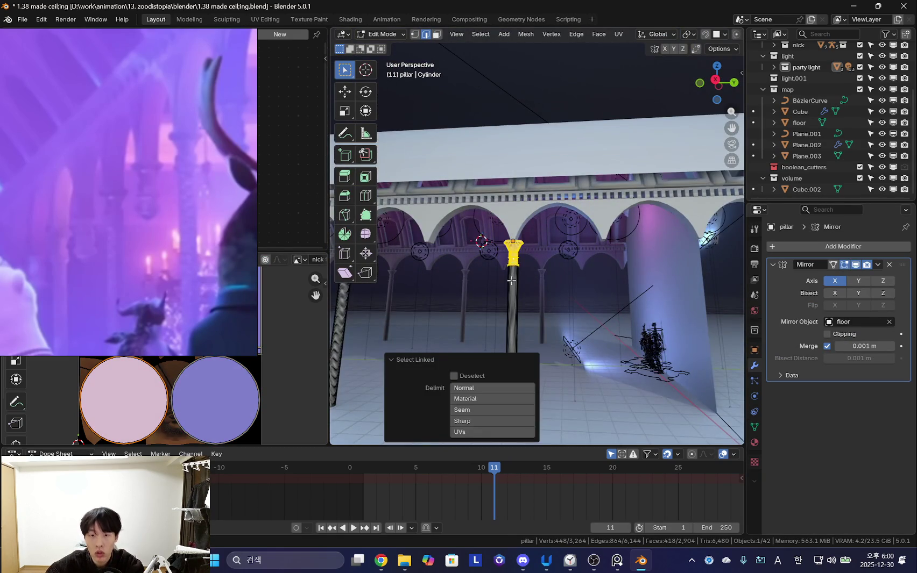
key("l")
mouse_move(514, 269)
middle_mouse_down()
mouse_move(550, 280)
mouse_move(538, 282)
middle_mouse_up()
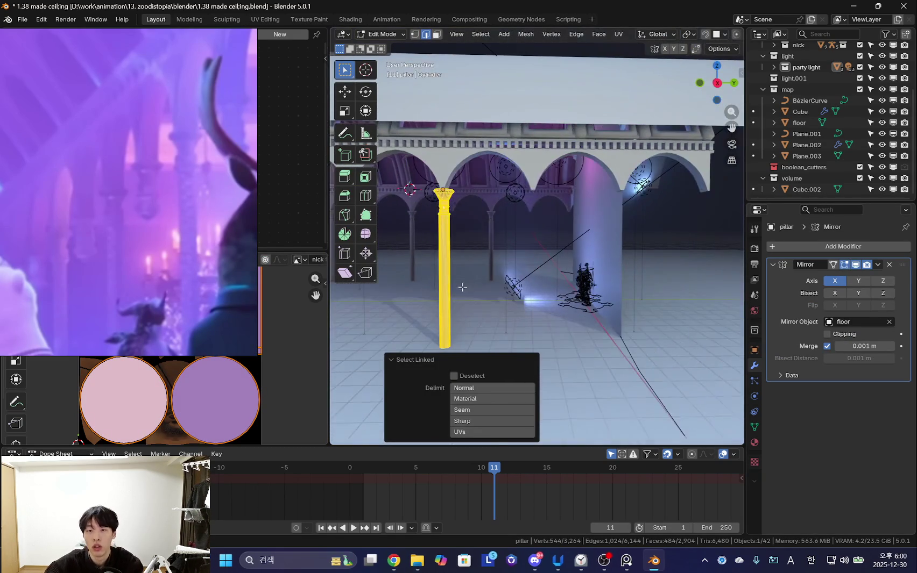
key("shift+d")
key("y")
left_click(608, 293)
- Nudge the copied pillar about -0.035 m along Y under its arch, then return to Object Mode
scroll(610, 299, "up", 3)
scroll(610, 299, "down", 2)
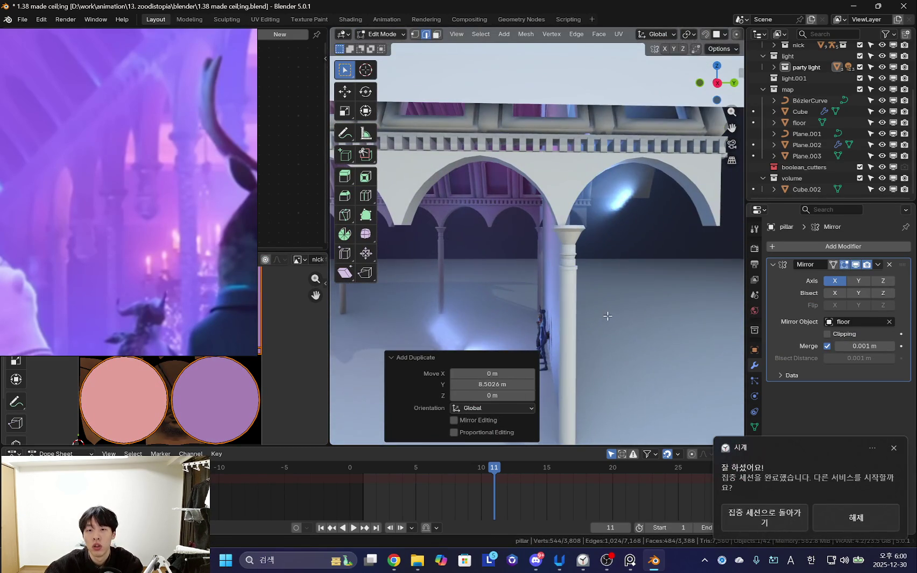
key("g")
key("y")
left_click(601, 314)
middle_click_drag(579, 281, 581, 304)
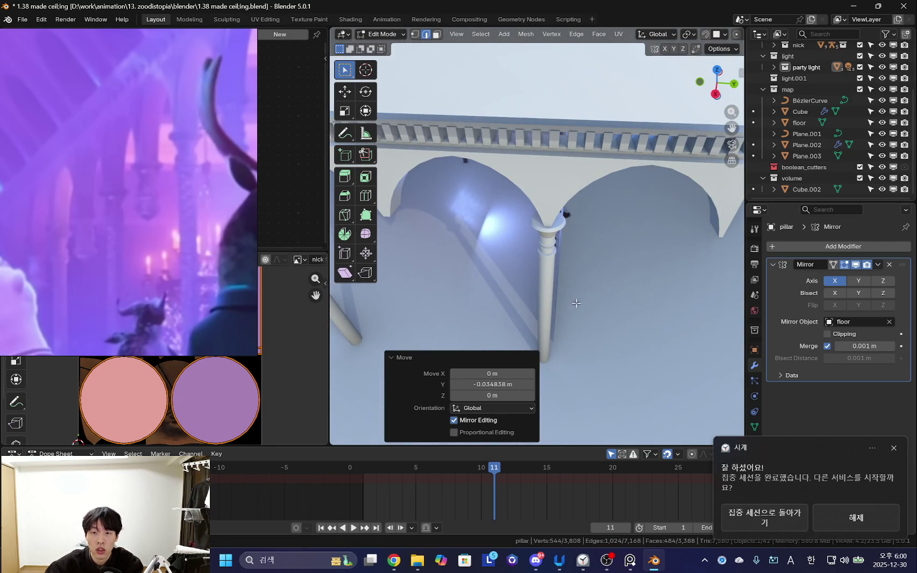
scroll(575, 306, "down", 3)
key("Tab")
mouse_move(588, 247)
middle_mouse_down()
mouse_move(428, 321)
mouse_move(533, 314)
mouse_move(556, 327)
middle_mouse_up()
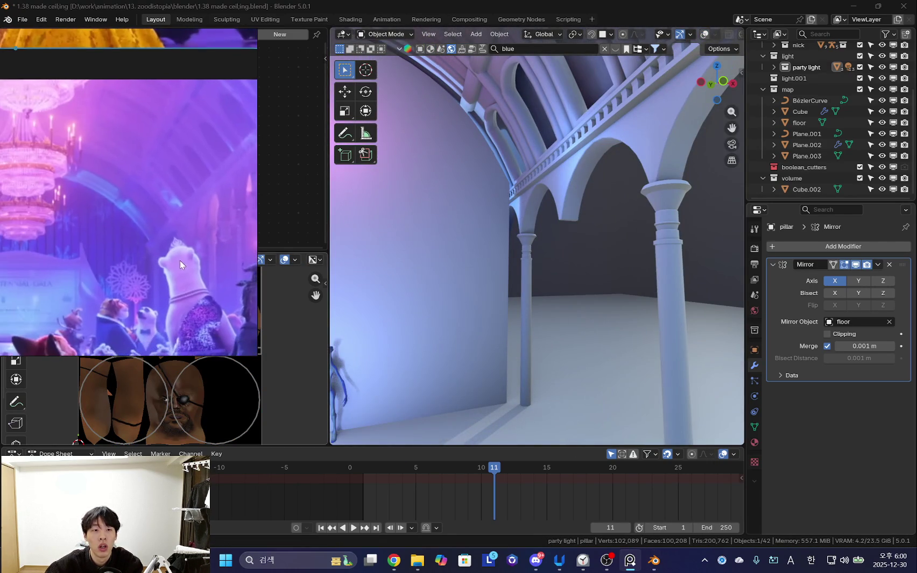
mouse_move(545, 292)
middle_mouse_down()
mouse_move(584, 280)
mouse_move(559, 277)
mouse_move(588, 290)
mouse_move(574, 288)
mouse_move(600, 313)
mouse_move(479, 292)
mouse_move(528, 288)
middle_mouse_up()
key("Escape")
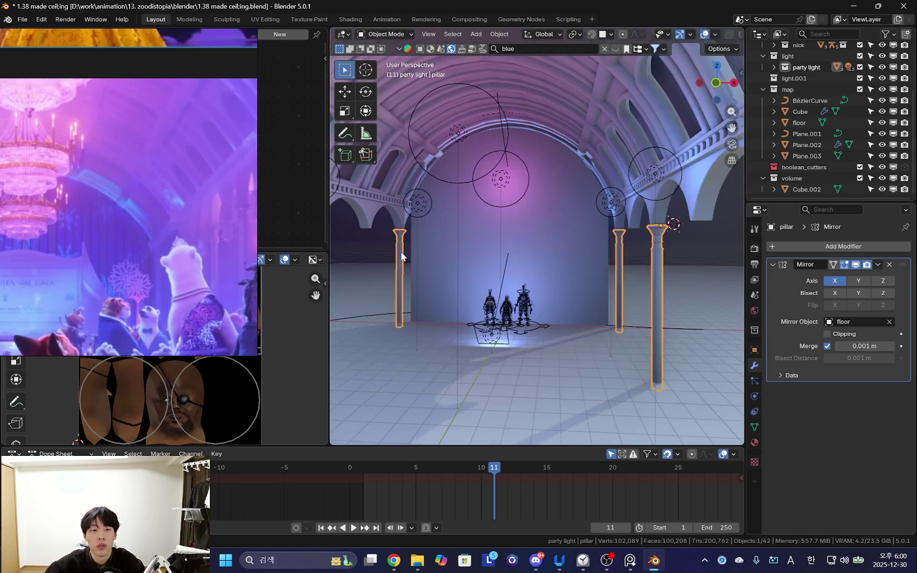
- Show the World nodes in the Shader Editor and lower Background strength to 0.430
left_click_drag(242, 162, 240, 380)
left_click(53, 76)
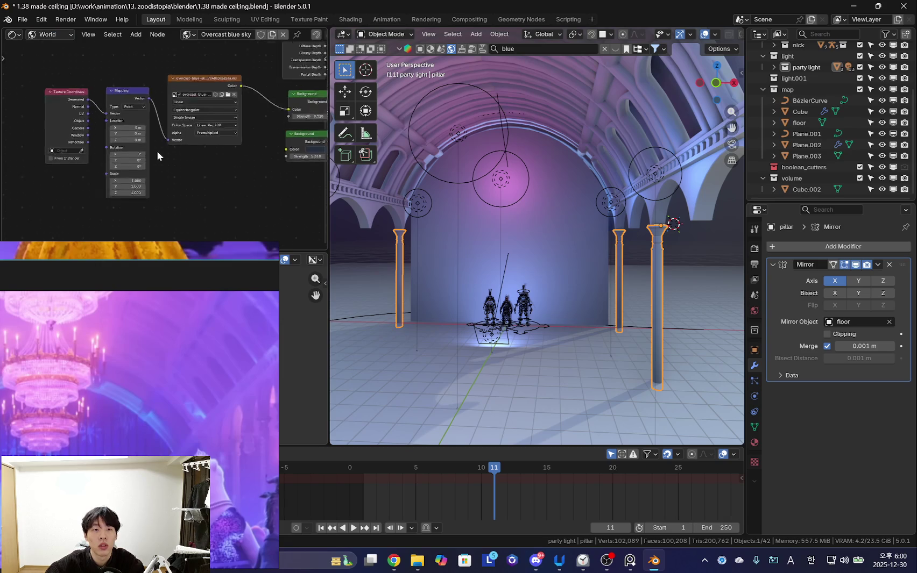
scroll(260, 163, "up", 3)
left_click_drag(160, 140, 183, 140)
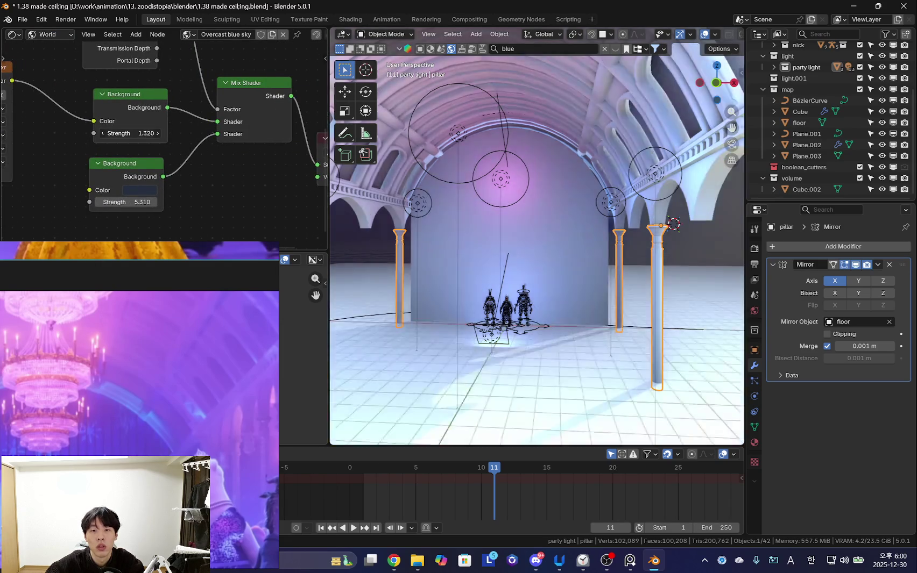
scroll(558, 297, "up", 3)
scroll(512, 284, "up", 4)
scroll(512, 284, "up", 3)
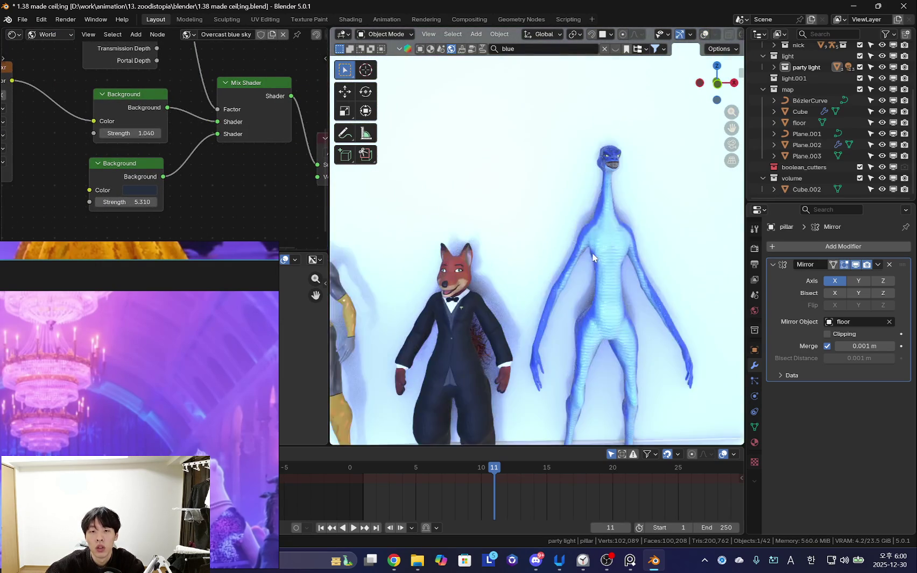
scroll(540, 258, "down", 1)
left_click_drag(159, 134, 123, 133)
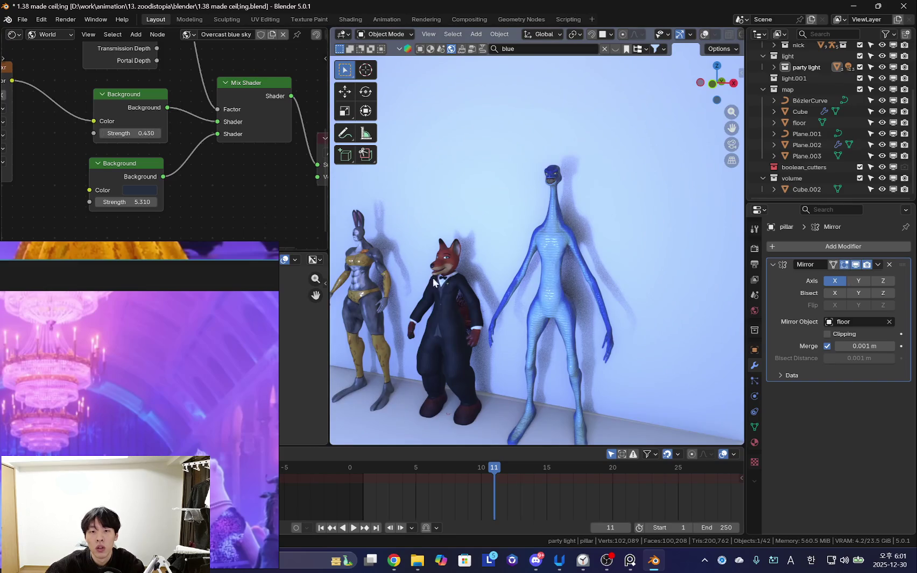
- Orbit around the dimmer hall toward the pillars with viewport overlays back on
scroll(376, 258, "up", 3)
middle_click_drag(377, 258, 538, 290)
scroll(577, 305, "up", 5)
scroll(619, 323, "down", 4)
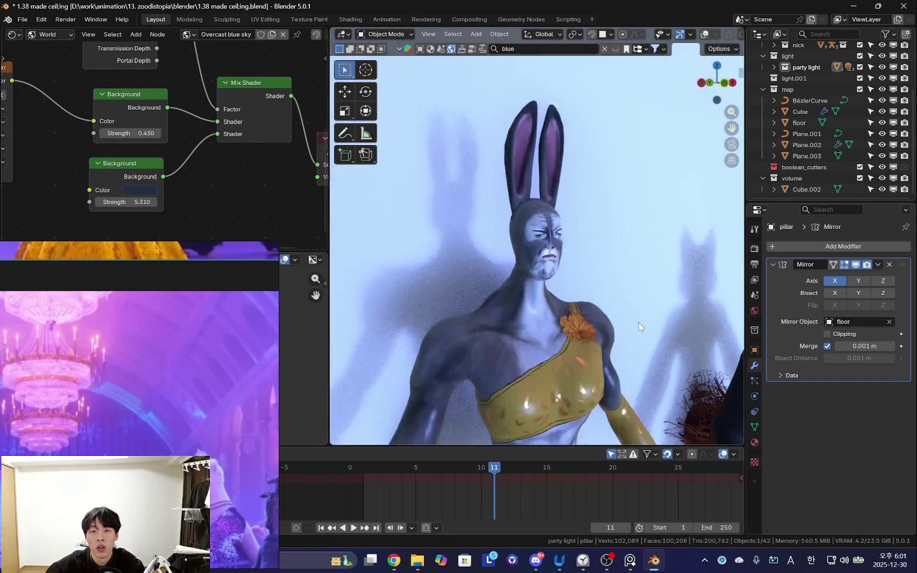
scroll(645, 331, "down", 8)
middle_click_drag(654, 292, 570, 318)
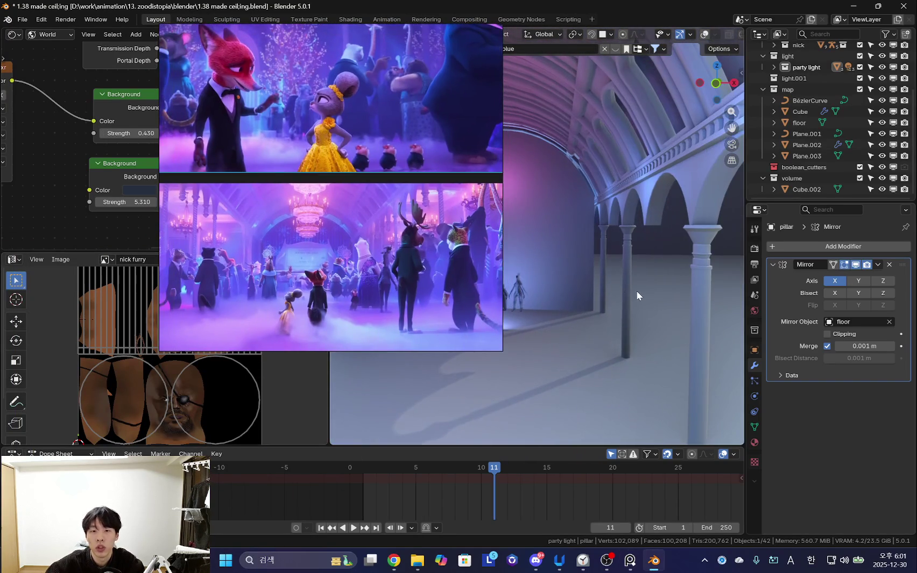
key("shift+alt+z")
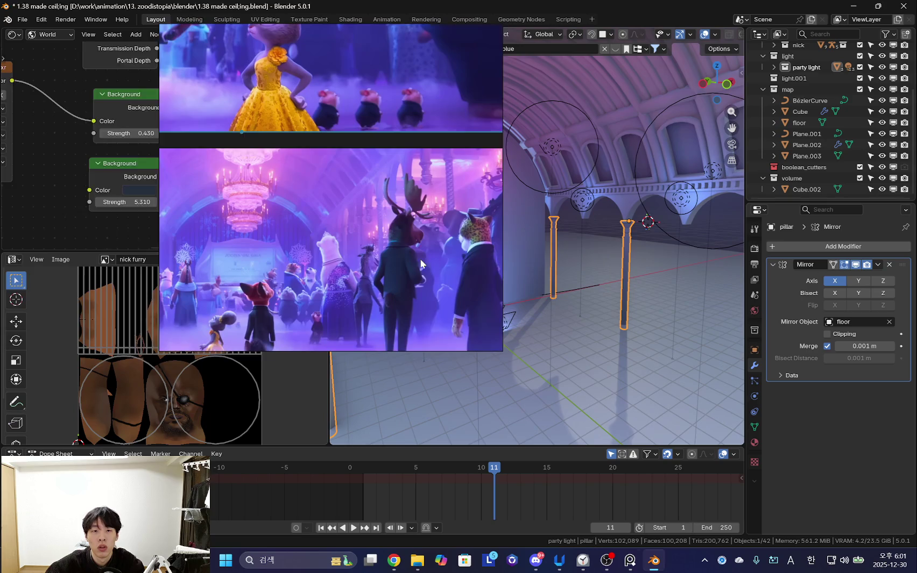
middle_click_drag(432, 260, 565, 281)
scroll(564, 281, "up", 3)
- Select a pillar capital in face mode and duplicate it -4.109 m along Y between two arches
key("Tab")
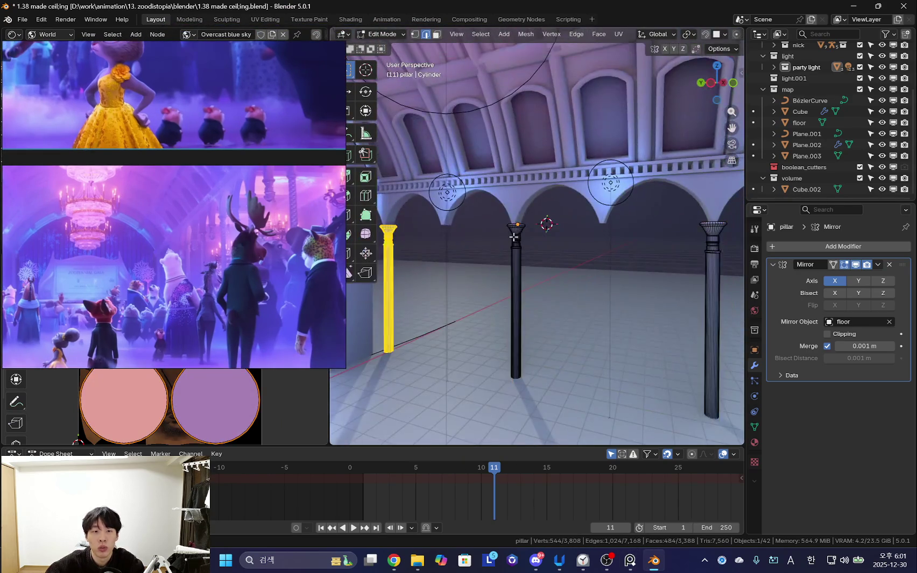
scroll(514, 236, "up", 3)
mouse_move(622, 275)
middle_mouse_down()
mouse_move(560, 304)
mouse_move(511, 290)
middle_mouse_up()
key("3")
key("ctrl+l")
key("shift+d")
key("y")
left_click(621, 266)
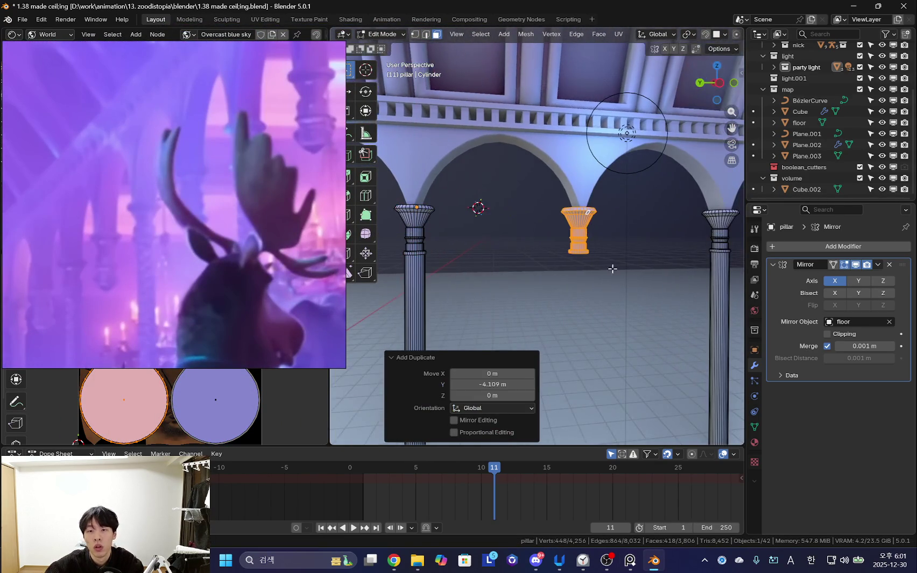
key("KP_Decimal")
scroll(560, 294, "down", 2)
- Nudge the copied capital along Y and shift its bottom face slightly along Z
key("g")
key("y")
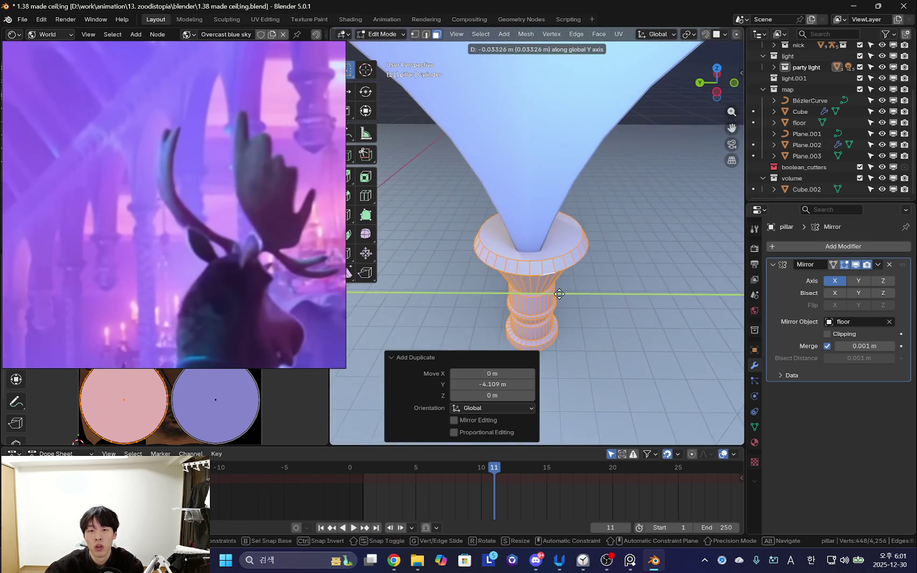
left_click(556, 295)
mouse_move(557, 295)
middle_mouse_down()
mouse_move(630, 322)
mouse_move(585, 228)
mouse_move(546, 261)
mouse_move(538, 255)
mouse_move(537, 277)
mouse_move(572, 317)
mouse_move(592, 266)
middle_mouse_up()
left_click(539, 235)
key("g")
key("z")
left_click(585, 323)
- Extrude the bottom face downward twice, tapering it to 0.878, 0.712 and 0.527 scale
key("e")
left_click(590, 297)
key("s")
left_click(591, 301)
key("e")
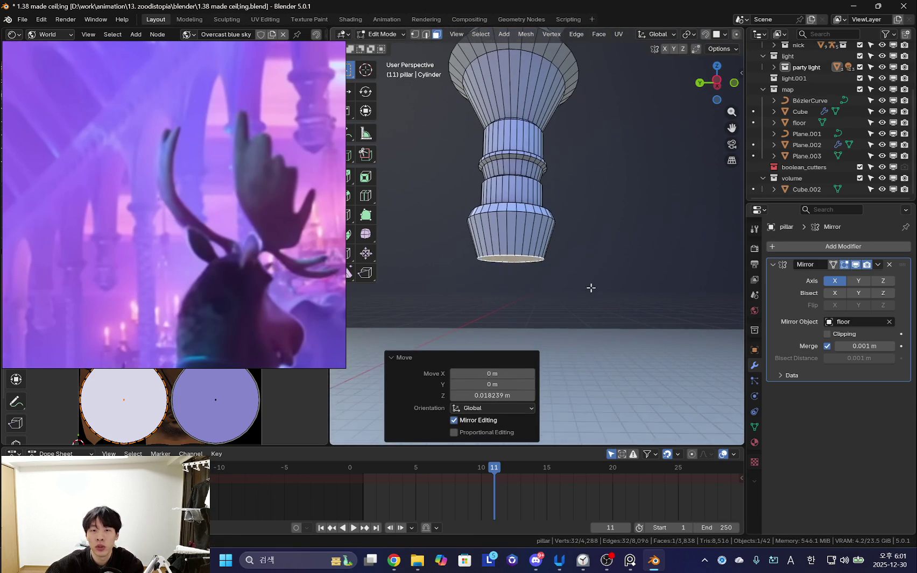
left_click(593, 315)
key("s")
left_click(608, 319)
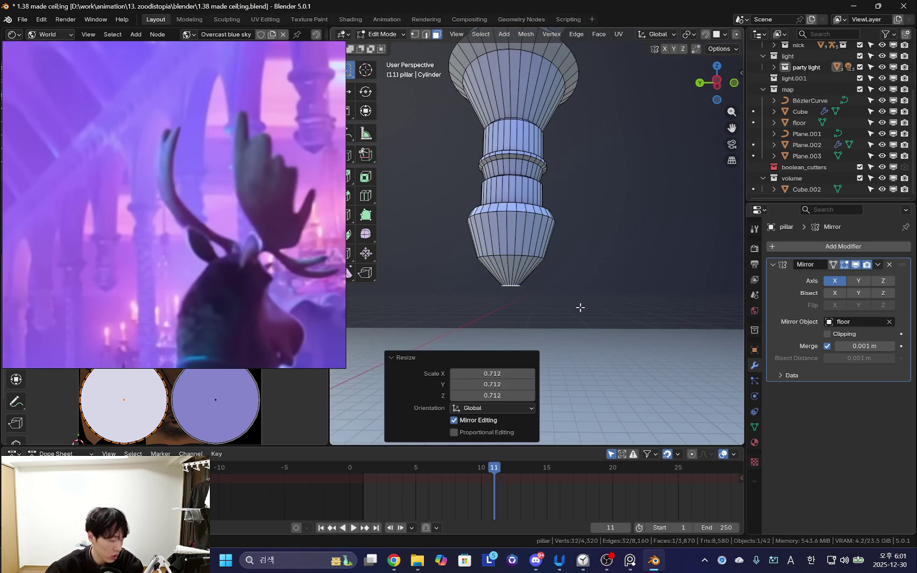
scroll(597, 327, "up", 1)
key("s")
left_click(554, 307)
- Lower the capital's tapered tip slightly along Z
mouse_move(589, 314)
middle_mouse_down()
mouse_move(544, 305)
mouse_move(560, 306)
mouse_move(579, 267)
middle_mouse_up()
key("g")
key("z")
left_click(574, 259)
scroll(573, 259, "down", 2)
middle_click_drag(545, 307, 523, 281)
scroll(522, 285, "down", 2)
- Apply Shade Auto Smooth to the pillars in Object Mode, then bring Chrome to the front
key("Tab")
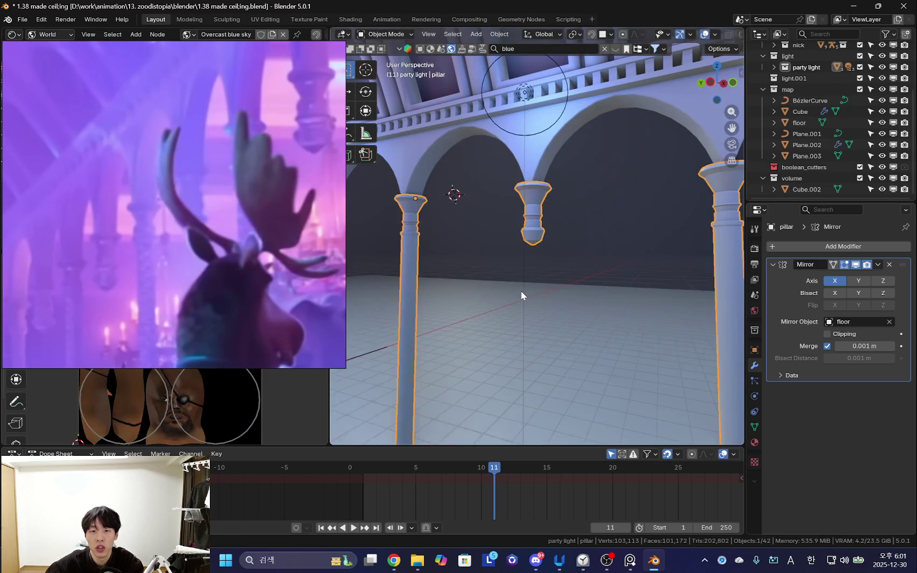
right_click(520, 290)
left_click(513, 291)
scroll(560, 273, "down", 2)
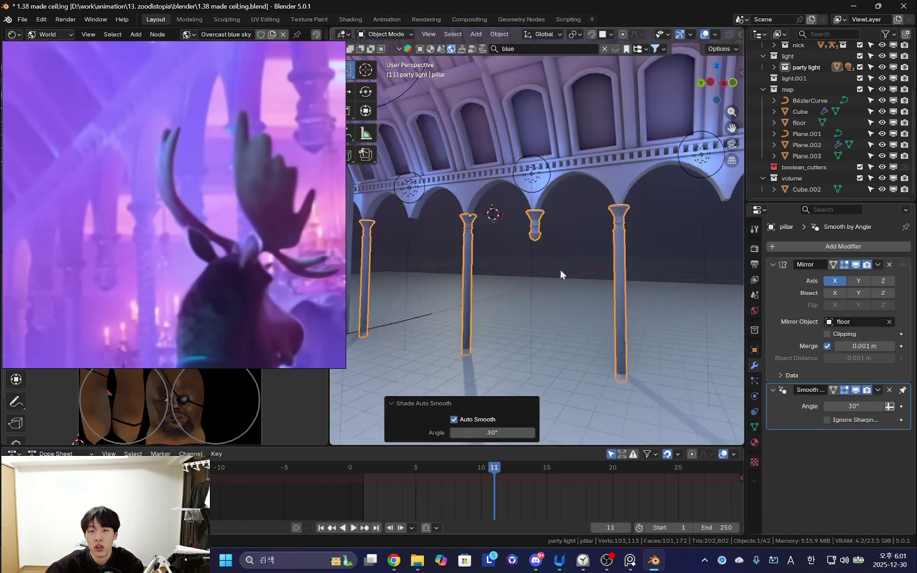
scroll(554, 274, "up", 1)
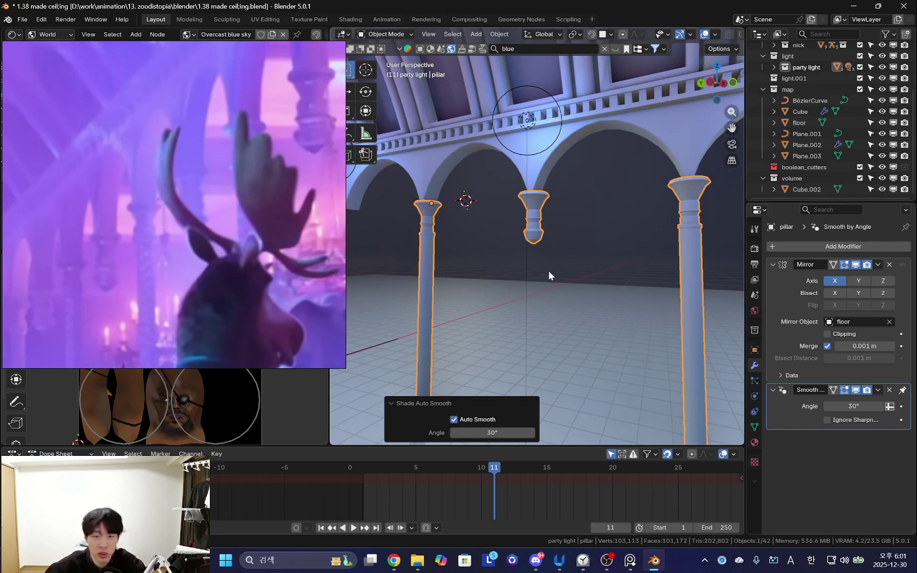
key("alt+Tab")
left_click(603, 371)
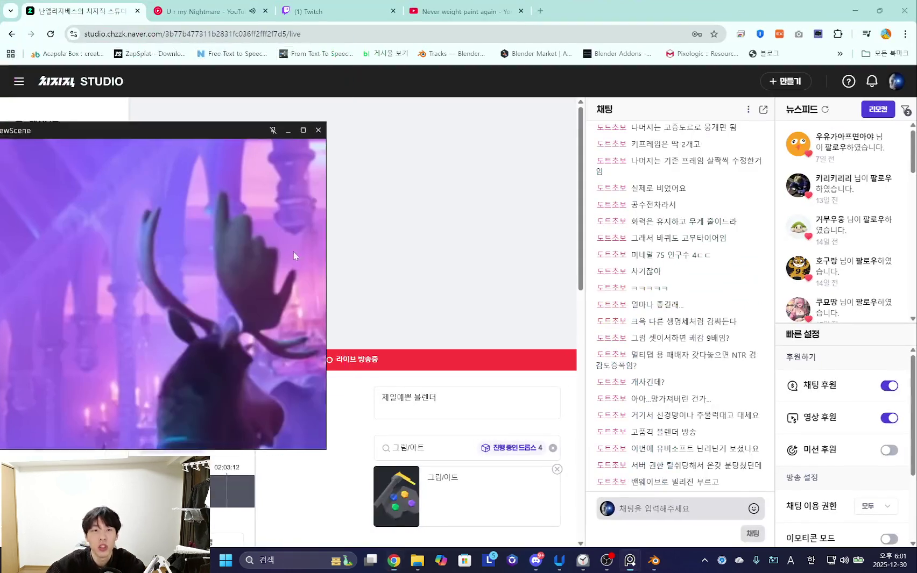
- Google 유비소프트 빌리진 in a new tab and open the Reddit 'billie jean ban wave' post
key("ctrl+t")
type("d")
key("BackSpace")
type("유비소프트비")
type("ㄴ")
key("Return")
mouse_move(107, 320)
left_mouse_down()
mouse_move(526, 338)
mouse_move(740, 304)
left_mouse_up()
left_click(344, 192)
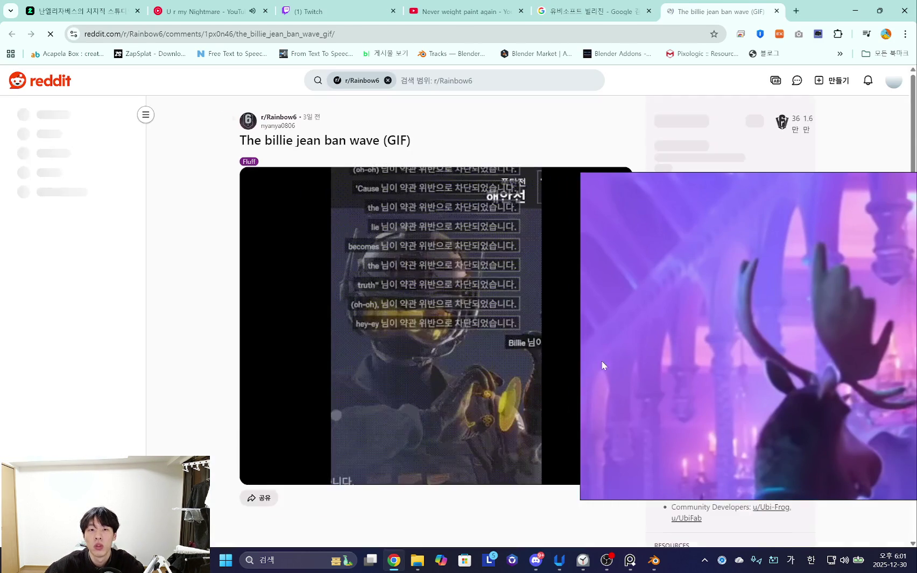
- Read through the post's comments and scroll back to the top
left_click_drag(688, 334, 823, 302)
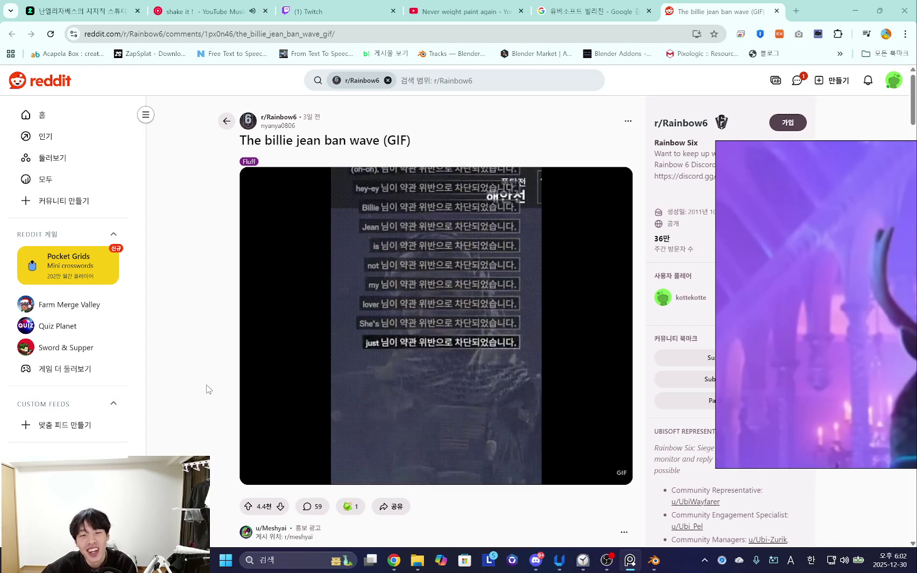
scroll(214, 383, "down", 1)
scroll(215, 385, "down", 4)
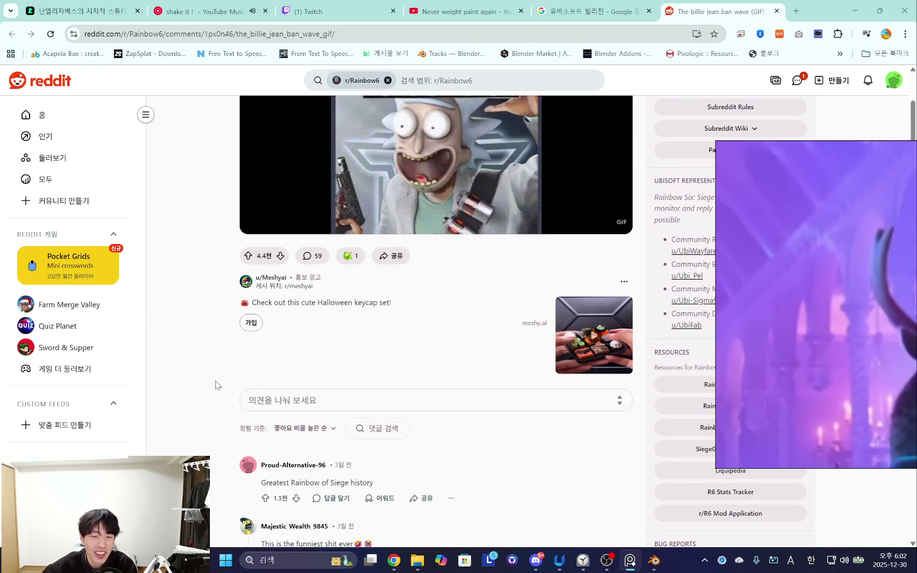
scroll(215, 385, "down", 2)
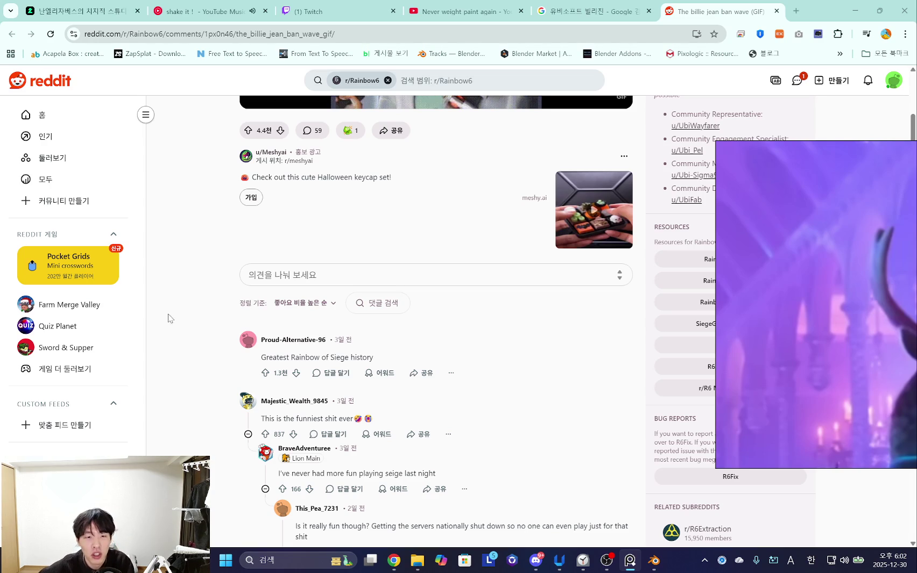
scroll(175, 329, "up", 5)
scroll(177, 325, "up", 2)
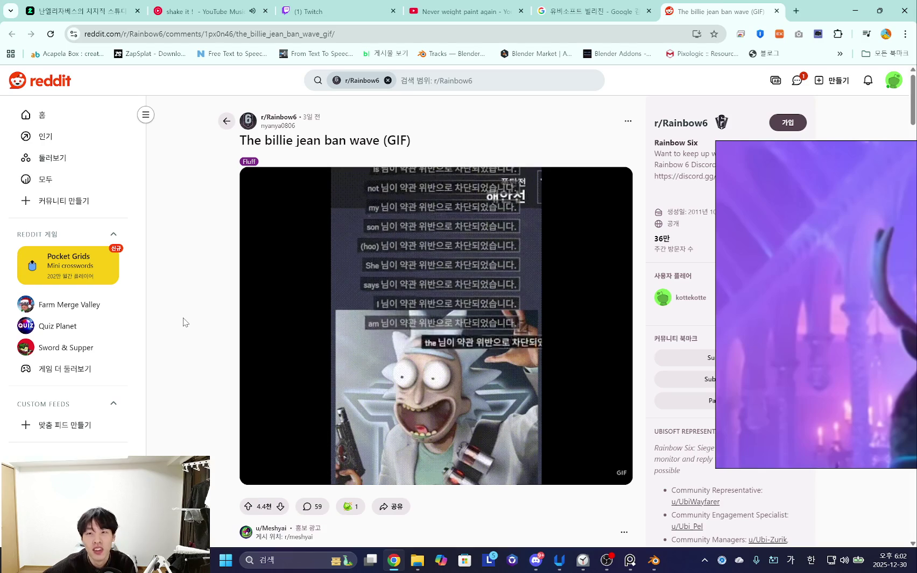
scroll(293, 324, "down", 1)
scroll(287, 334, "up", 1)
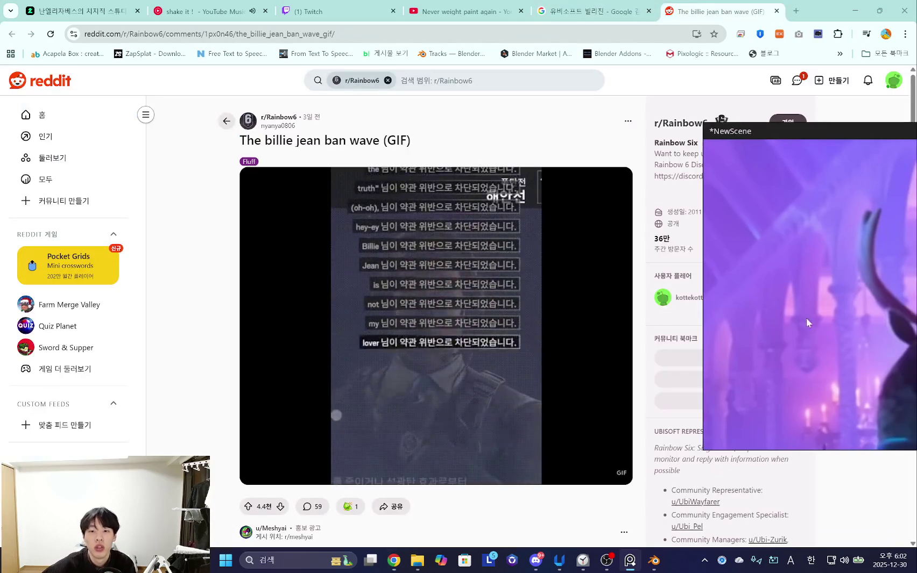
left_click(584, 562)
- Start the 5-minute timer and narrow the Clock window to one column of timers
left_click(53, 90)
scroll(262, 245, "down", 2)
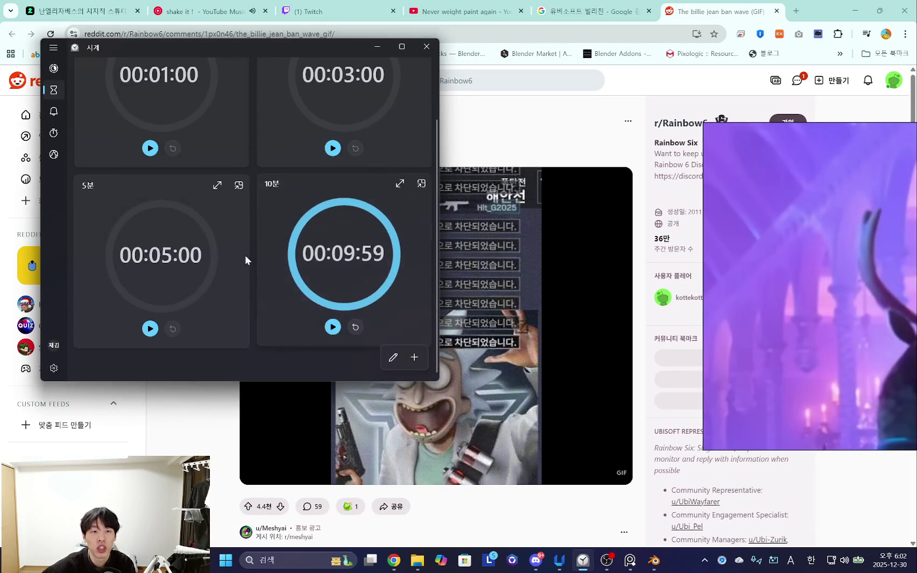
left_click(150, 328)
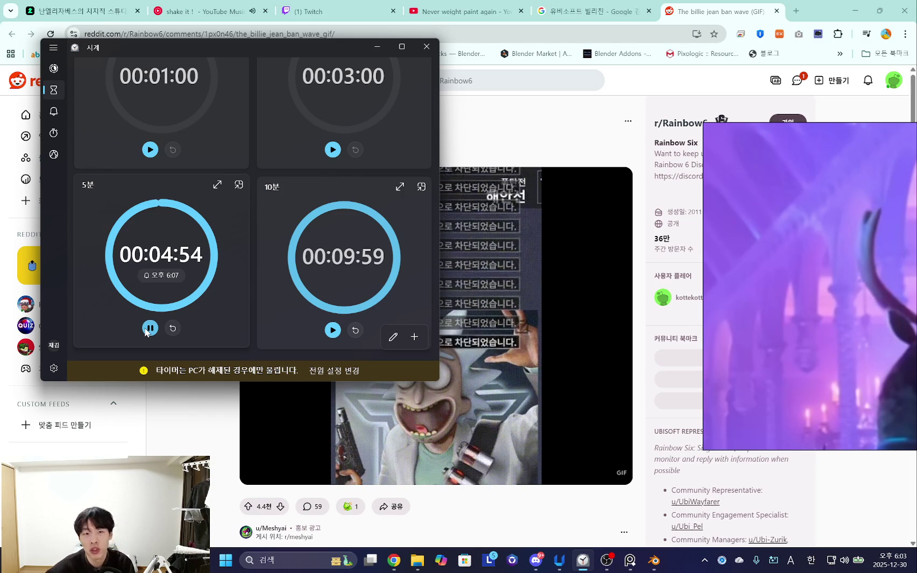
left_click_drag(314, 48, 298, 49)
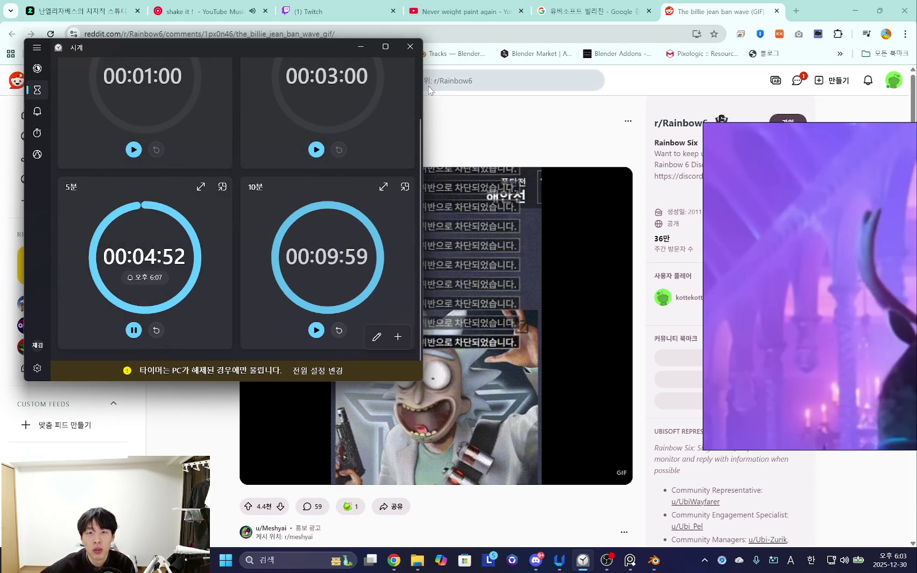
left_click_drag(423, 85, 343, 86)
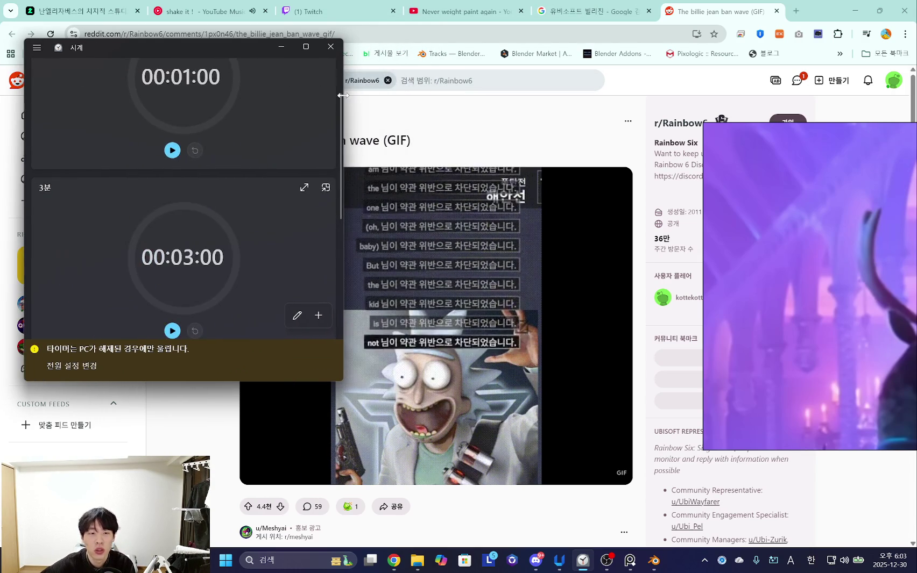
scroll(235, 194, "down", 2)
scroll(240, 188, "up", 2)
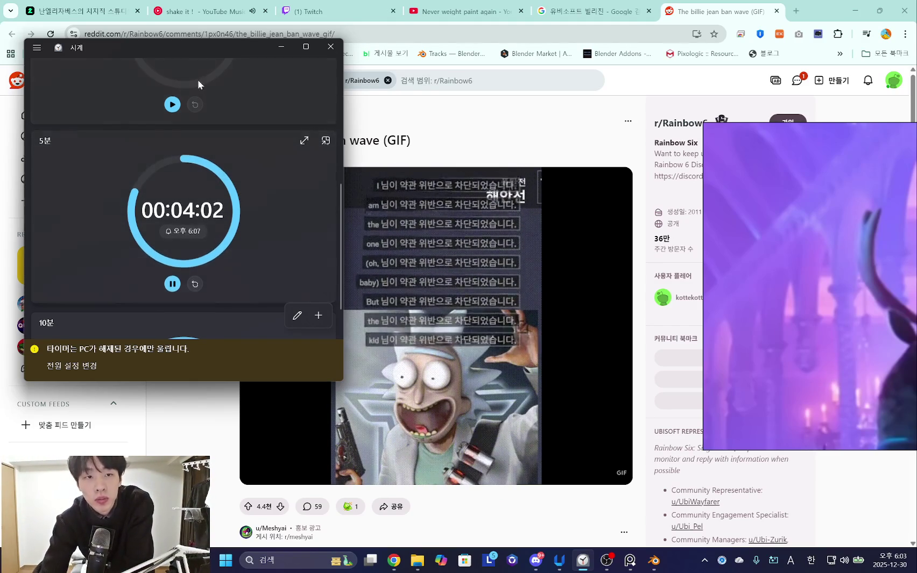
left_click(603, 12)
- Scroll the 유비소프트 빌리진 results and open the Ruliweb server-hack article
scroll(263, 391, "down", 2)
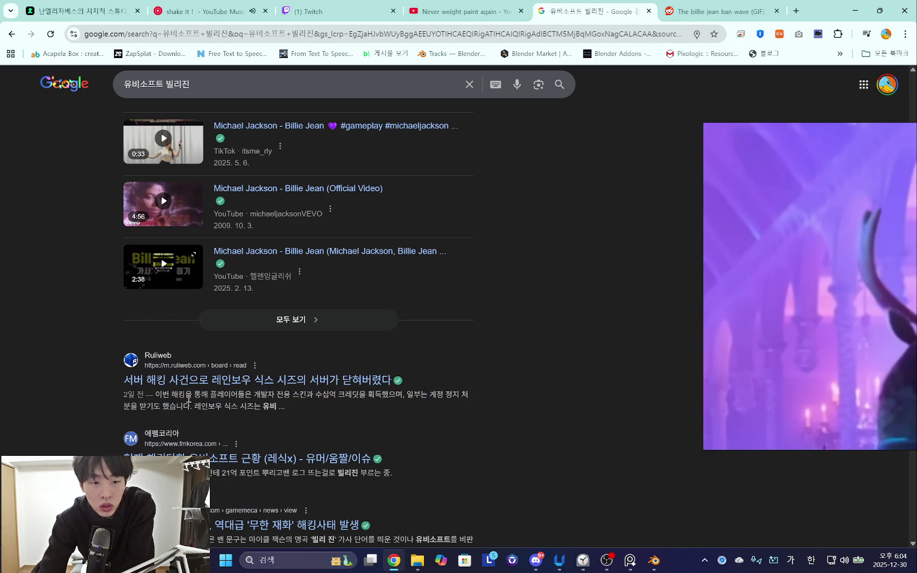
scroll(188, 399, "down", 2)
left_click(291, 352)
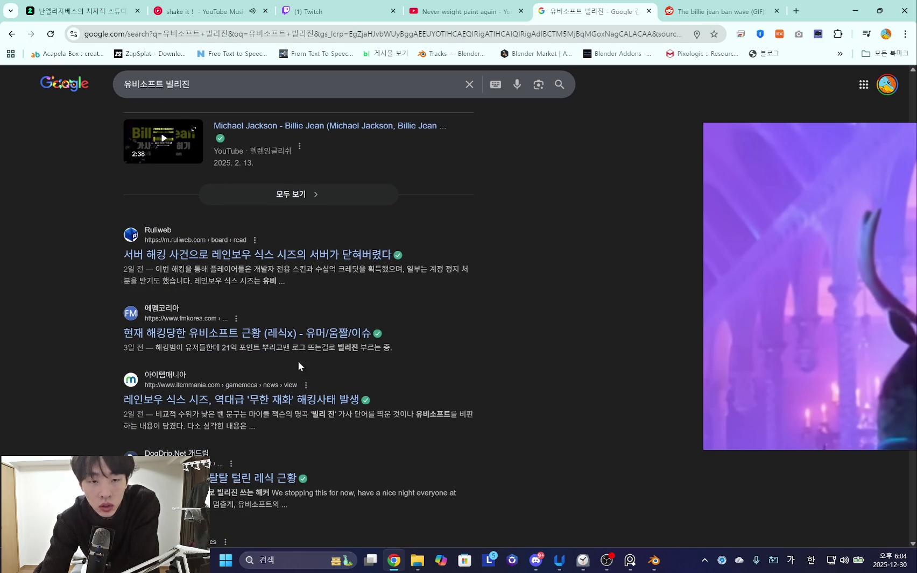
scroll(281, 317, "down", 2)
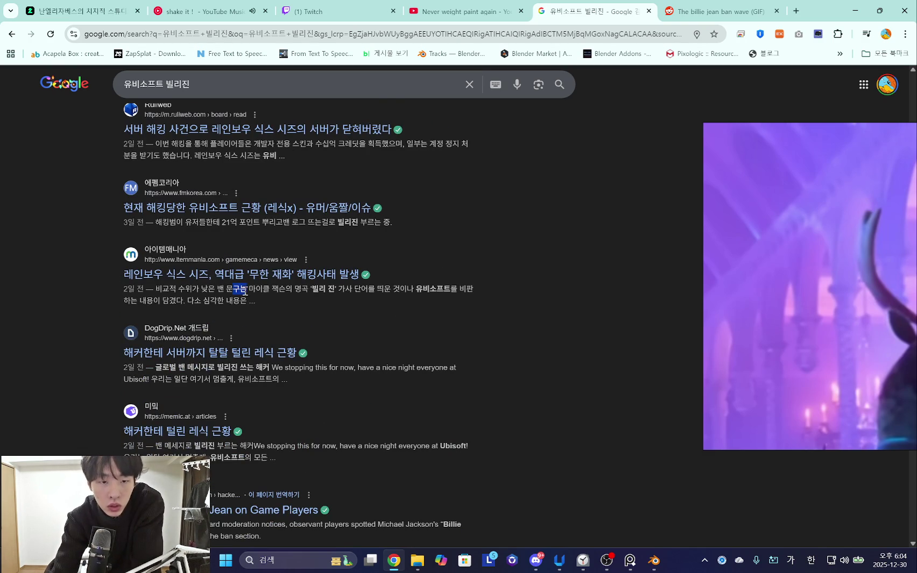
scroll(371, 347, "up", 4)
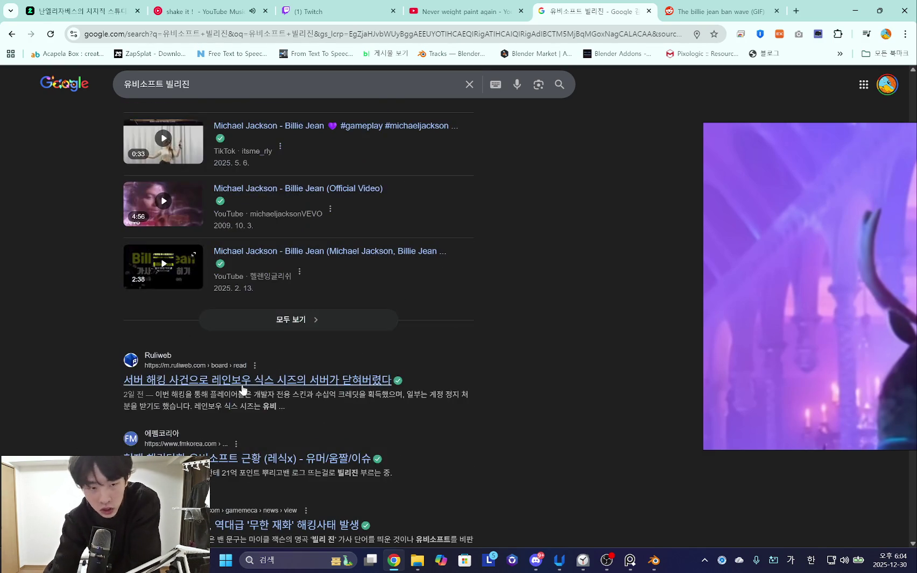
left_click(285, 380)
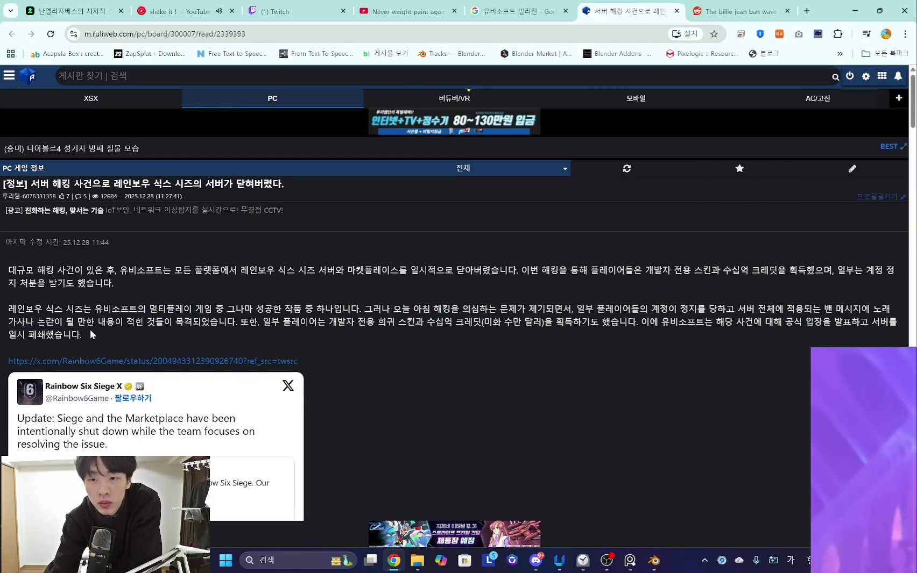
- Read through the Ruliweb article to the end and close its tab
left_click_drag(21, 269, 35, 301)
left_click(35, 303)
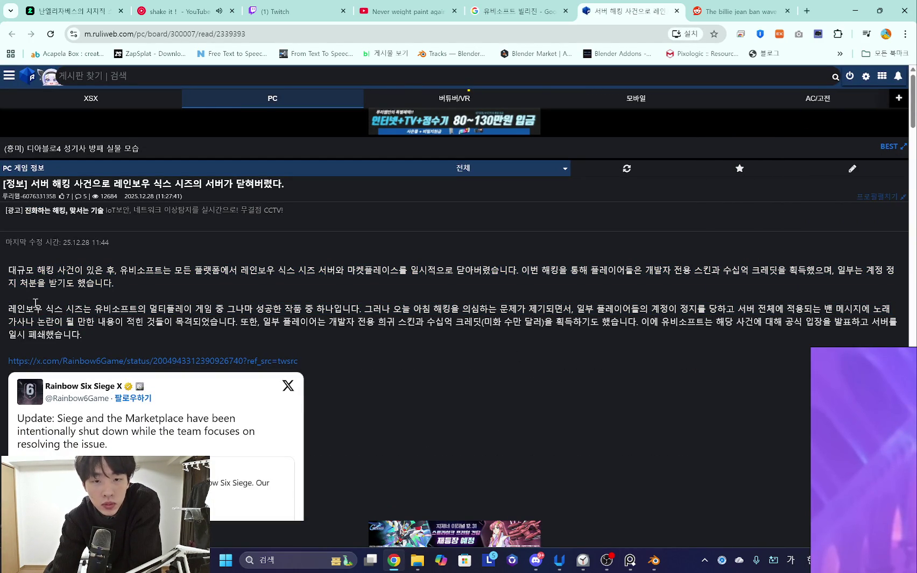
scroll(62, 311, "down", 3)
scroll(85, 369, "down", 2)
scroll(91, 406, "down", 2)
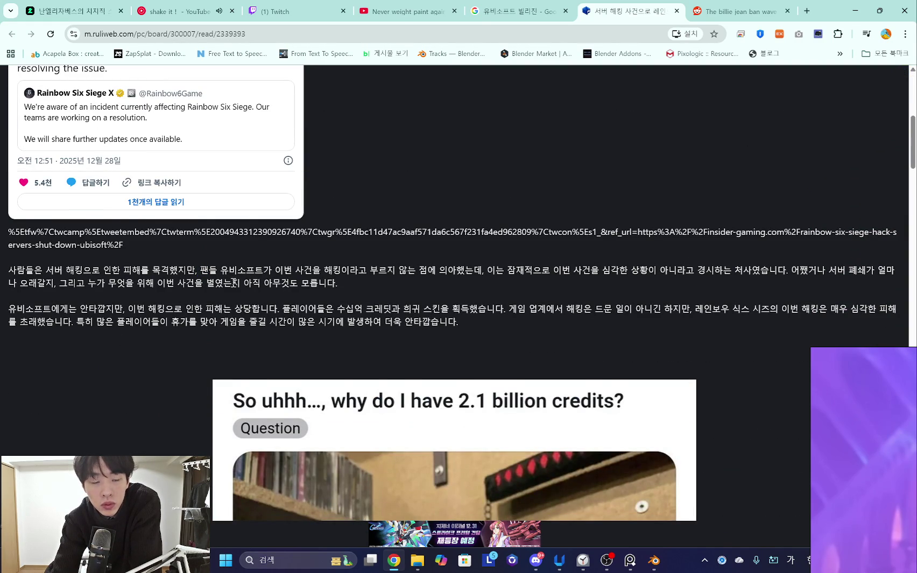
scroll(233, 282, "down", 2)
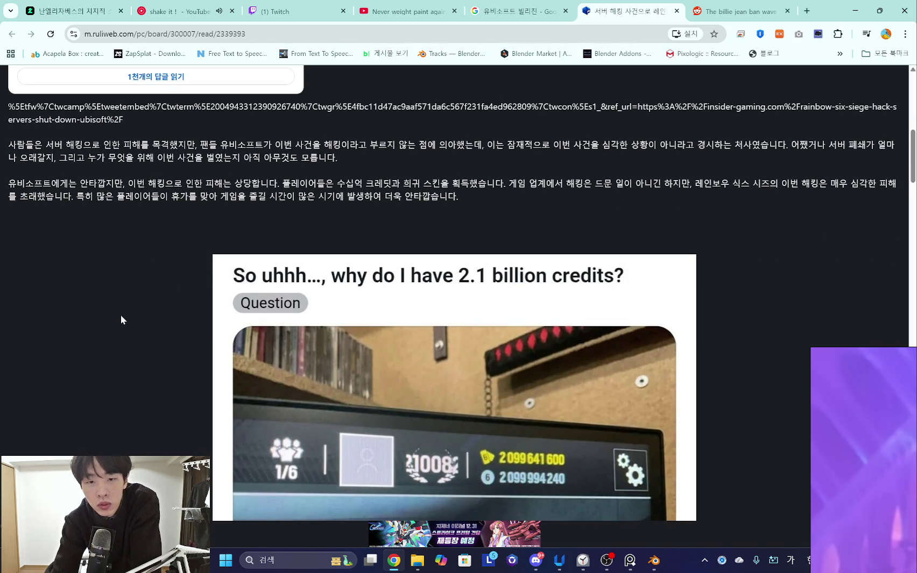
scroll(121, 318, "down", 2)
scroll(119, 325, "down", 4)
scroll(118, 320, "down", 4)
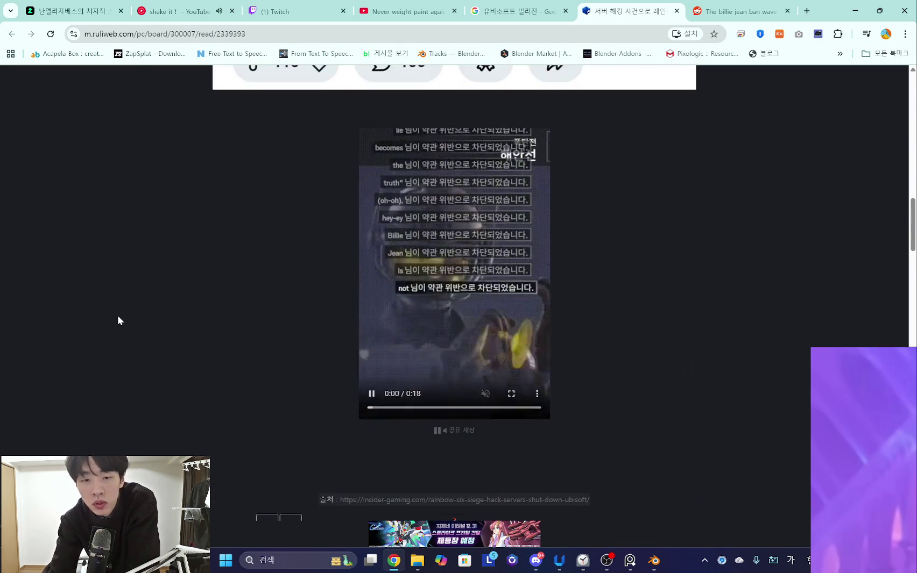
scroll(118, 321, "down", 3)
scroll(119, 320, "down", 5)
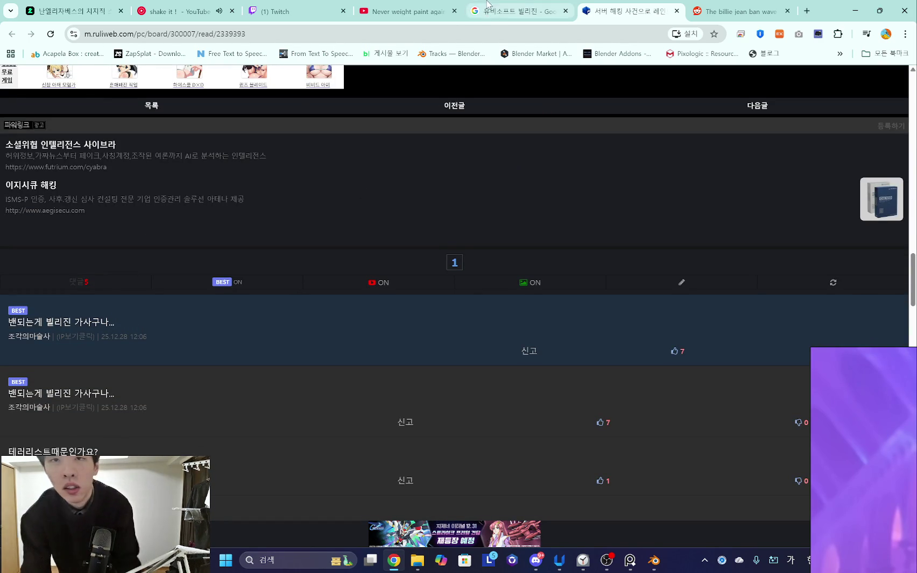
left_click(676, 11)
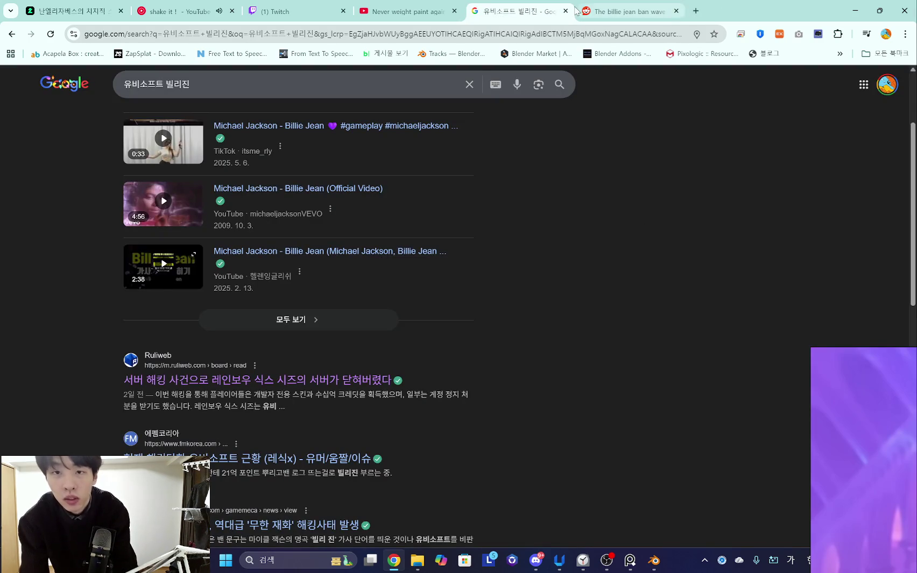
- Close the Google results and Reddit tabs, then minimize the browser
left_click(564, 11)
left_click(571, 10)
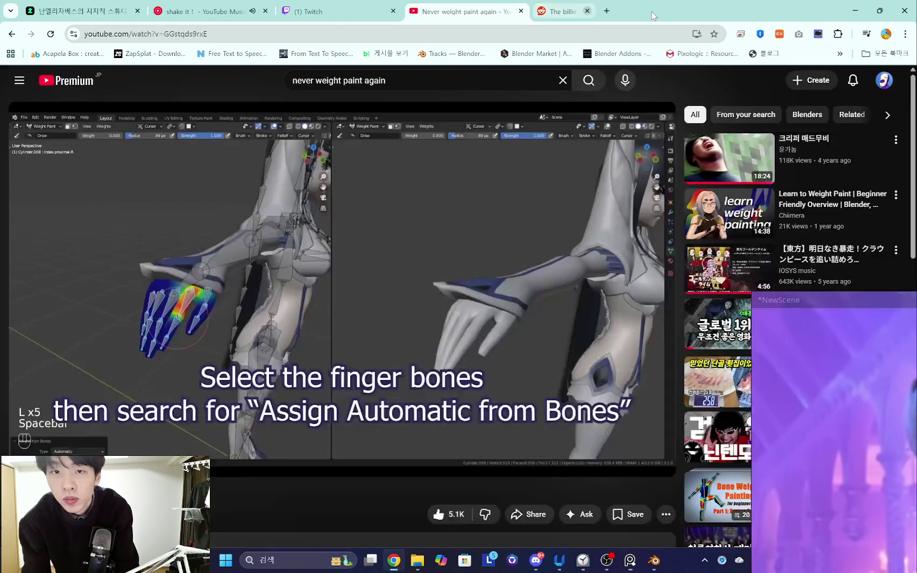
left_click(854, 10)
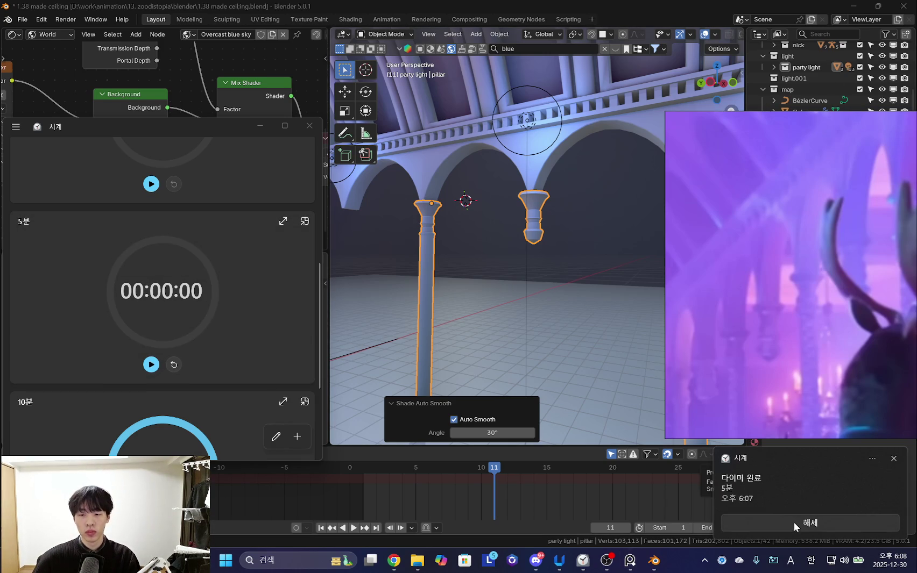
- Start a focus session from Clock's Focus sessions page, then return to Blender's arcade view
scroll(135, 269, "up", 5)
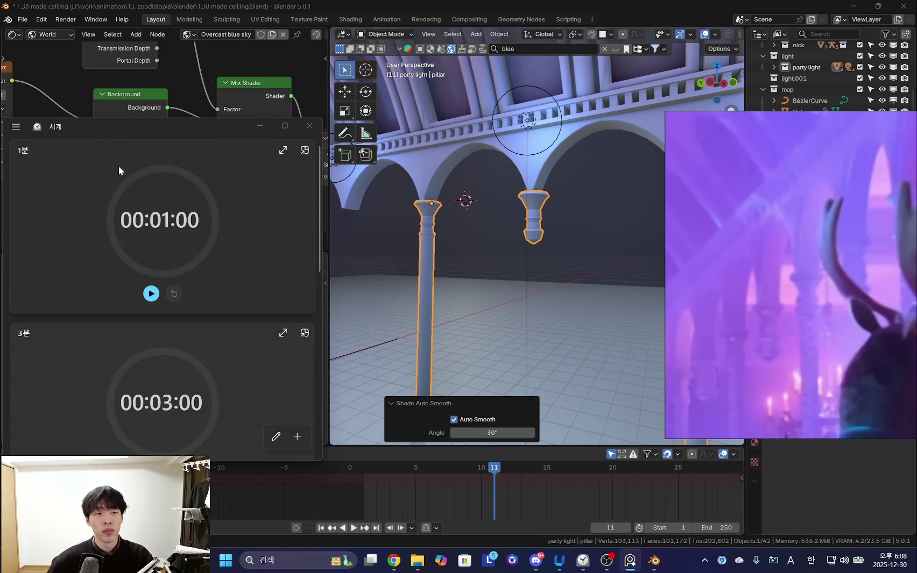
left_click_drag(108, 128, 225, 125)
left_click_drag(105, 132, 56, 134)
left_click(69, 140)
left_click_drag(220, 125, 193, 85)
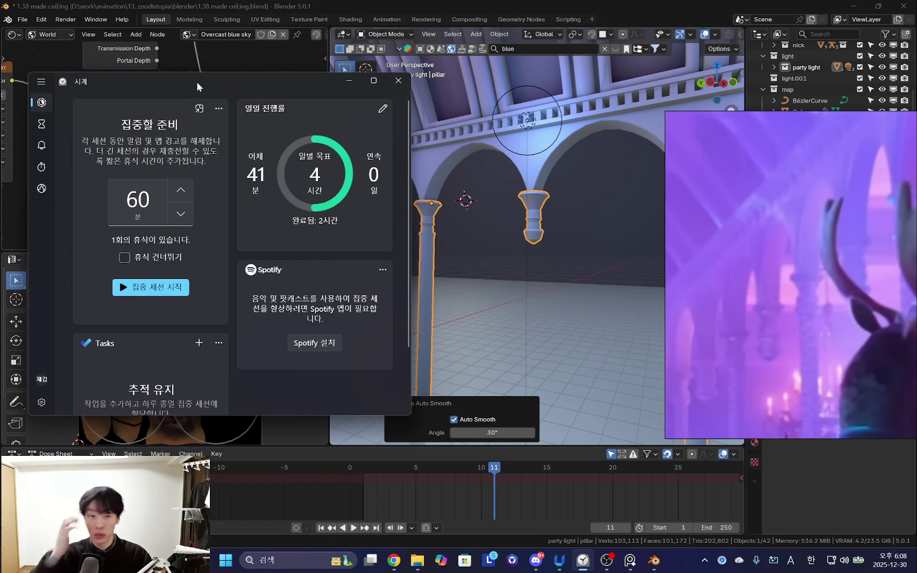
left_click(169, 292)
left_click(468, 264)
mouse_move(468, 264)
middle_mouse_down()
mouse_move(501, 269)
mouse_move(536, 225)
middle_mouse_up()
- Move the floating reference video to the left and restore the viewport overlays
left_click_drag(746, 229, 74, 191)
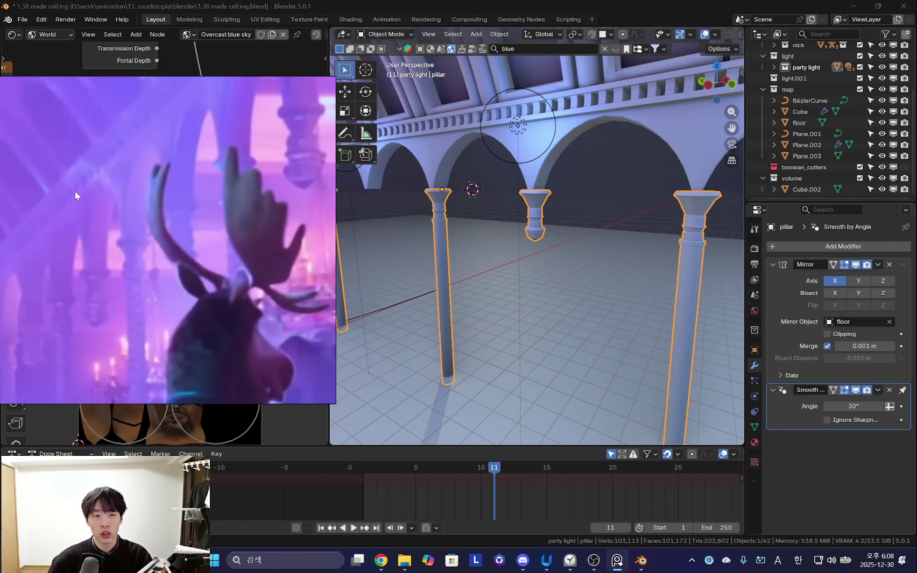
scroll(498, 249, "up", 5)
key("shift+alt+z")
scroll(499, 250, "down", 3)
scroll(514, 223, "up", 5)
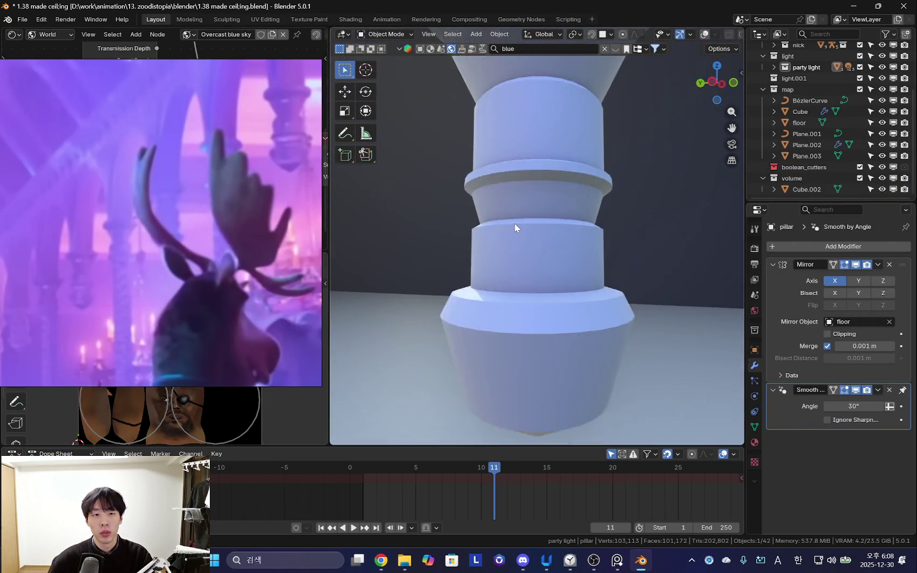
scroll(538, 226, "down", 3)
mouse_move(537, 226)
middle_mouse_down()
mouse_move(589, 229)
mouse_move(497, 242)
mouse_move(521, 233)
middle_mouse_up()
- Put the hanging pillar into Edit Mode and frame it with overlays visible
key("Tab")
scroll(521, 237, "up", 2)
scroll(527, 245, "down", 4)
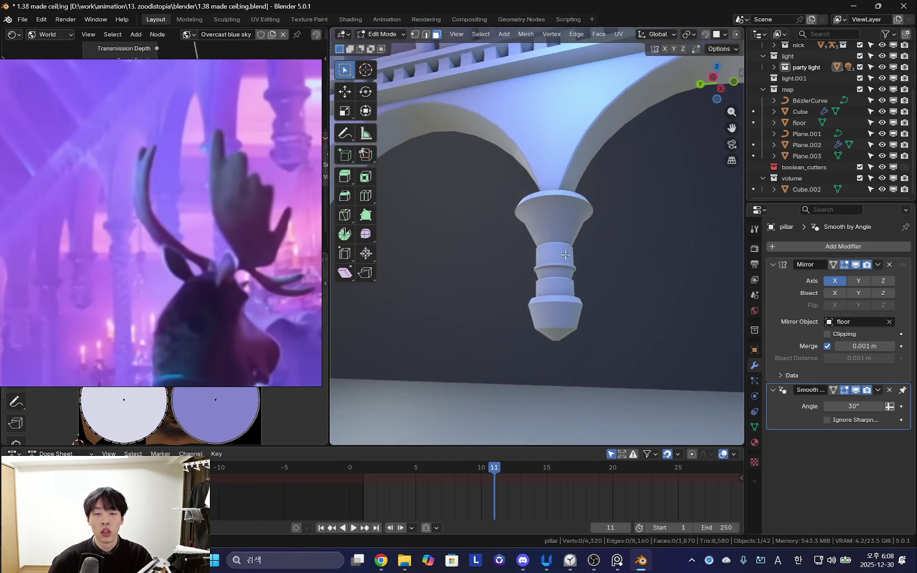
scroll(529, 250, "up", 4)
scroll(534, 257, "down", 5)
key("shift+alt+z")
scroll(541, 252, "down", 1)
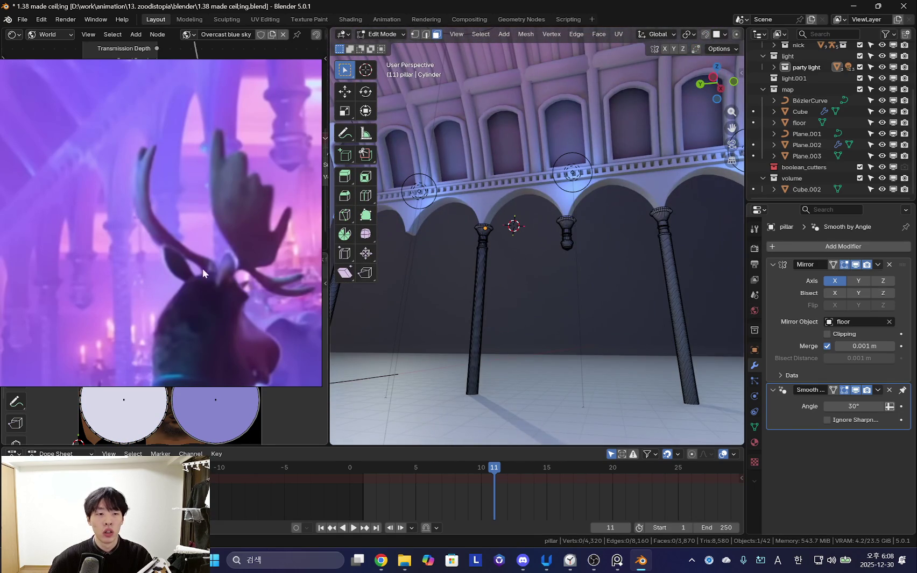
middle_click_drag(571, 290, 571, 279)
- Select a vertex on the pillar's top rim and bring up the Add Mesh menu
scroll(572, 278, "up", 3)
scroll(572, 279, "up", 3)
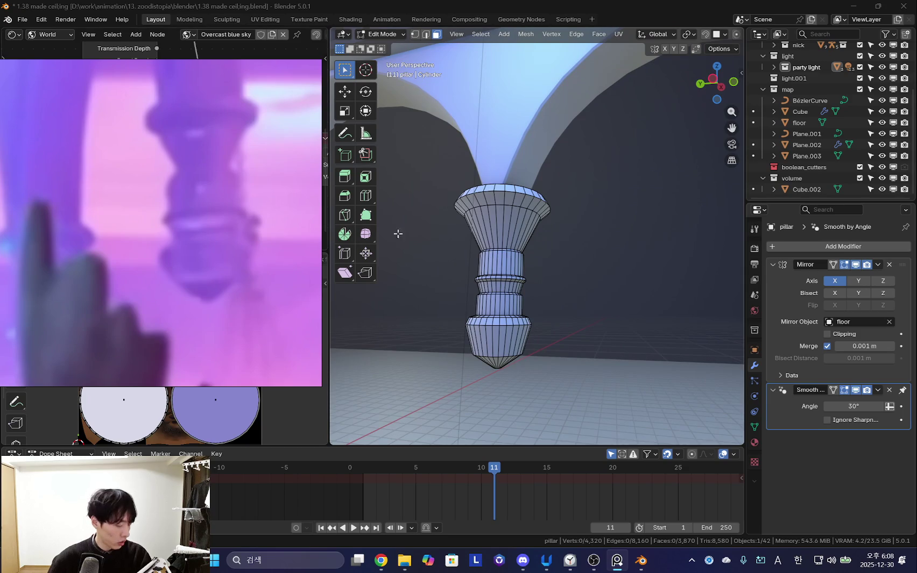
scroll(518, 249, "up", 2)
left_click(506, 236)
middle_click_drag(507, 236, 511, 256)
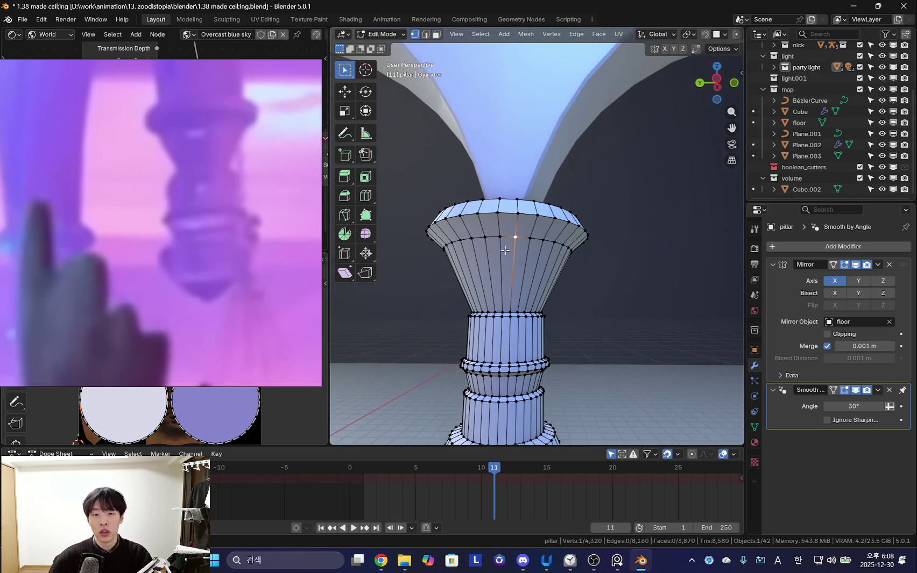
key("shift+a")
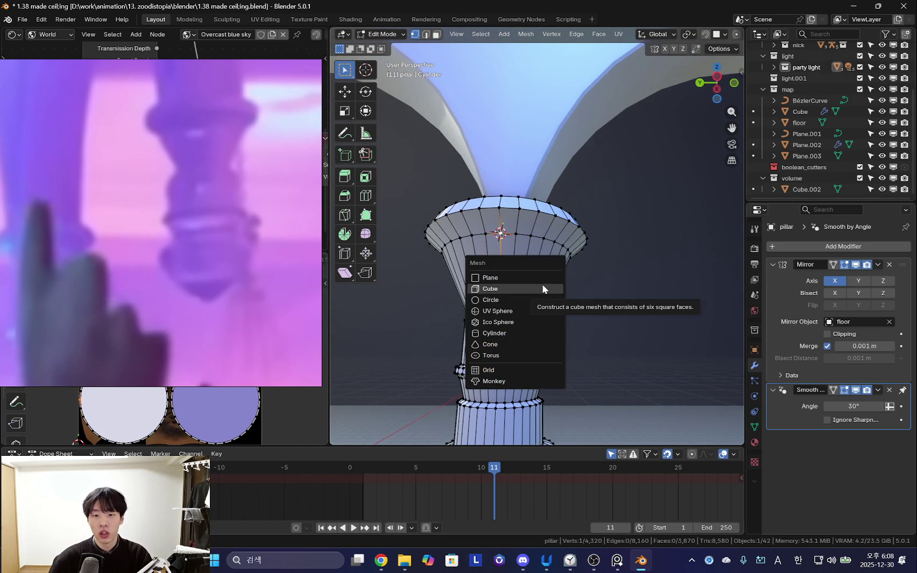
- Add a cube at the pillar rim and scale it to a small block
left_click(541, 286)
key("s")
left_click(542, 276)
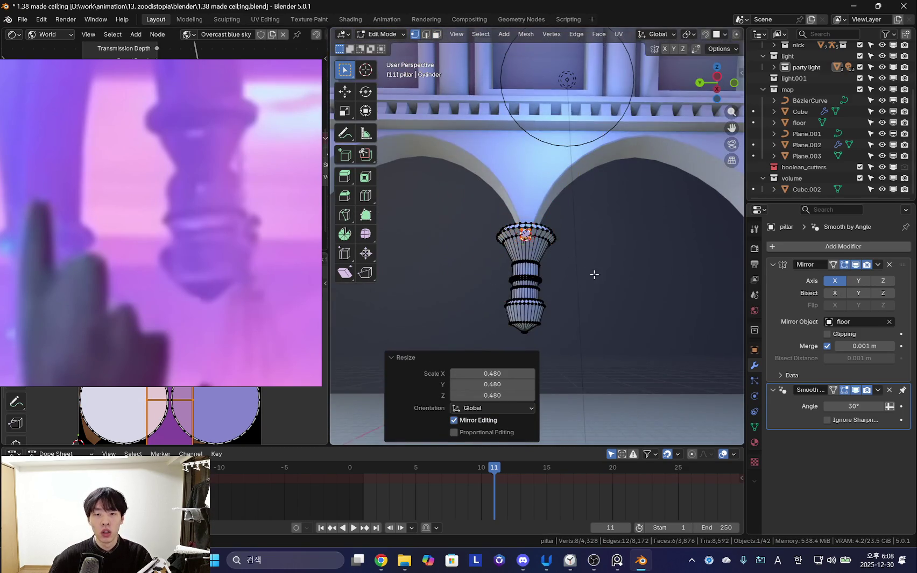
scroll(594, 274, "up", 2)
scroll(592, 272, "up", 2)
key("s")
left_click(592, 301)
scroll(546, 227, "up", 4)
scroll(545, 227, "up", 1)
mouse_move(545, 227)
middle_mouse_down()
mouse_move(539, 292)
mouse_move(545, 280)
mouse_move(608, 301)
mouse_move(507, 272)
mouse_move(511, 258)
mouse_move(482, 260)
mouse_move(502, 237)
middle_mouse_up()
- Scale the block to 0.870 and nudge it vertically and along X onto the capital
key("g")
key("z")
left_click(548, 289)
key("s")
left_click(559, 291)
key("g")
key("z")
left_click(559, 285)
key("g")
key("x")
left_click(507, 272)
- Extrude the block's outer face about 0.03 m outward, scale it 0.943 and stretch Y to 1.340
key("3")
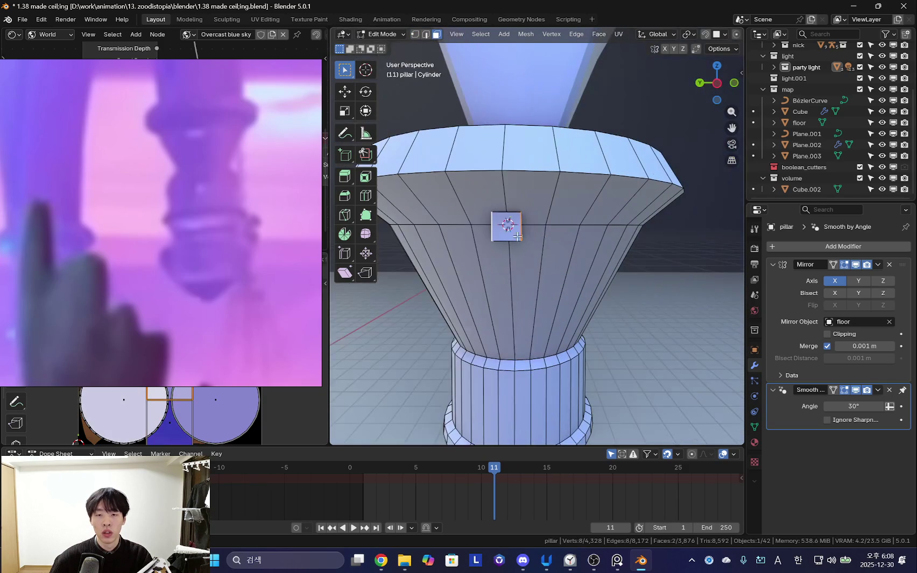
key("e")
right_click(572, 229)
key("alt+s")
left_click(573, 229)
middle_click_drag(572, 230, 621, 220)
key("s")
left_click(621, 218)
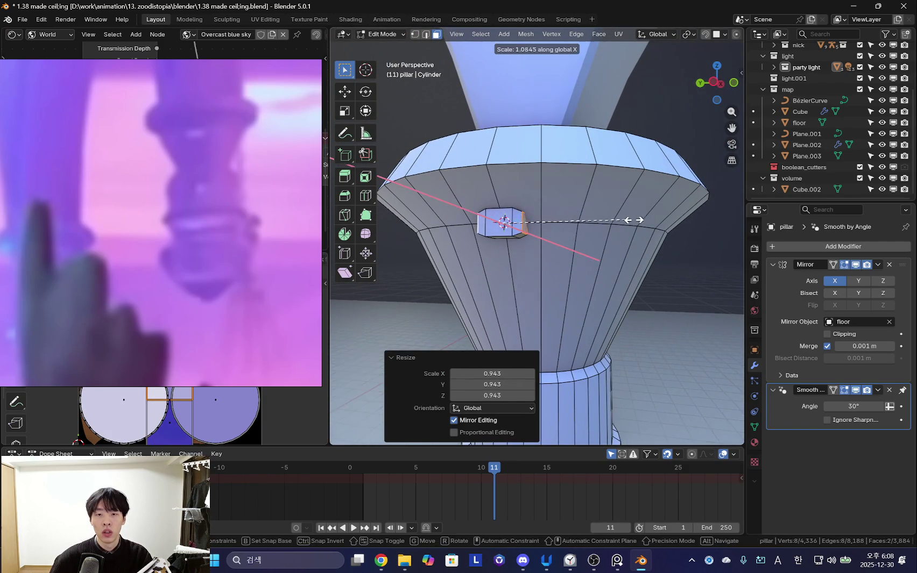
key("y")
left_click(624, 239)
scroll(623, 239, "down", 3)
mouse_move(624, 239)
middle_mouse_down()
mouse_move(527, 228)
mouse_move(524, 270)
mouse_move(544, 264)
middle_mouse_up()
- Duplicate the stud ornament and slide the copy along X into place
key("l")
key("shift+d")
key("x")
left_click(561, 263)
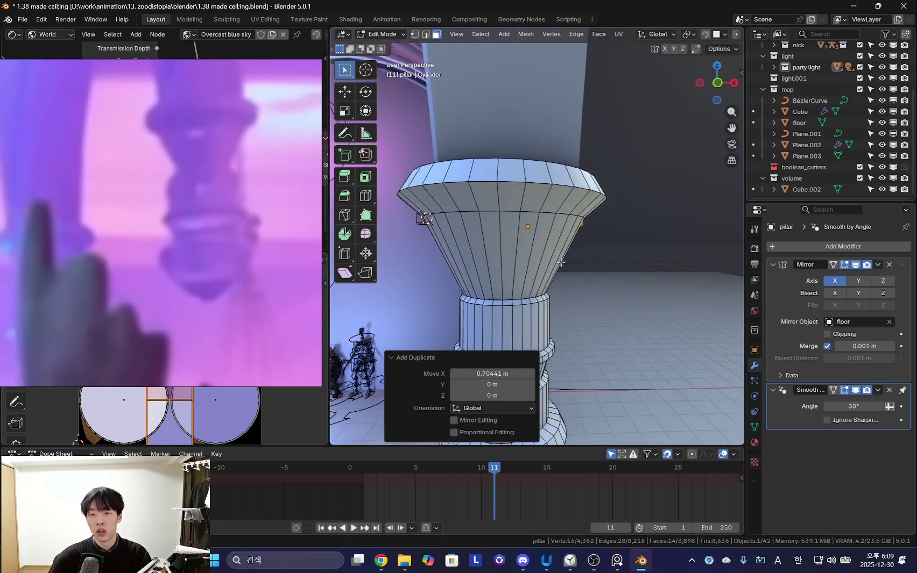
key("g")
key("x")
middle_click_drag(575, 259, 617, 262)
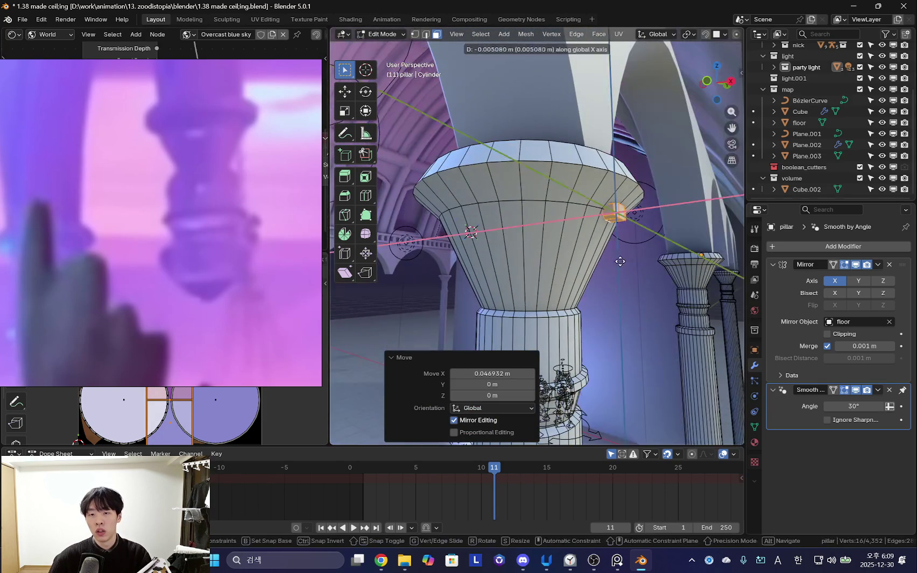
left_click(489, 226)
mouse_move(489, 226)
middle_mouse_down()
mouse_move(472, 218)
mouse_move(651, 307)
mouse_move(632, 277)
mouse_move(651, 308)
mouse_move(652, 242)
middle_mouse_up()
- Duplicate a stud and rotate the copy around the pillar's Z axis, adjusting by 1.26°
key("shift+d")
key("Escape")
key("z")
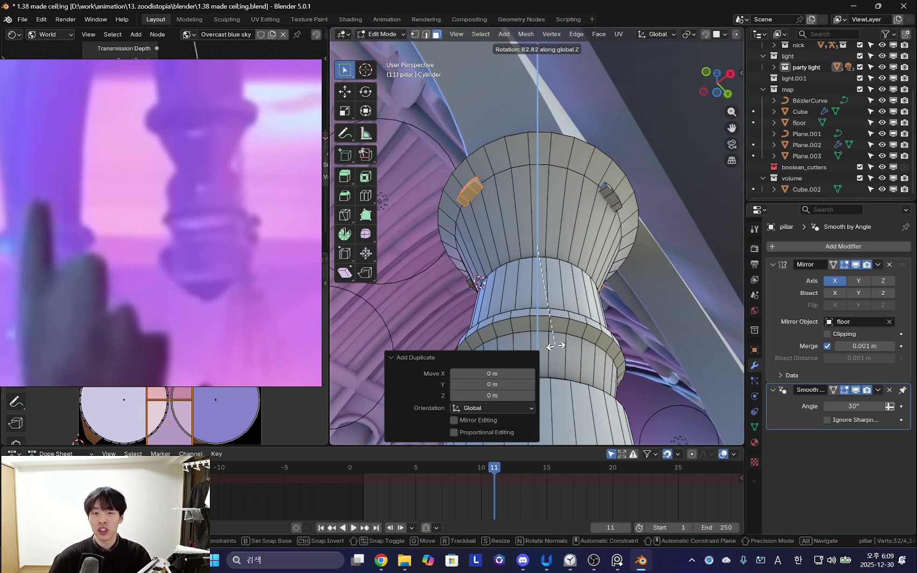
left_click(537, 346)
mouse_move(681, 289)
middle_mouse_down()
mouse_move(665, 286)
mouse_move(673, 291)
mouse_move(640, 307)
mouse_move(578, 247)
mouse_move(554, 200)
middle_mouse_up()
key("r")
key("z")
left_click(674, 293)
- Duplicate the connected studs, move the copies about 0.043 m along Z, and cancel the rescale
key("ctrl+l")
mouse_move(585, 249)
middle_mouse_down()
mouse_move(570, 226)
mouse_move(591, 207)
mouse_move(552, 244)
mouse_move(583, 226)
middle_mouse_up()
key("shift+d")
key("z")
left_click(587, 302)
mouse_move(587, 303)
middle_mouse_down()
mouse_move(659, 262)
mouse_move(646, 322)
middle_mouse_up()
key("s")
key("shift+z")
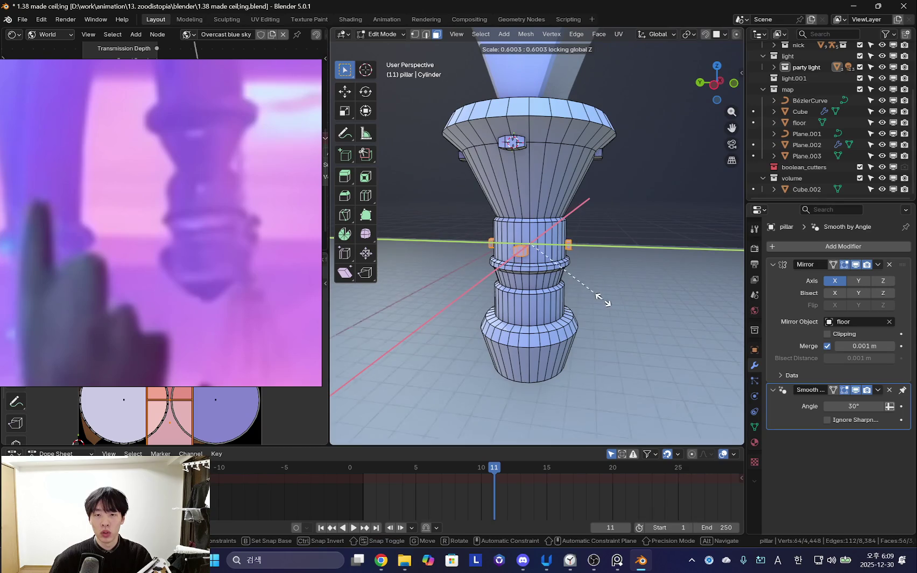
right_click(601, 298)
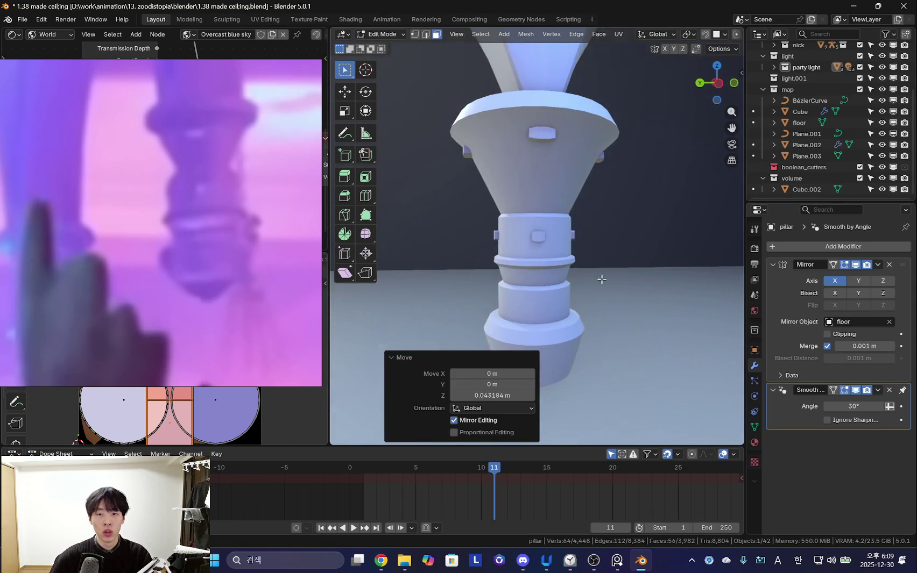
- Select the ring band on the pillar with the wireframe overlays shown
middle_click_drag(507, 287, 576, 283)
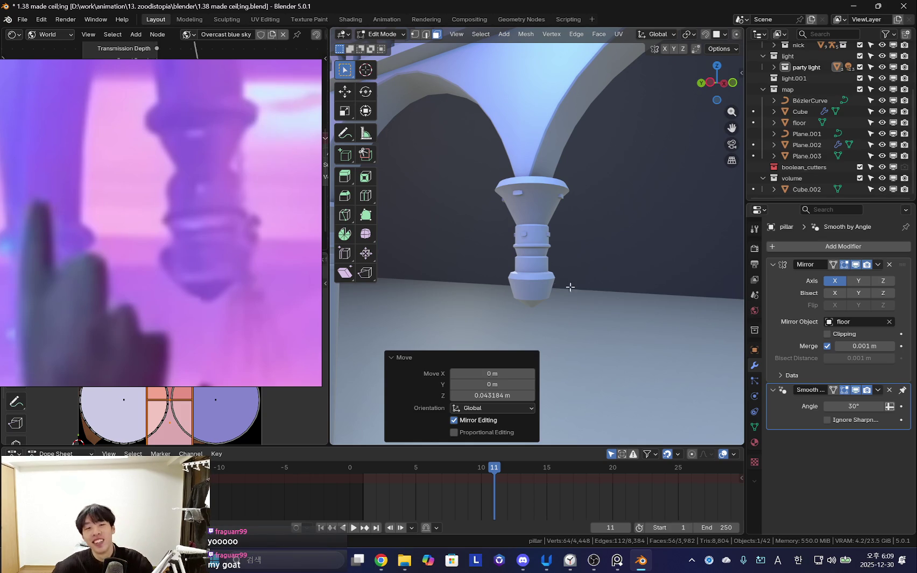
scroll(565, 303, "up", 3)
scroll(601, 231, "up", 2)
key("shift+alt+z")
scroll(591, 237, "up", 3)
left_click(559, 185)
key("ctrl+l")
left_click(572, 185)
- Flatten the ring's thickness to 0.681 scale
mouse_move(565, 184)
middle_mouse_down()
mouse_move(646, 251)
mouse_move(602, 216)
middle_mouse_up()
key("s")
key("y")
key("Escape")
key("s")
key("shift+z")
left_click(663, 273)
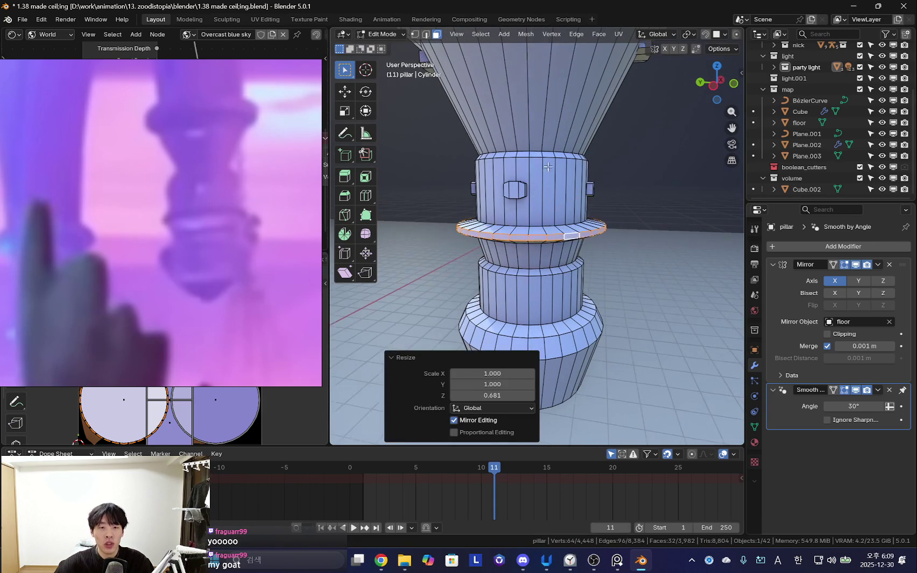
- Shrink the ring uniformly to 0.950 scale
key("shift+alt+z")
key("s")
key("Escape")
key("shift+alt+z")
mouse_move(538, 177)
middle_mouse_down()
mouse_move(665, 270)
mouse_move(651, 242)
mouse_move(628, 273)
mouse_move(565, 269)
middle_mouse_up()
key("s")
left_click(626, 276)
- Shrink the ring further to 0.938 and check the shaded result
key("shift+alt+z")
key("shift+alt+z")
key("s")
left_click(674, 264)
key("shift+alt+z")
scroll(638, 273, "down", 3)
key("shift+alt+z")
scroll(537, 258, "up", 4)
key("shift+alt+z")
key("shift+alt+z")
scroll(538, 253, "up", 3)
- Loop-cut the funnel capital and taper the new edge loop to 0.952 scale
key("2")
key("ctrl+r")
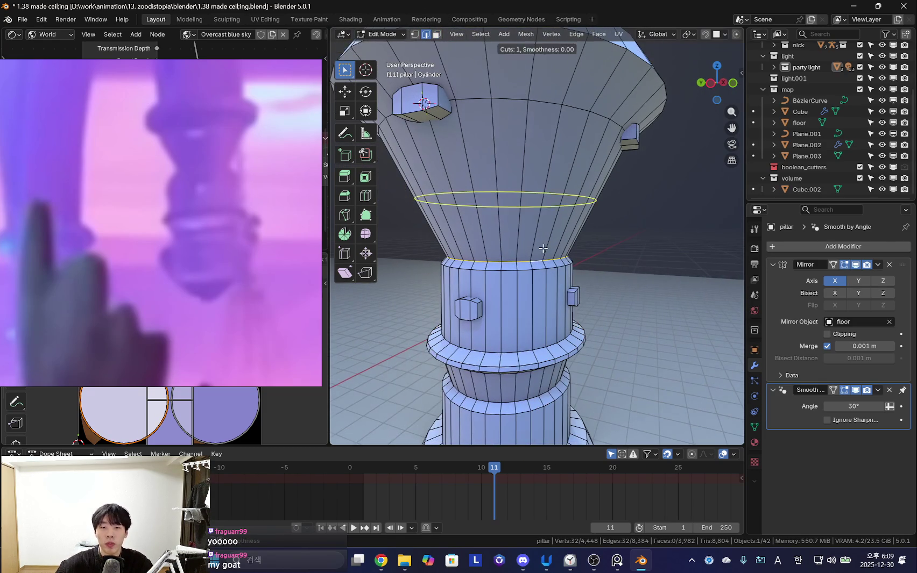
left_click(538, 293)
key("s")
left_click(635, 283)
key("shift+alt+z")
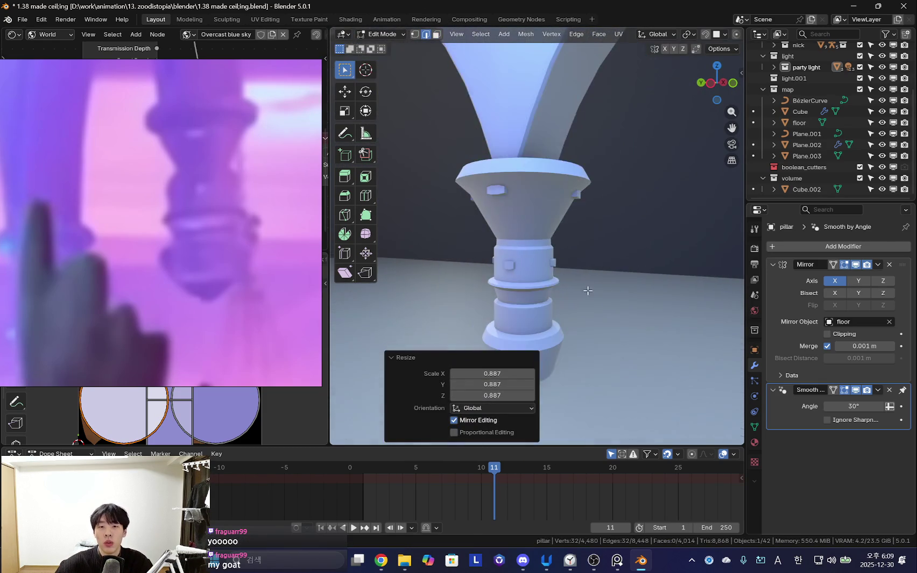
key("s")
left_click(618, 277)
key("shift+alt+z")
key("shift+alt+z")
mouse_move(599, 278)
middle_mouse_down()
mouse_move(619, 274)
mouse_move(546, 259)
middle_mouse_up()
key("shift+alt+z")
scroll(626, 276, "down", 3)
scroll(603, 264, "down", 2)
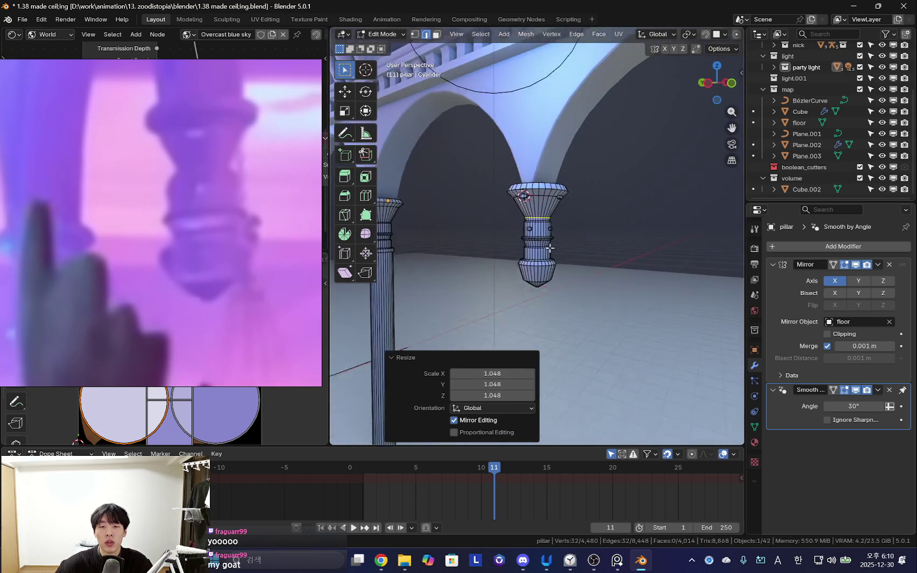
- Switch to face mode and select the linked part of the pillar
key("3")
scroll(545, 171, "up", 4)
key("ctrl+l")
scroll(543, 150, "down", 4)
scroll(546, 205, "up", 2)
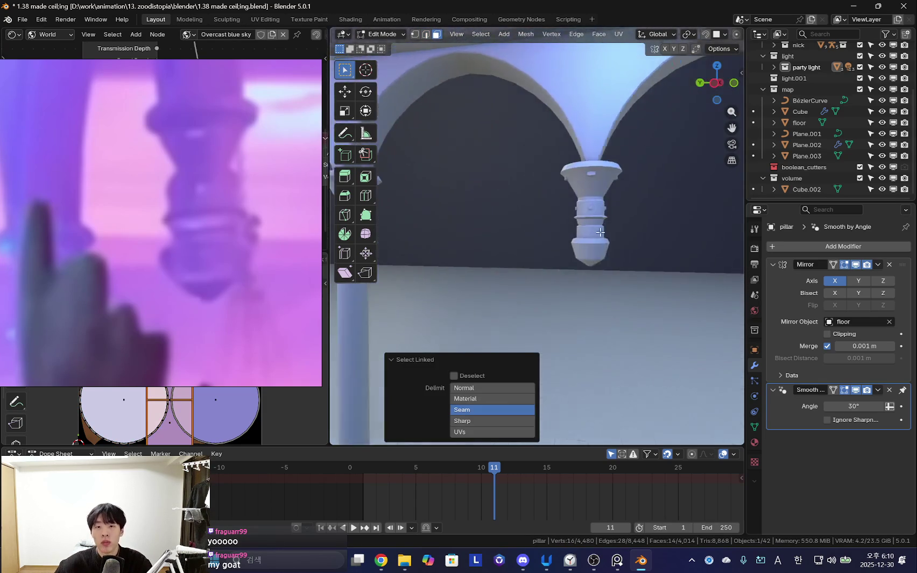
- Orbit and zoom to inspect the reworked pillar beneath the arches
middle_click_drag(546, 215, 551, 247)
scroll(554, 254, "down", 3)
middle_click_drag(668, 273, 524, 268)
scroll(607, 275, "down", 5)
scroll(444, 199, "up", 3)
scroll(549, 234, "up", 3)
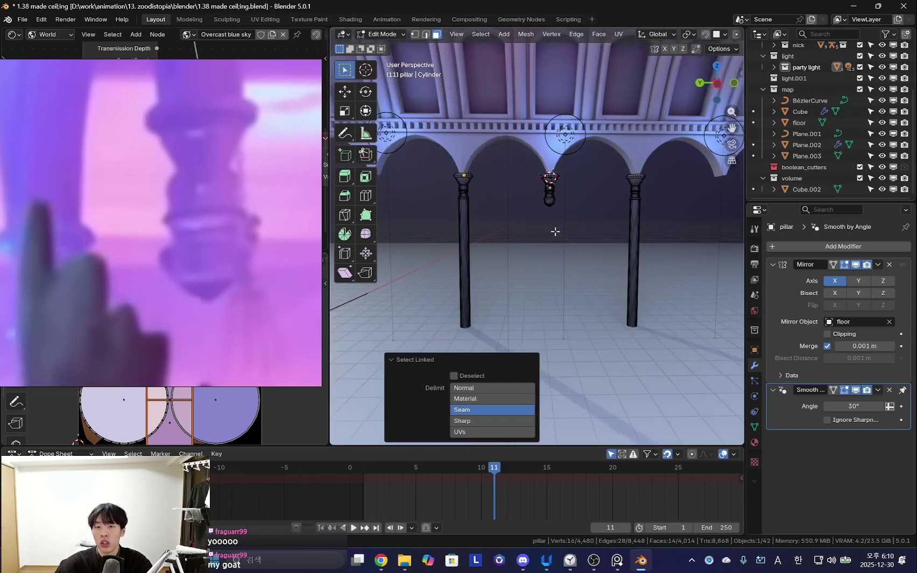
scroll(569, 246, "up", 3)
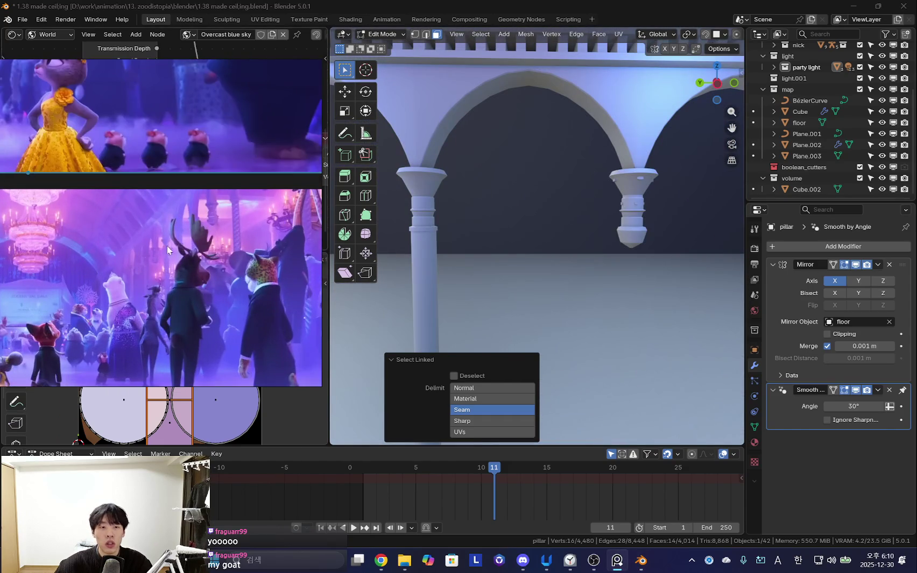
- Frame the pillar piece, return to Object Mode, and select the arch object Cube.005
key("KP_Decimal")
scroll(579, 269, "down", 3)
scroll(527, 255, "down", 4)
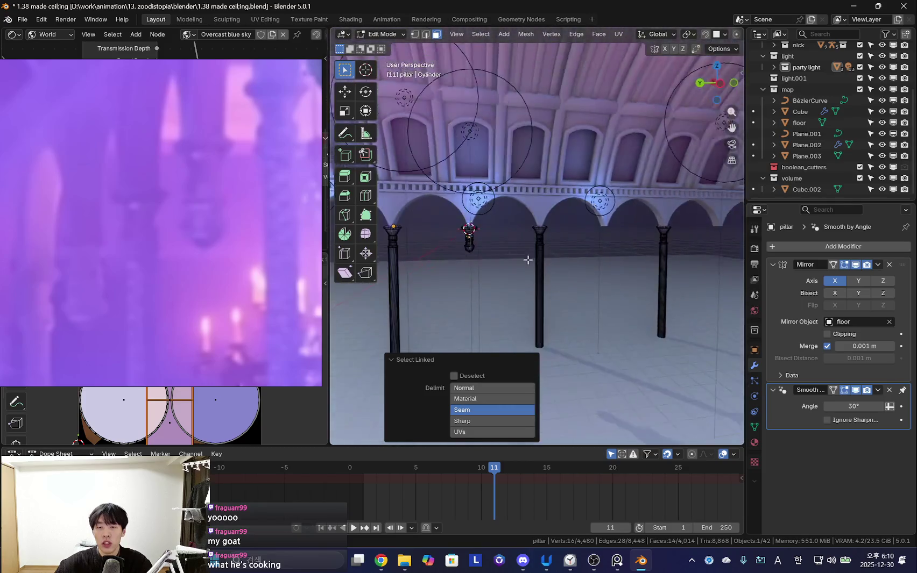
scroll(512, 239, "down", 1)
key("Tab")
left_click(519, 212)
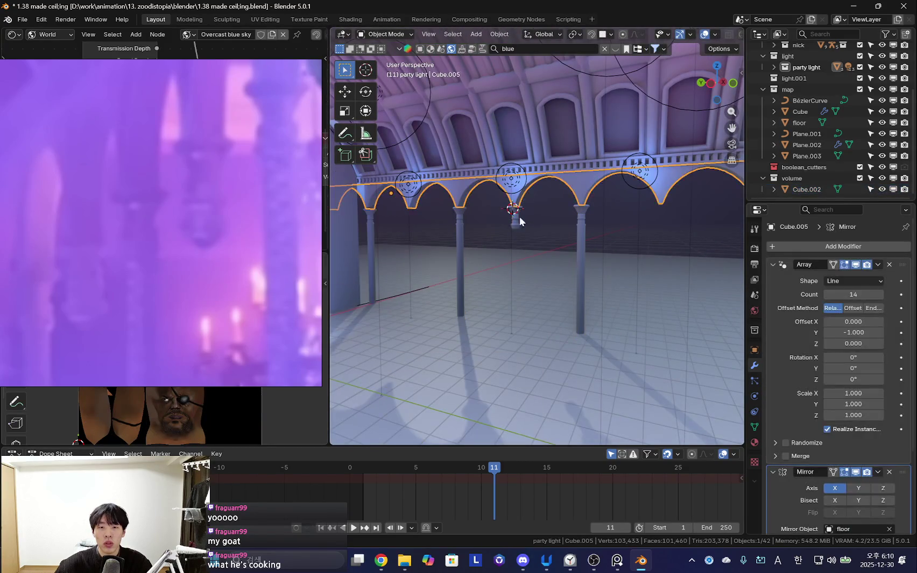
key("Tab")
mouse_move(390, 230)
middle_mouse_down()
mouse_move(569, 274)
mouse_move(604, 295)
middle_mouse_up()
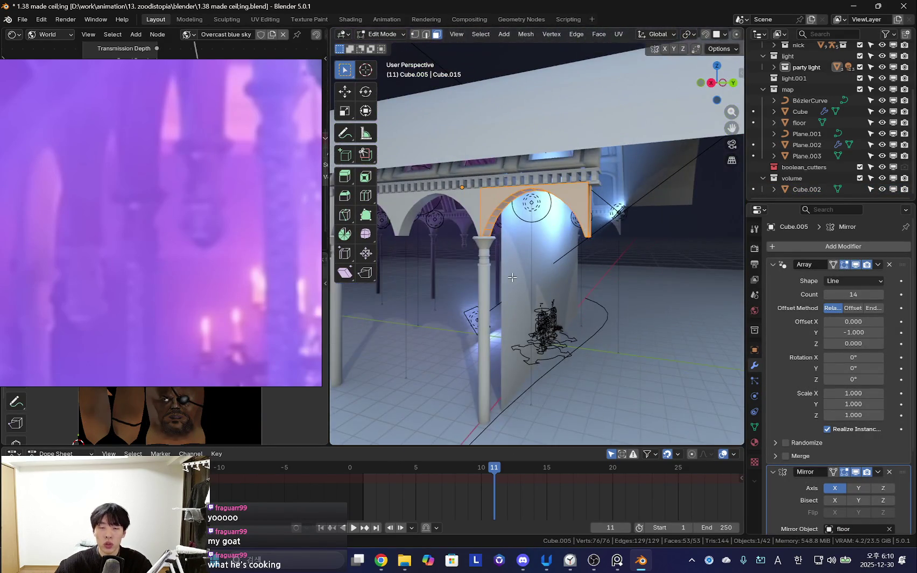
key("Tab")
mouse_move(511, 277)
middle_mouse_down()
mouse_move(430, 279)
mouse_move(532, 257)
middle_mouse_up()
mouse_move(472, 302)
middle_mouse_down()
mouse_move(590, 295)
mouse_move(586, 281)
mouse_move(512, 272)
mouse_move(577, 252)
mouse_move(559, 271)
middle_mouse_up()
scroll(236, 270, "down", 3)
scroll(195, 262, "down", 3)
scroll(195, 262, "down", 2)
mouse_move(376, 255)
middle_mouse_down()
mouse_move(582, 232)
mouse_move(652, 293)
mouse_move(541, 280)
mouse_move(584, 276)
mouse_move(570, 280)
middle_mouse_up()
scroll(241, 305, "up", 2)
scroll(240, 302, "up", 1)
scroll(244, 322, "up", 1)
scroll(241, 298, "up", 1)
scroll(269, 317, "up", 1)
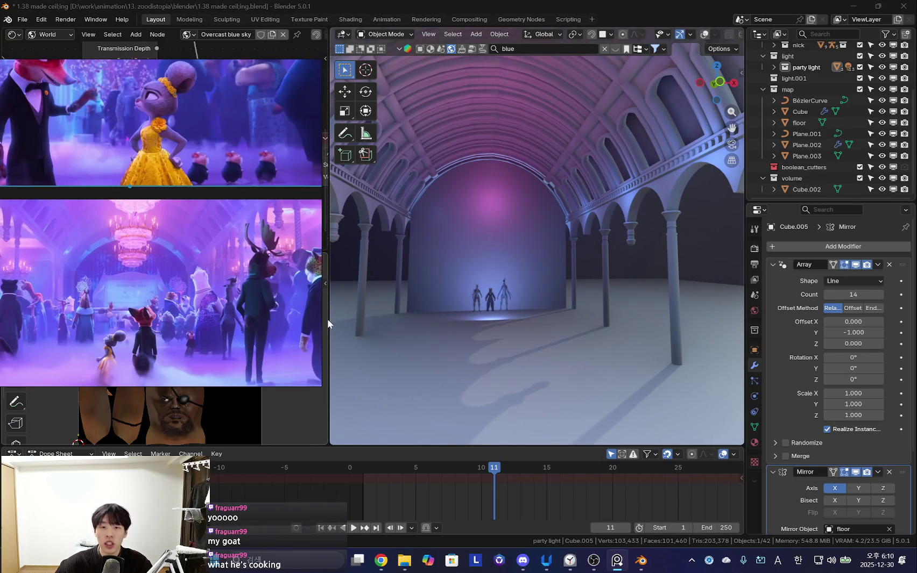
mouse_move(569, 321)
middle_mouse_down()
mouse_move(647, 297)
mouse_move(488, 269)
middle_mouse_up()
left_click(29, 21)
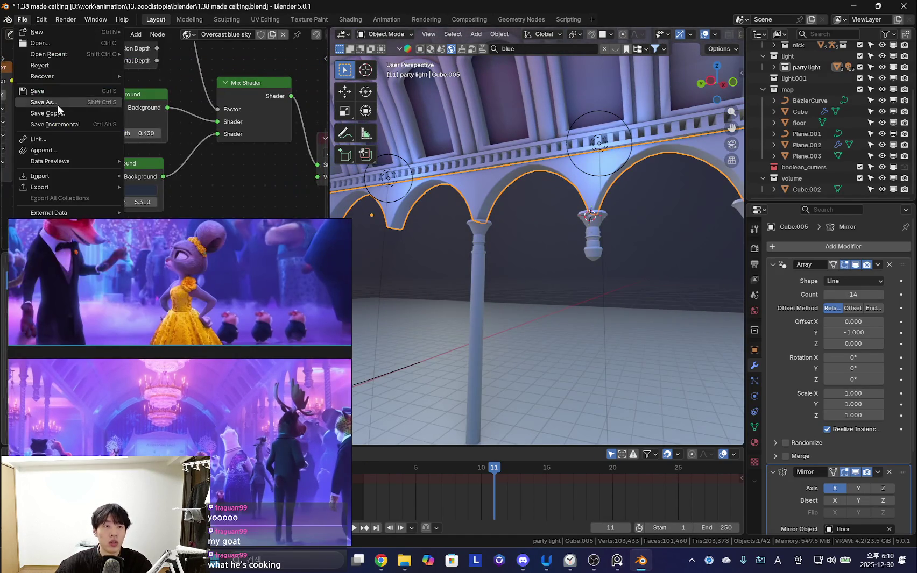
- Save the scene as a new file named 1.39 pillar.blend
left_click(57, 105)
left_click(337, 428)
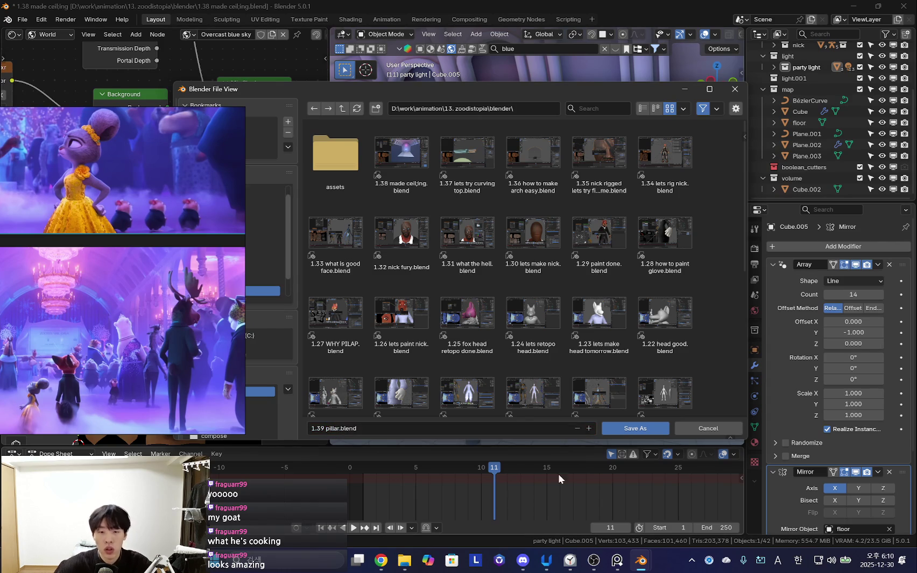
left_click(635, 429)
- Select the arch object Cube.005 and enter Edit Mode on its mesh
mouse_move(555, 274)
middle_mouse_down()
mouse_move(563, 286)
mouse_move(500, 306)
mouse_move(505, 250)
middle_mouse_up()
left_click(506, 245)
left_click(564, 245)
scroll(564, 245, "down", 5)
scroll(575, 266, "up", 4)
key("Tab")
scroll(558, 275, "down", 4)
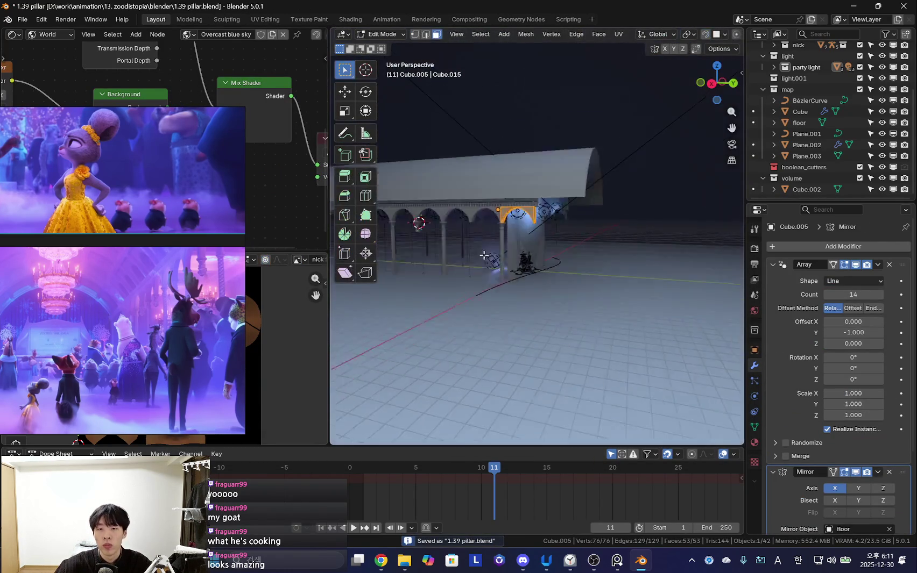
- Duplicate the arch geometry about 4.4 m along Y and adjust its position
scroll(483, 260, "up", 3)
scroll(484, 264, "up", 2)
key("shift+d")
key("y")
left_click(537, 280)
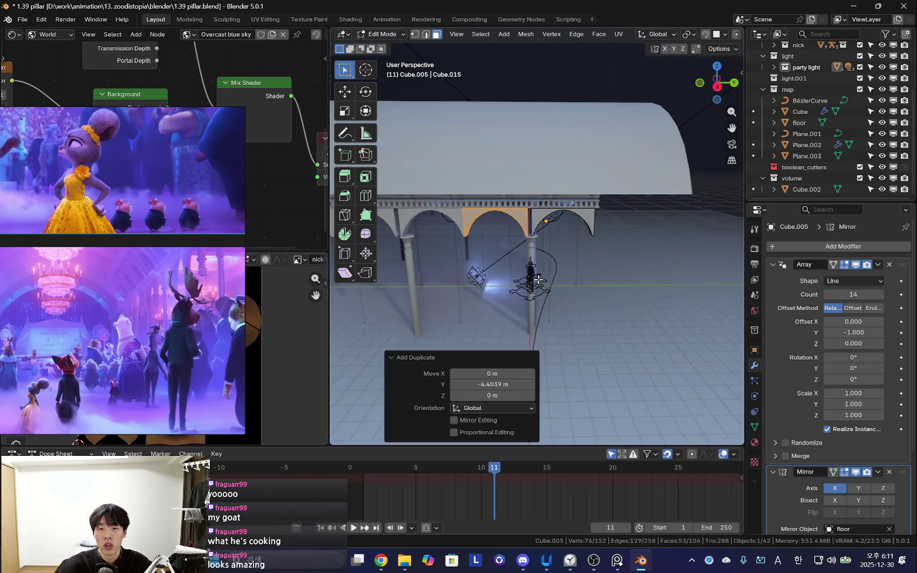
scroll(537, 280, "up", 3)
scroll(564, 283, "up", 2)
scroll(586, 286, "up", 2)
key("g")
key("x")
key("y")
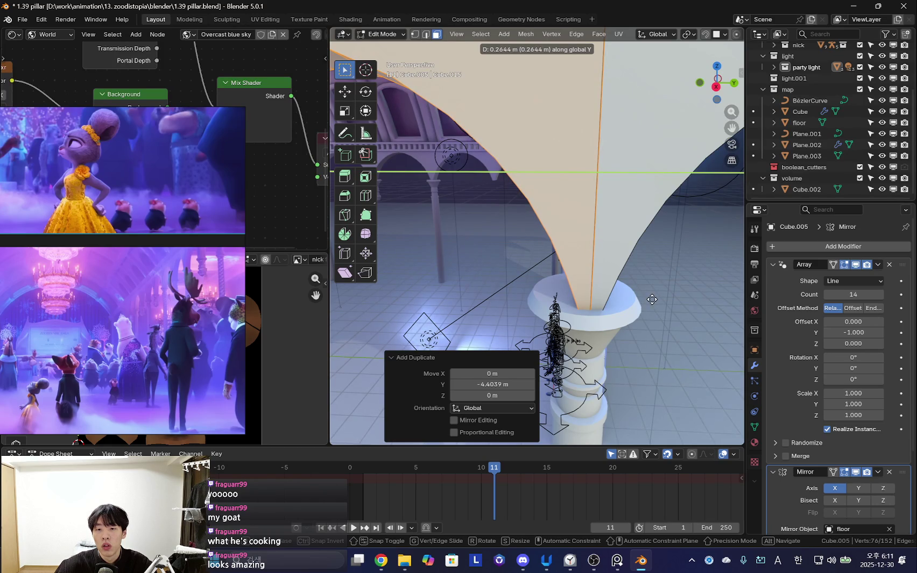
- Duplicate all arches 4.438 m along X and separate the copies into their own object
mouse_move(636, 294)
middle_mouse_down()
mouse_move(558, 297)
mouse_move(649, 272)
mouse_move(405, 269)
middle_mouse_up()
mouse_move(621, 251)
middle_mouse_down()
mouse_move(602, 253)
mouse_move(634, 247)
mouse_move(619, 245)
mouse_move(604, 266)
middle_mouse_up()
key("a")
key("shift+d")
right_click(580, 260)
key("g")
key("x")
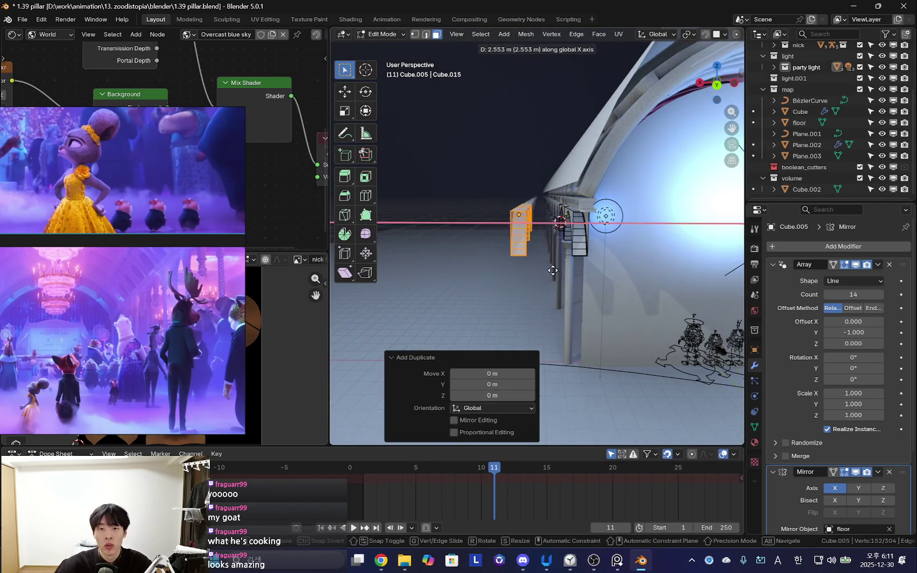
left_click(526, 268)
left_click(527, 269)
- Leave the arch mesh and start editing a pillar mesh
middle_click_drag(533, 268, 562, 261)
key("Tab")
left_click(587, 258)
key("Tab")
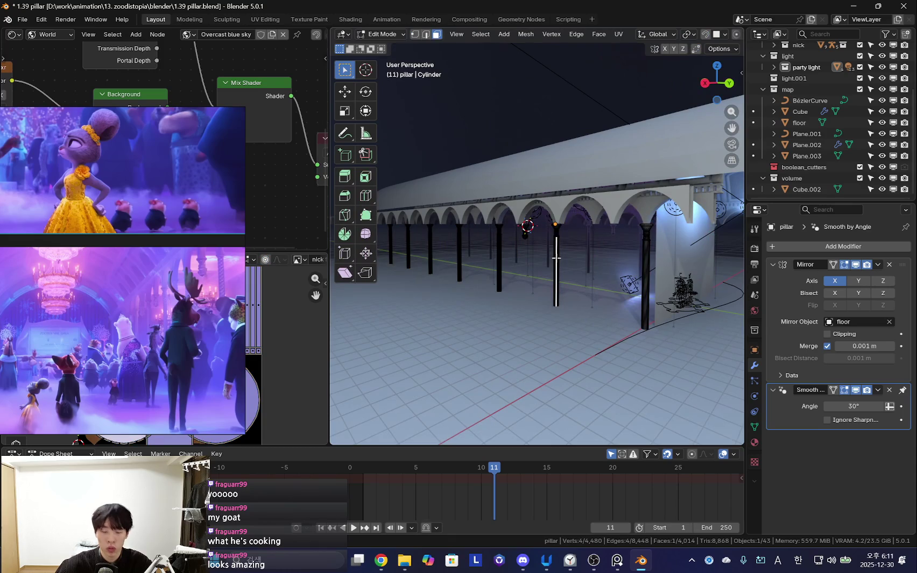
- Select the whole connected small hanging capital piece with Ctrl+L
key("ctrl+l")
middle_click_drag(556, 258, 628, 209)
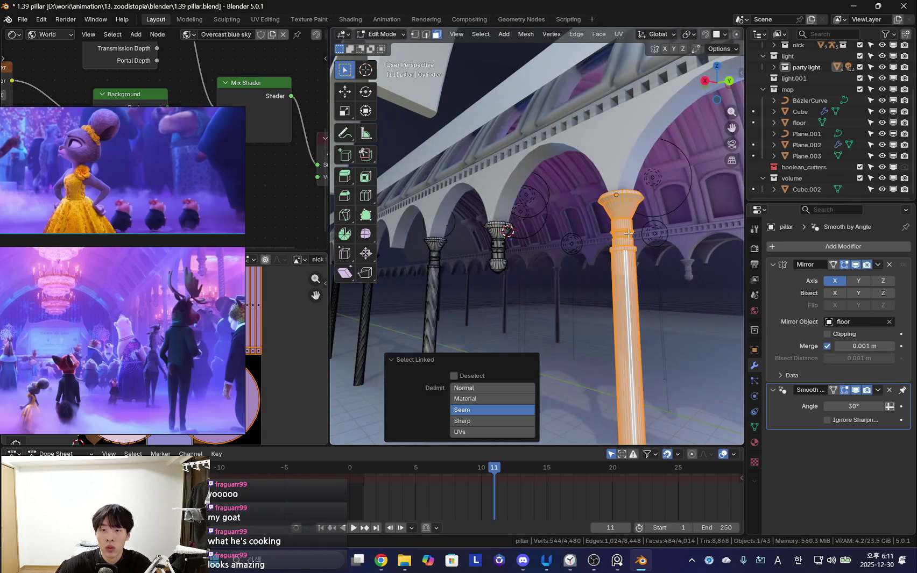
left_click(500, 249)
key("ctrl+l")
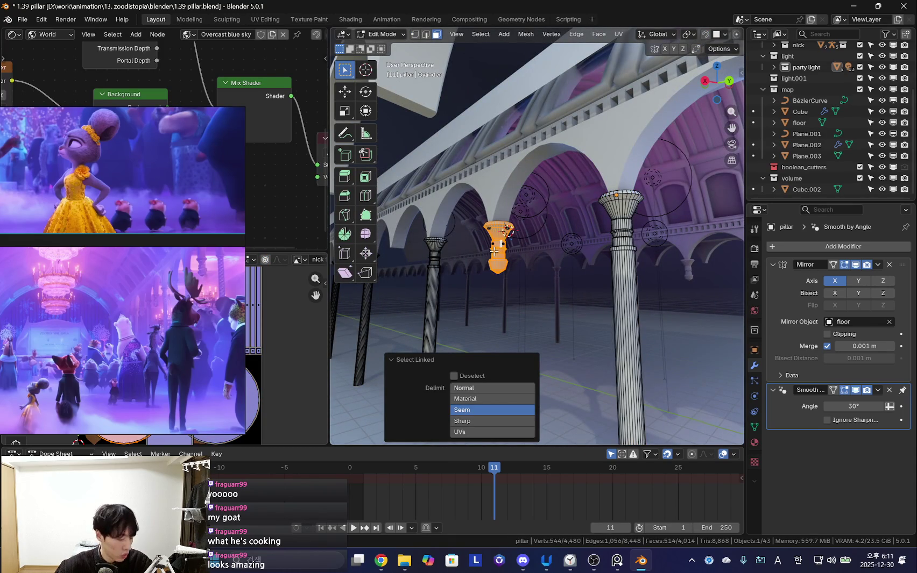
left_click_drag(491, 237, 511, 274)
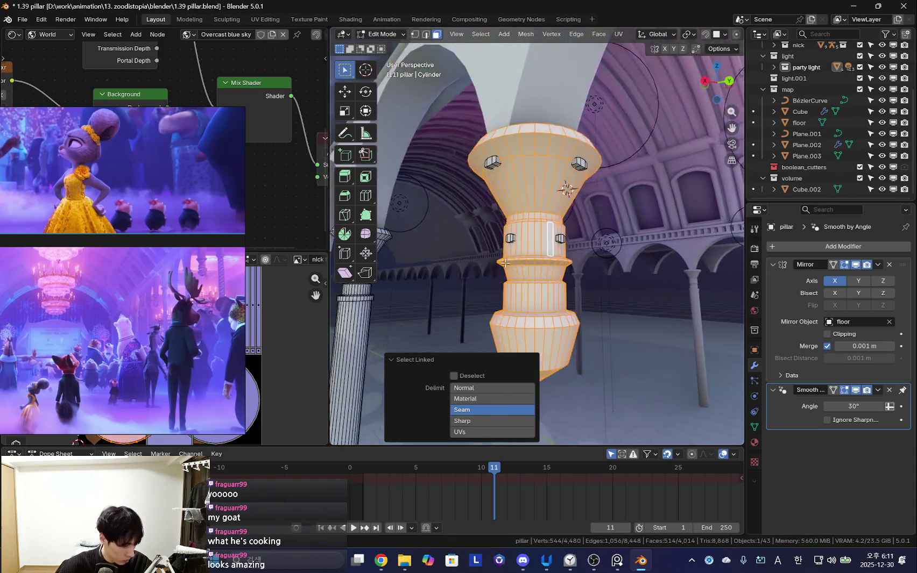
scroll(559, 264, "down", 3)
scroll(560, 265, "up", 4)
scroll(600, 236, "up", 2)
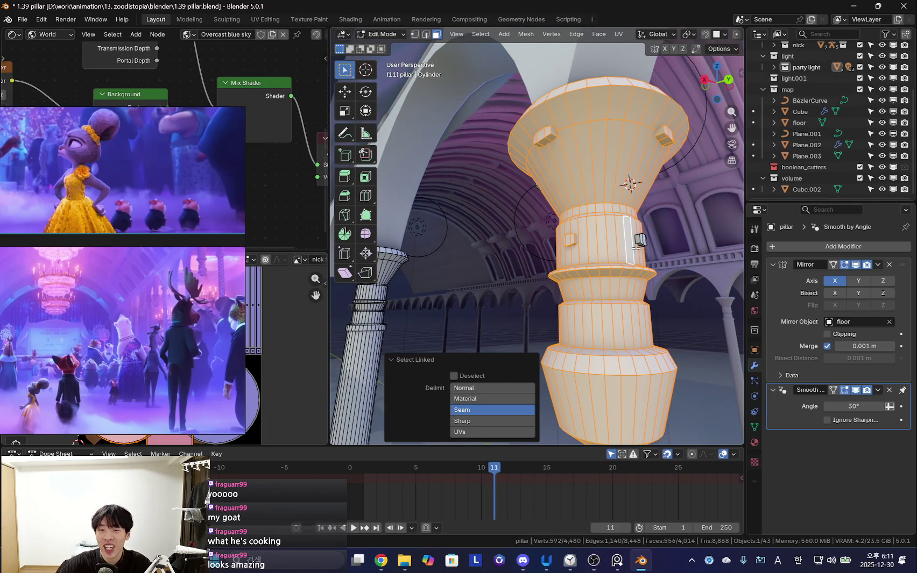
- Orbit around the pillar to inspect its front and sides
middle_click_drag(667, 244, 542, 205)
scroll(521, 220, "down", 3)
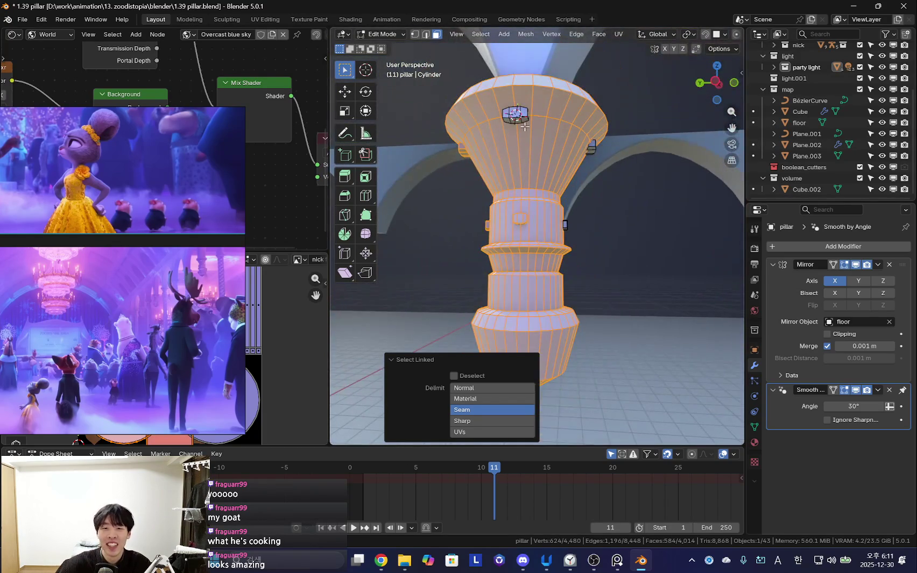
middle_click_drag(522, 131, 332, 209)
scroll(523, 229, "down", 3)
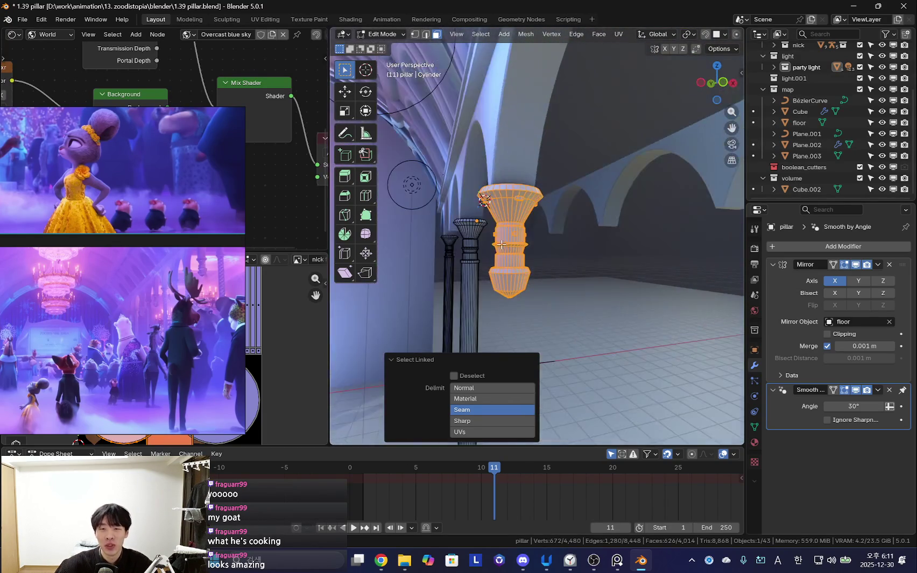
scroll(533, 231, "down", 3)
scroll(560, 237, "down", 3)
mouse_move(560, 237)
middle_mouse_down()
mouse_move(592, 244)
mouse_move(593, 253)
mouse_move(579, 255)
middle_mouse_up()
- Duplicate the hanging pillar piece and shift the copy along the axis
key("shift+d")
key("x")
left_click(579, 259)
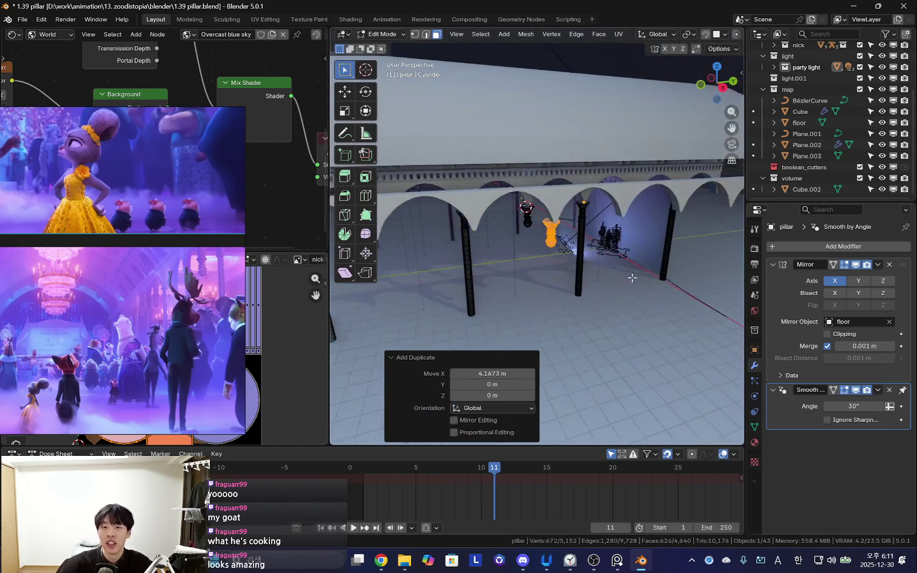
key("g")
key("y")
mouse_move(695, 237)
middle_mouse_down()
mouse_move(578, 264)
mouse_move(556, 278)
mouse_move(633, 263)
middle_mouse_up()
scroll(592, 265, "up", 4)
left_click(585, 278)
- Nudge the pillar piece slightly along Y
key("g")
key("y")
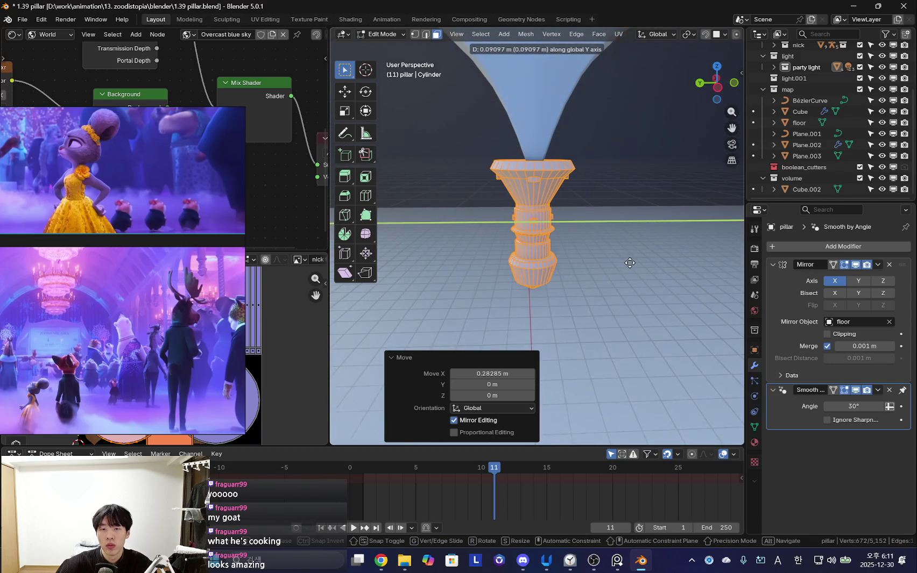
middle_click_drag(593, 229, 575, 296)
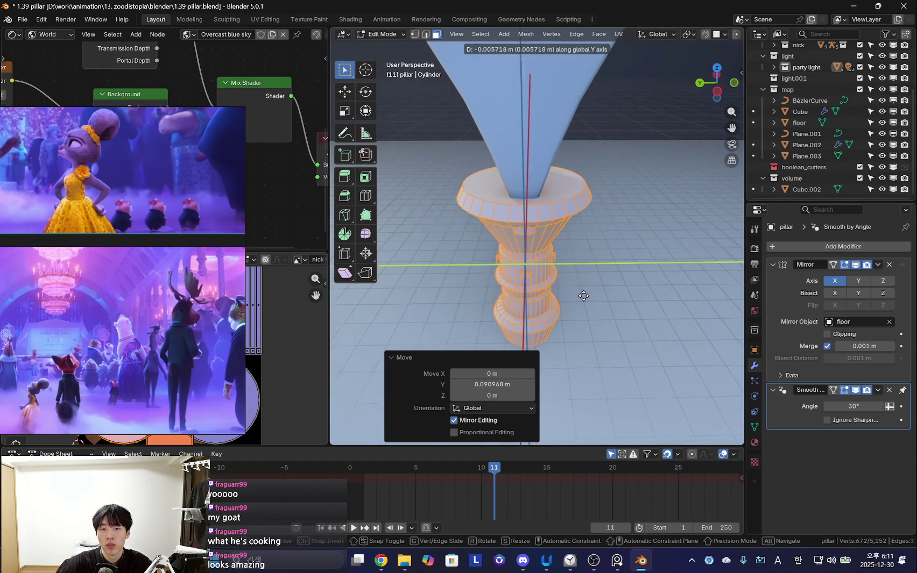
left_click(585, 296)
scroll(576, 269, "down", 8)
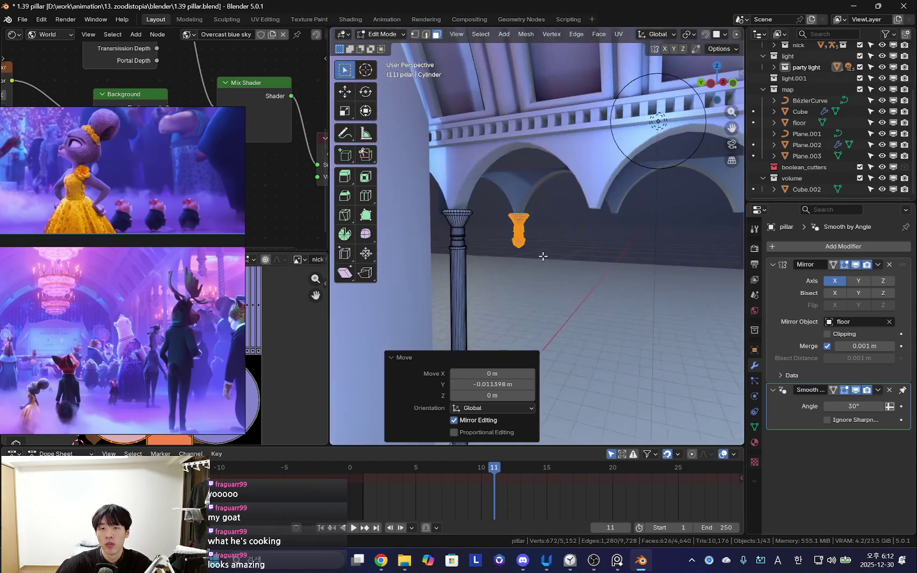
- Select the tall pillar, then reselect the whole connected capital piece
left_click(457, 256)
key("l")
middle_click_drag(457, 256, 506, 249)
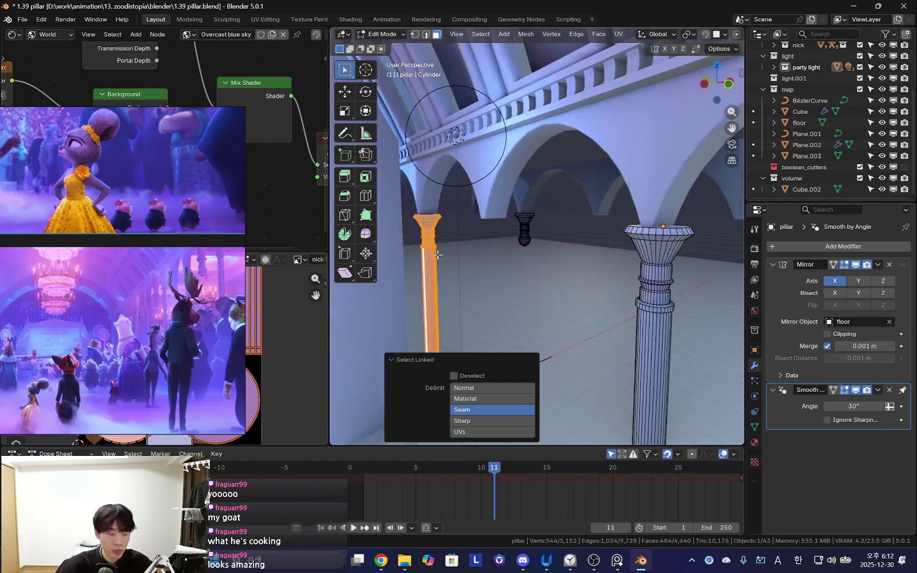
middle_click_drag(594, 241, 547, 246)
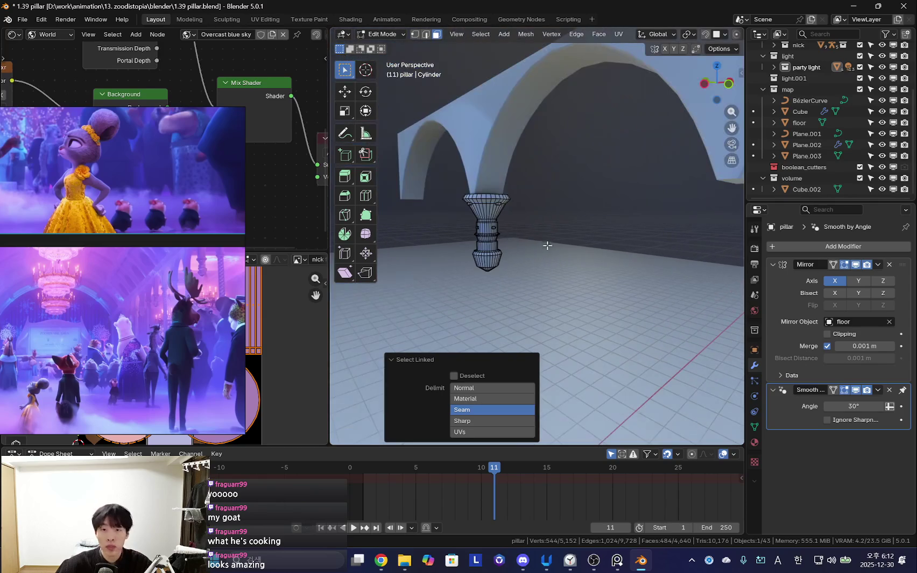
left_click(492, 226)
key("l")
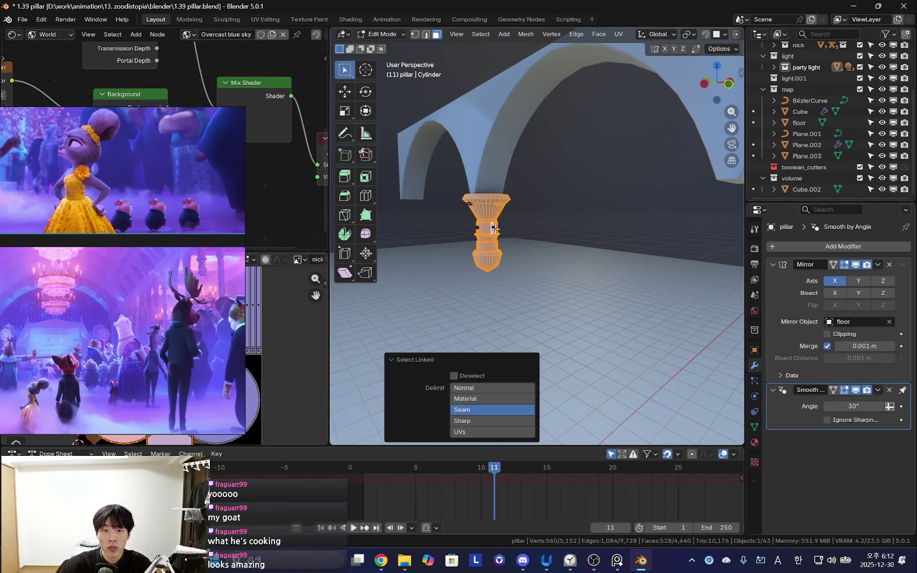
scroll(492, 229, "up", 2)
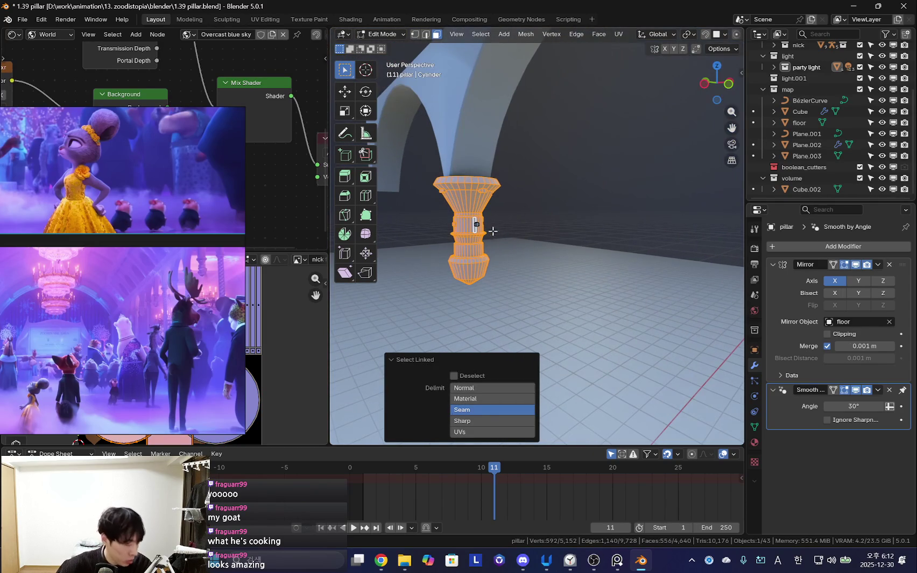
mouse_move(510, 257)
middle_mouse_down()
mouse_move(489, 262)
mouse_move(497, 257)
middle_mouse_up()
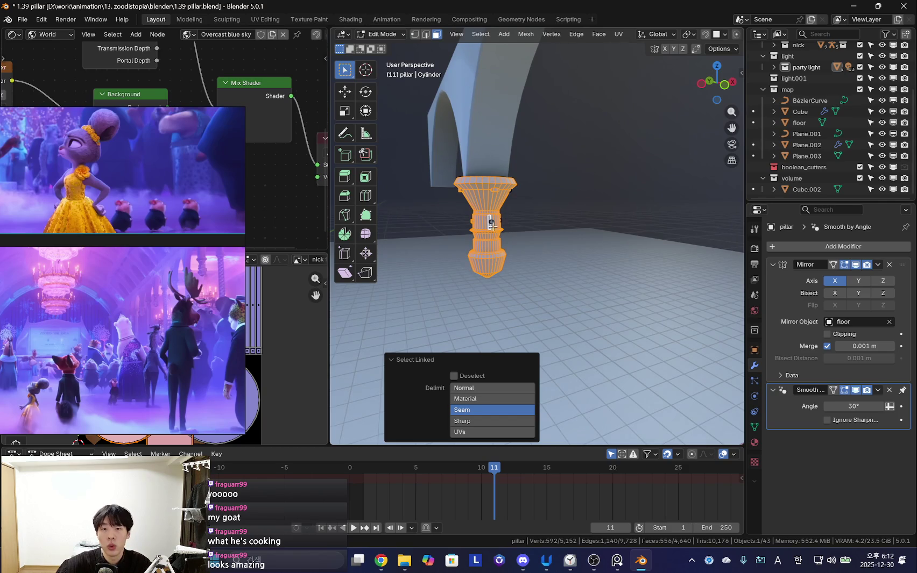
mouse_move(557, 247)
middle_mouse_down()
mouse_move(570, 244)
mouse_move(556, 267)
middle_mouse_up()
scroll(594, 252, "up", 2)
scroll(575, 241, "up", 2)
middle_click_drag(572, 213, 539, 256)
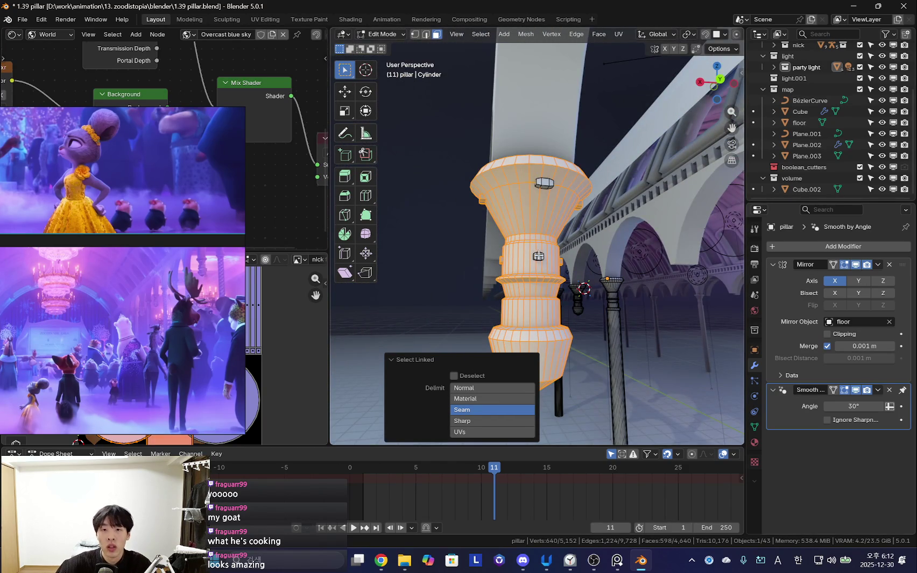
- Duplicate the capital 4.2781 m along Y beneath the next arch, hiding overlays to preview
key("l")
scroll(547, 186, "down", 5)
mouse_move(547, 185)
middle_mouse_down()
mouse_move(509, 260)
mouse_move(536, 254)
mouse_move(612, 296)
mouse_move(597, 269)
middle_mouse_up()
key("shift+d")
key("y")
left_click(619, 261)
key("shift+alt+z")
- Zoom the viewport and pan the reference video frame to compare the capitals
scroll(115, 241, "down", 5)
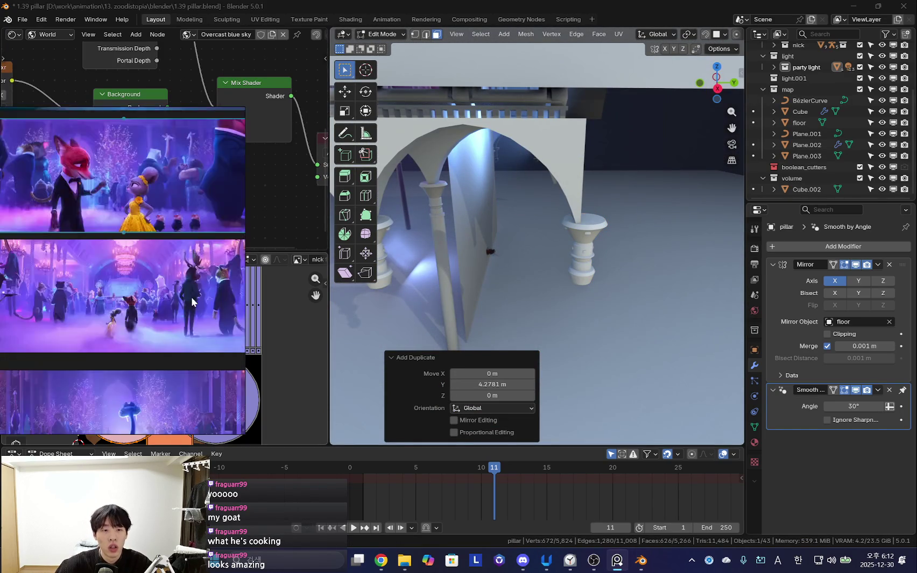
scroll(111, 323, "up", 2)
scroll(103, 312, "up", 2)
scroll(98, 300, "up", 2)
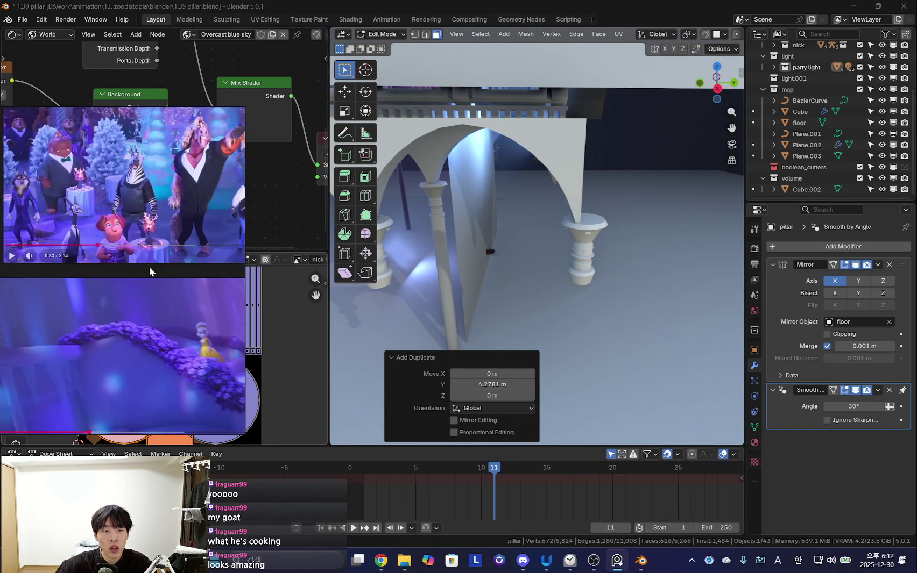
scroll(144, 257, "down", 2)
scroll(129, 269, "up", 1)
scroll(134, 215, "up", 1)
scroll(172, 244, "up", 1)
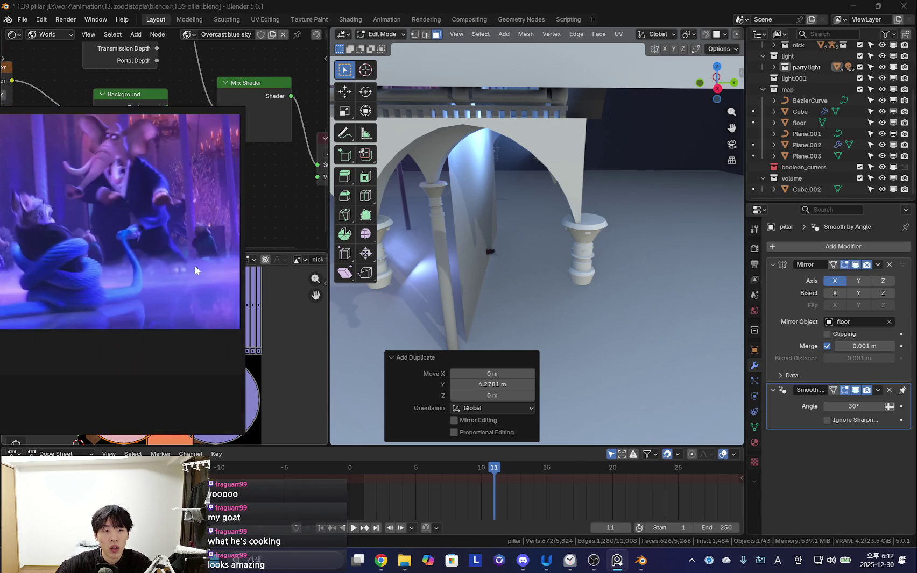
scroll(186, 269, "up", 2)
middle_click_drag(182, 279, 134, 333)
scroll(151, 297, "up", 2)
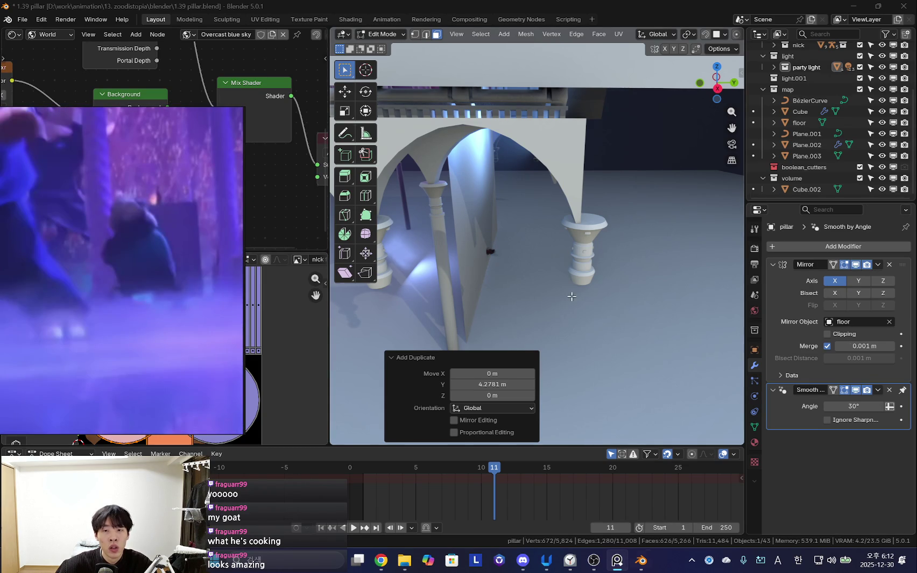
scroll(551, 300, "up", 3)
scroll(559, 301, "down", 1)
- Adjust the capital copy along Y, separate it as pillar.001, and place another copy 4.1738 m along Y
key("g")
key("y")
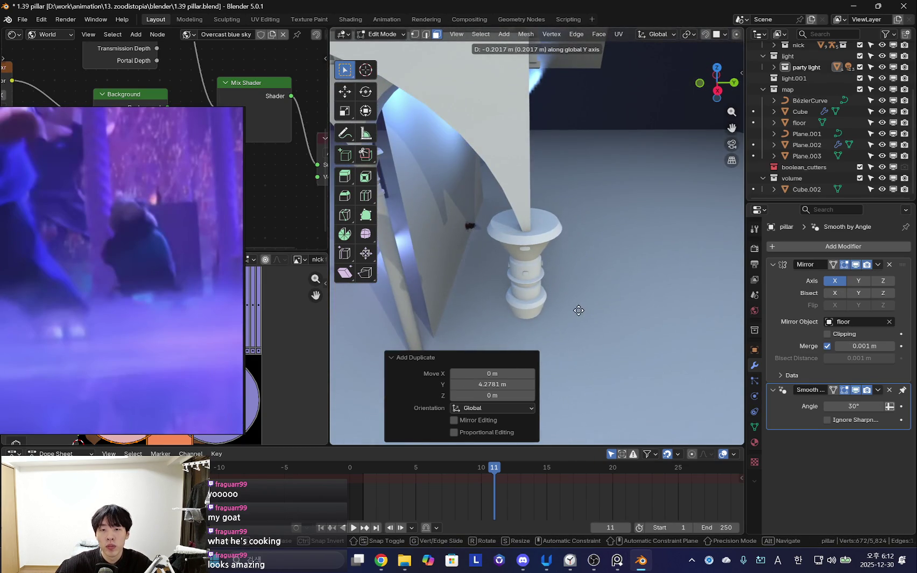
scroll(529, 312, "down", 3)
scroll(517, 301, "down", 2)
mouse_move(567, 269)
middle_mouse_down()
mouse_move(550, 263)
mouse_move(619, 291)
middle_mouse_up()
key("p")
key("g")
key("y")
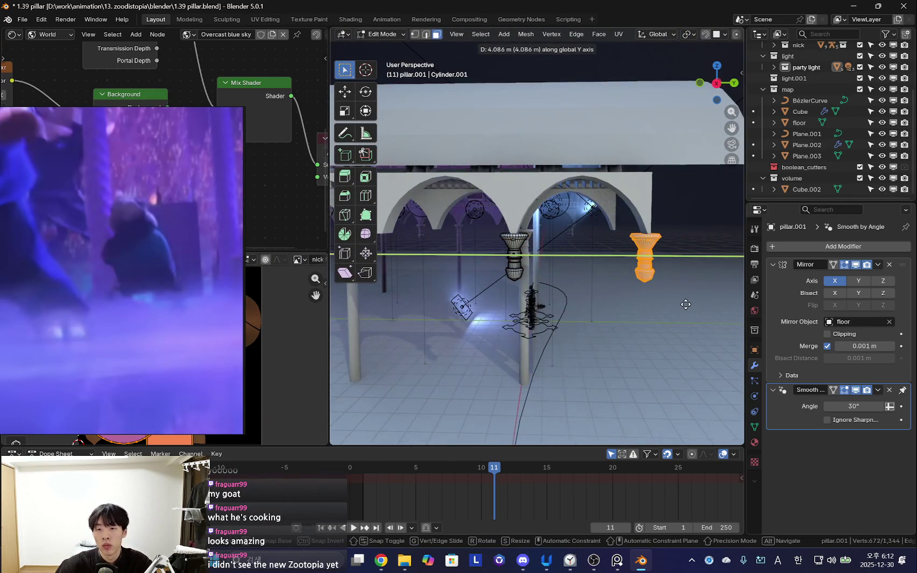
left_click(687, 305)
- Nudge the capital copy -0.029 m along Y so it sits under the arch
mouse_move(687, 305)
middle_mouse_down()
mouse_move(603, 321)
mouse_move(595, 298)
middle_mouse_up()
scroll(580, 264, "up", 5)
scroll(579, 264, "down", 5)
scroll(595, 298, "up", 5)
scroll(595, 298, "up", 3)
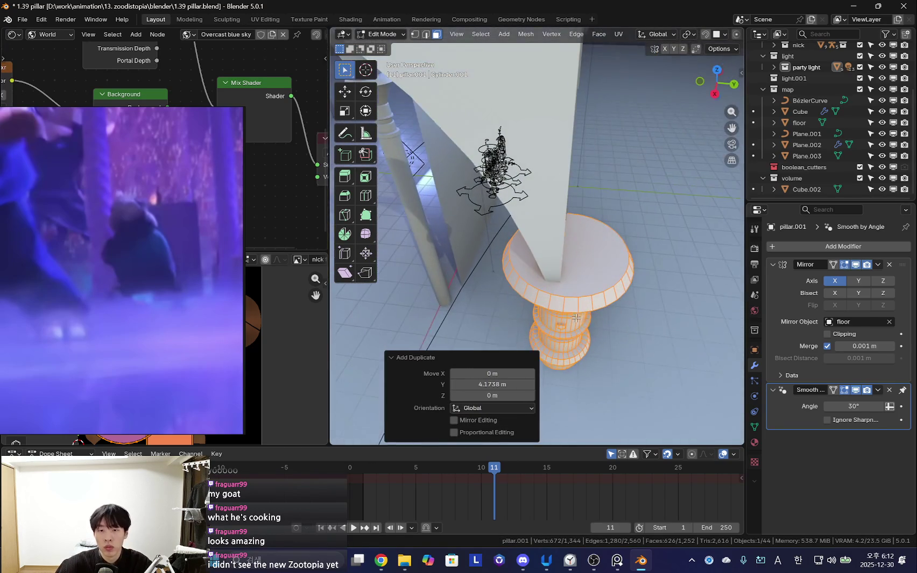
key("g")
key("y")
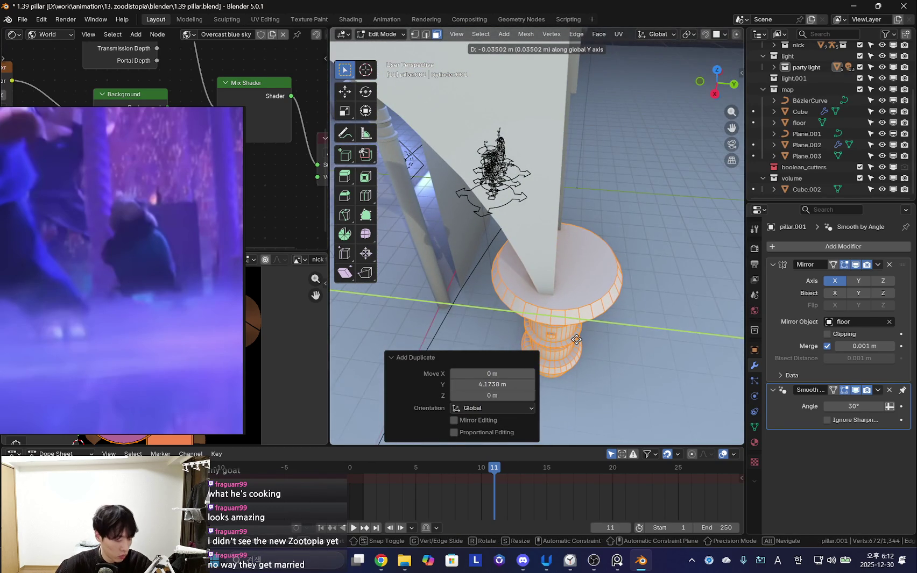
middle_click_drag(577, 339, 452, 337)
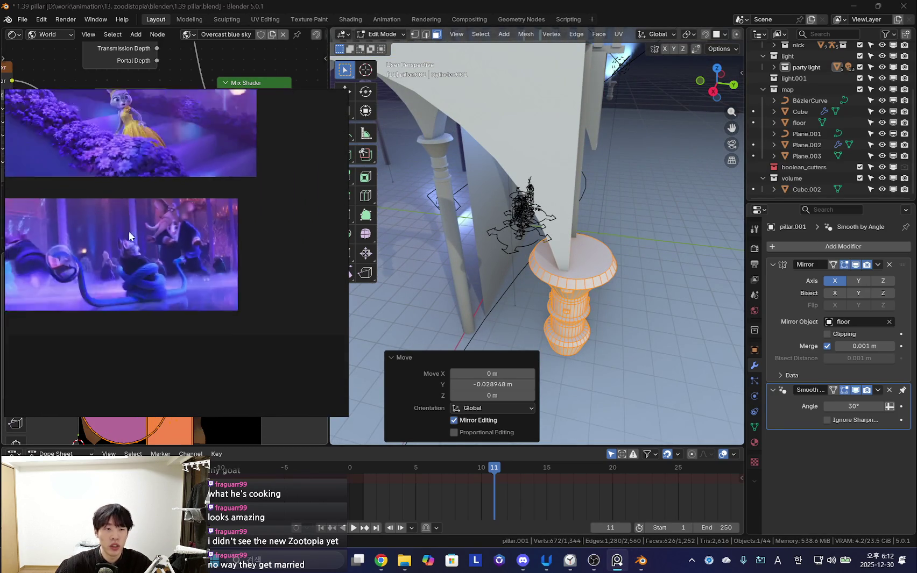
scroll(130, 229, "down", 5)
scroll(203, 312, "down", 5)
scroll(188, 356, "down", 3)
- Review the arcade, return to Object Mode, and select the arcade object Cube.004
scroll(210, 291, "up", 2)
scroll(210, 291, "up", 2)
scroll(225, 288, "up", 1)
scroll(224, 283, "down", 2)
scroll(232, 333, "down", 2)
scroll(219, 257, "down", 2)
mouse_move(527, 269)
middle_mouse_down()
mouse_move(556, 292)
mouse_move(564, 239)
middle_mouse_up()
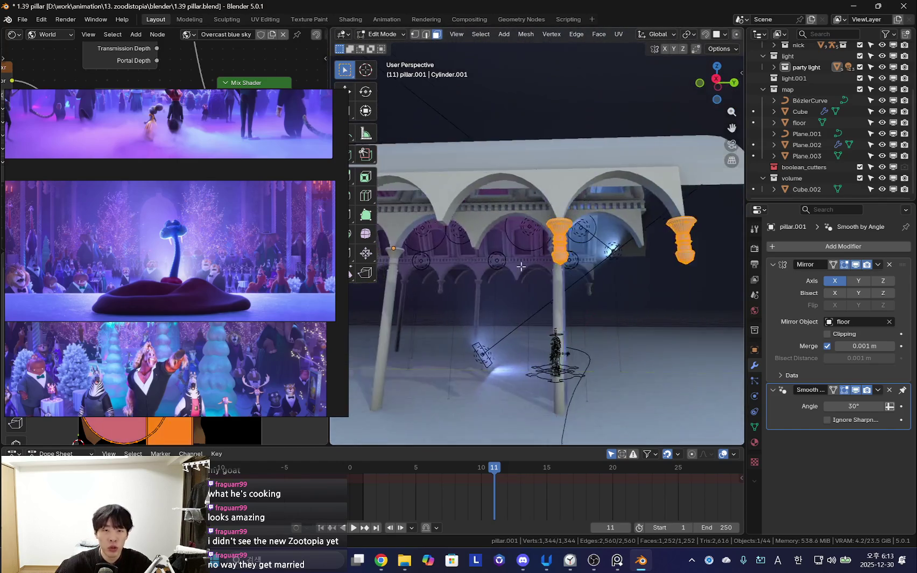
key("Tab")
left_click(638, 276)
- Select the arcade object Cube.004 and enter Edit Mode on it
middle_click_drag(639, 276, 517, 229)
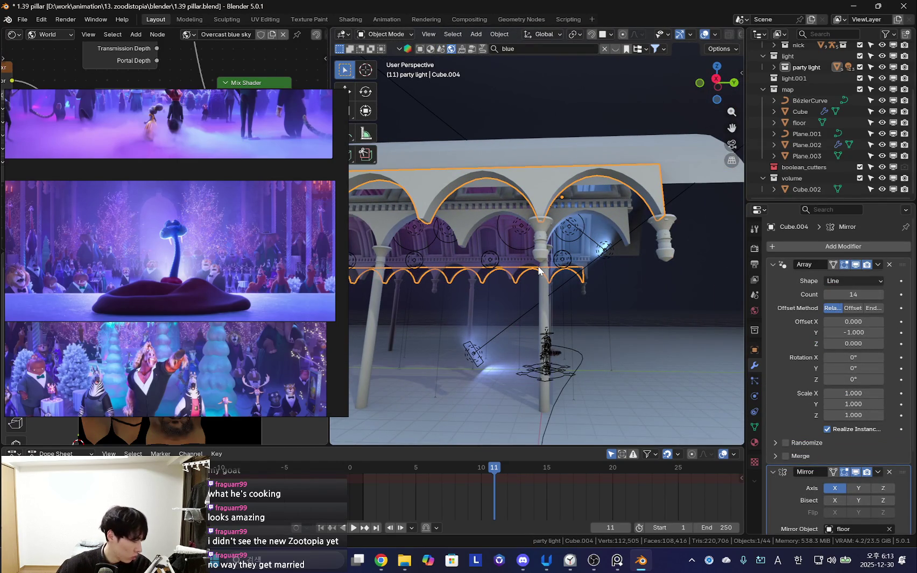
scroll(579, 260, "up", 2)
left_click(545, 220)
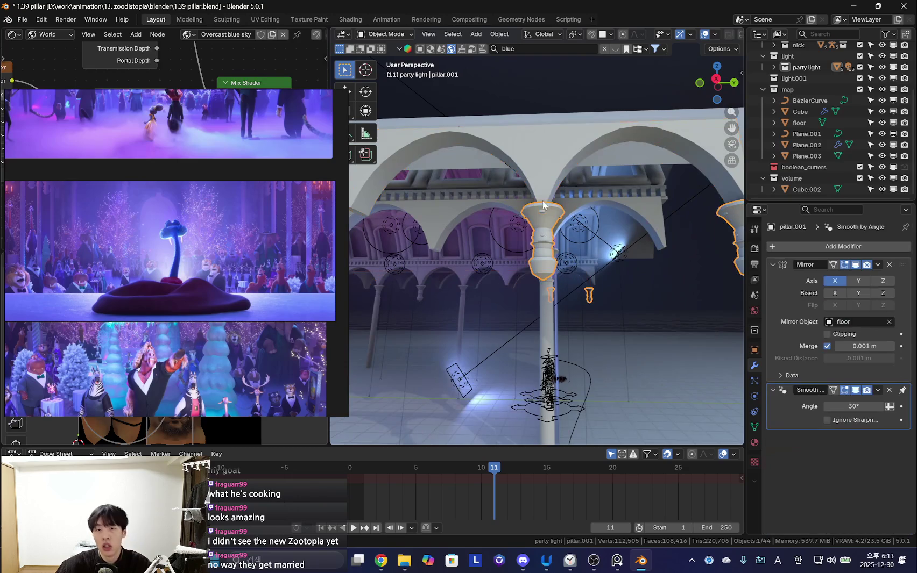
left_click(544, 163)
mouse_move(545, 164)
middle_mouse_down()
mouse_move(646, 238)
mouse_move(536, 289)
middle_mouse_up()
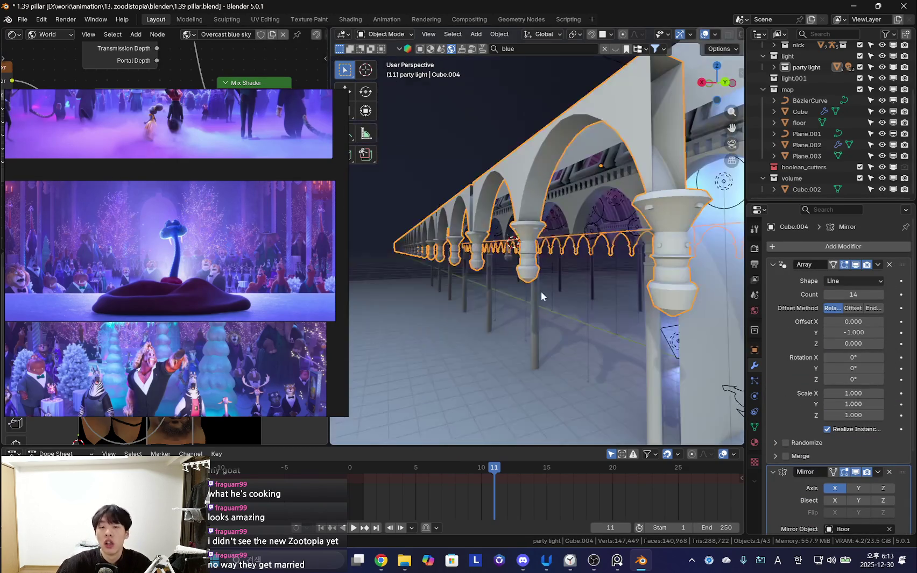
key("Tab")
- Switch the Cube.004 Array modifier to a constant offset
mouse_move(534, 230)
middle_mouse_down()
mouse_move(530, 256)
mouse_move(618, 261)
mouse_move(569, 279)
mouse_move(613, 263)
mouse_move(554, 298)
middle_mouse_up()
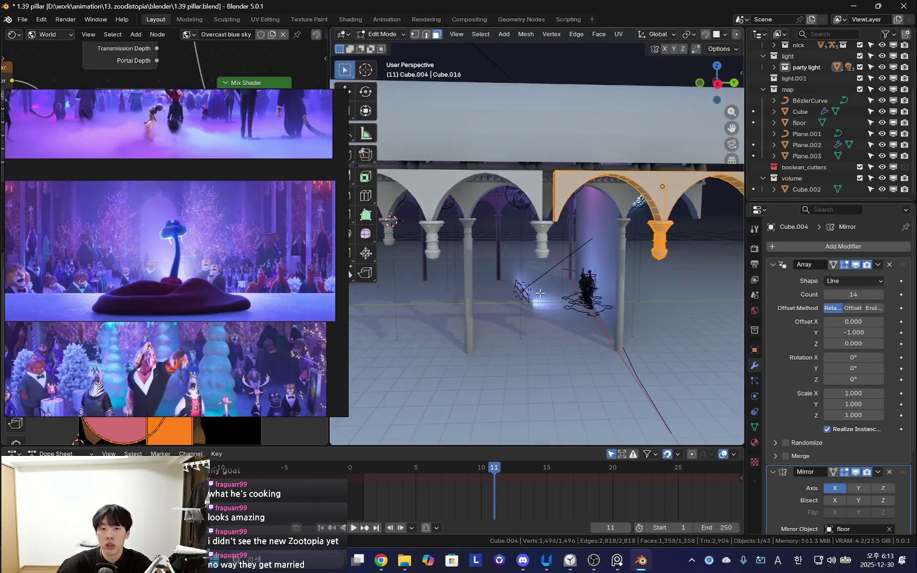
scroll(554, 298, "up", 3)
scroll(823, 376, "down", 1)
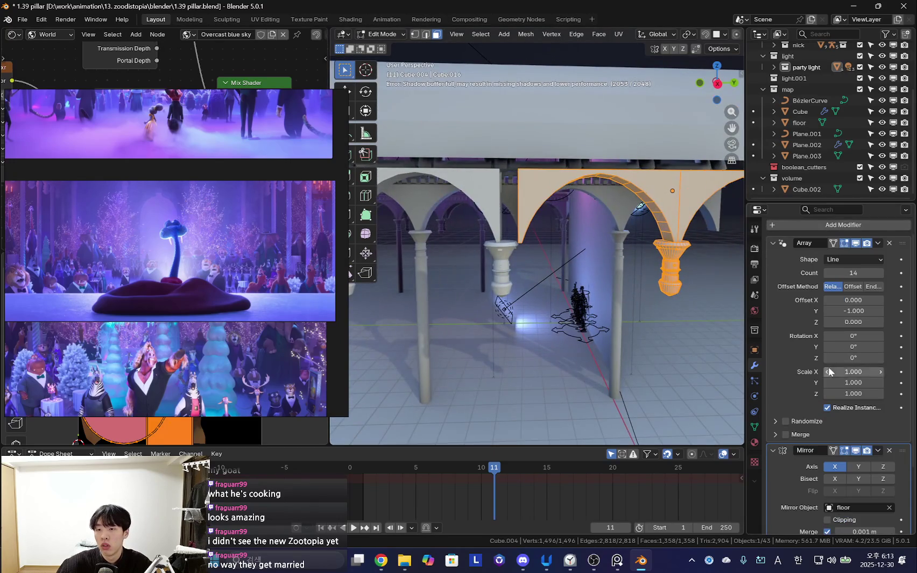
left_click(853, 287)
- Set the Array offset translation to X 0 m and Y -8.28 m
scroll(613, 297, "down", 3)
mouse_move(614, 297)
middle_mouse_down()
mouse_move(579, 334)
mouse_move(608, 345)
middle_mouse_up()
key("BackSpace")
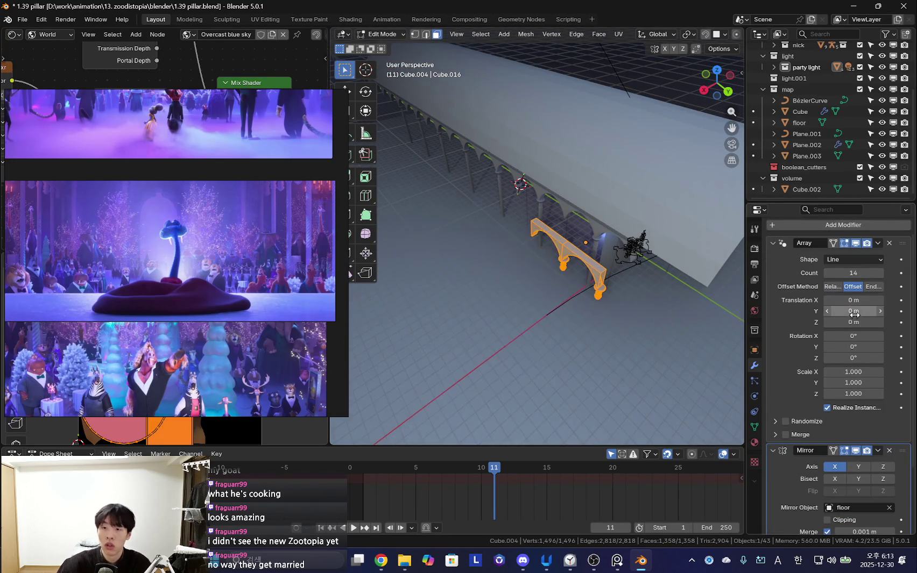
type("1")
key("Return")
middle_click_drag(620, 327, 583, 313)
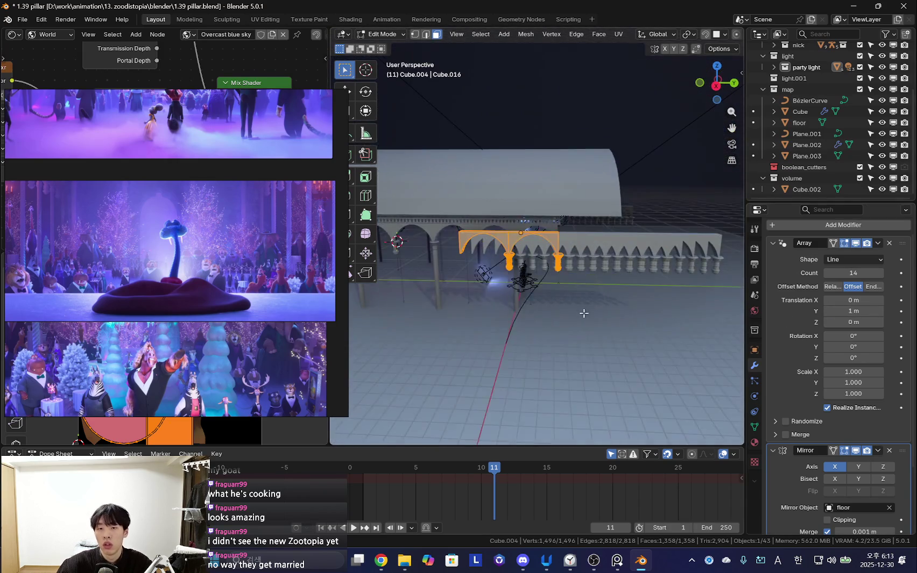
left_click_drag(853, 311, 839, 311)
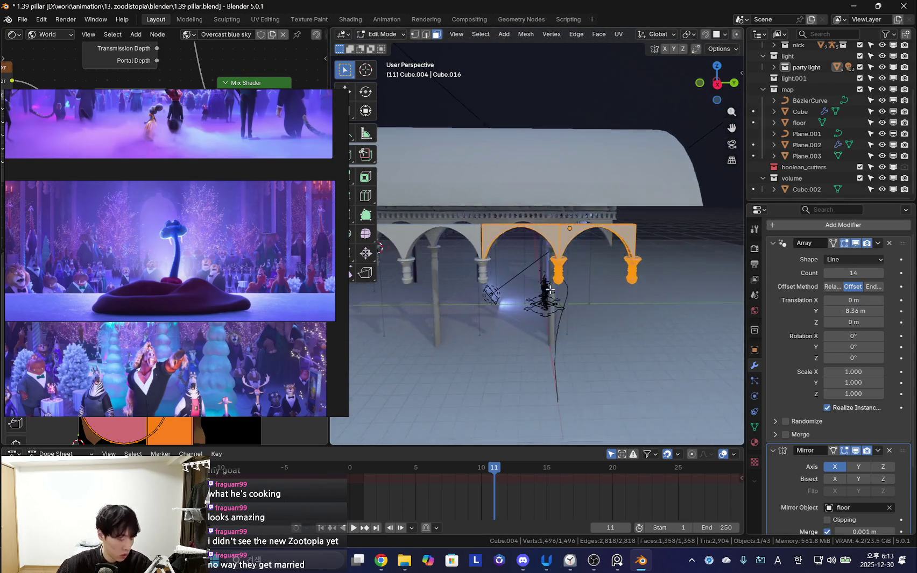
- Look up under the arches and select a single arch face
scroll(562, 307, "up", 4)
scroll(562, 307, "up", 3)
scroll(562, 308, "up", 2)
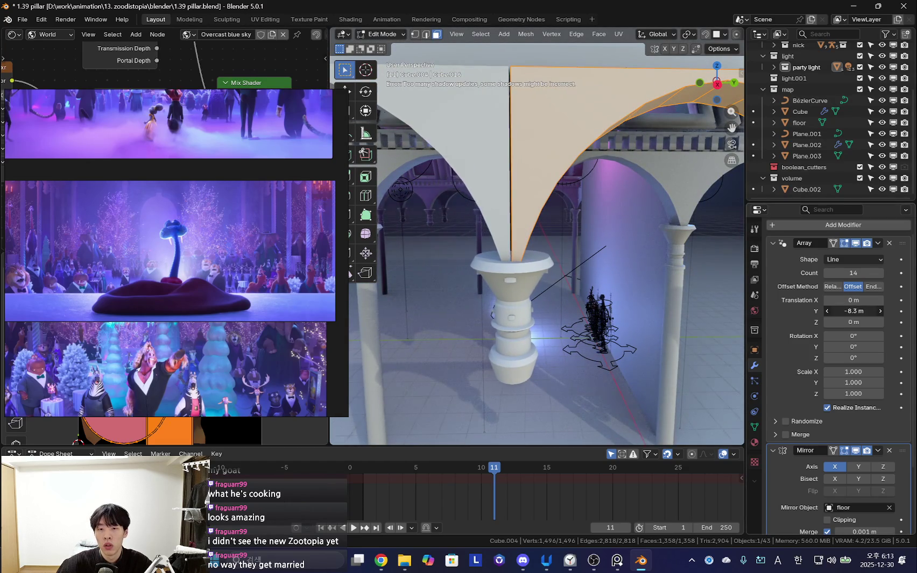
scroll(538, 323, "down", 5)
mouse_move(538, 323)
middle_mouse_down()
mouse_move(569, 225)
mouse_move(610, 205)
mouse_move(587, 291)
mouse_move(675, 194)
middle_mouse_up()
left_click(608, 174)
scroll(608, 174, "down", 3)
- Centre the view on the selected vertex beneath the capital, then use face selection
key("1")
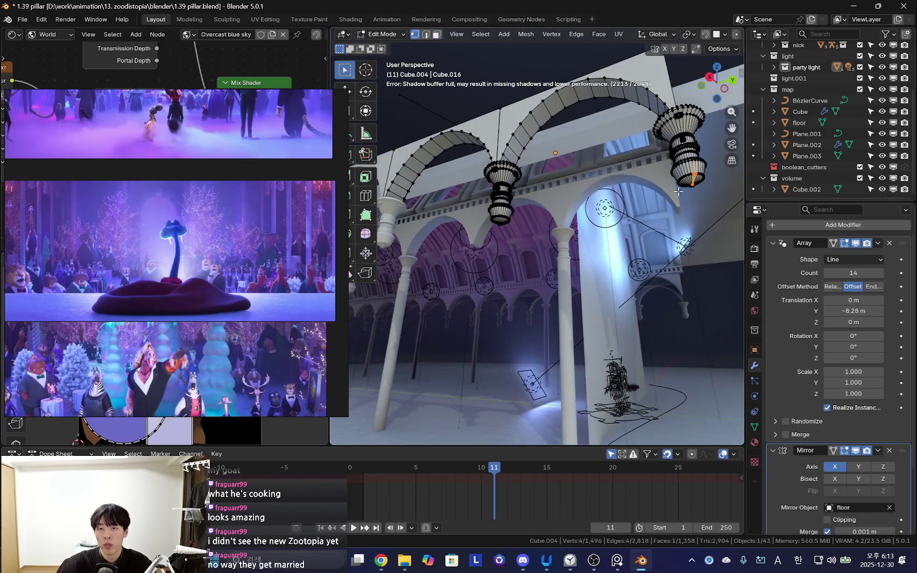
key("KP_Decimal")
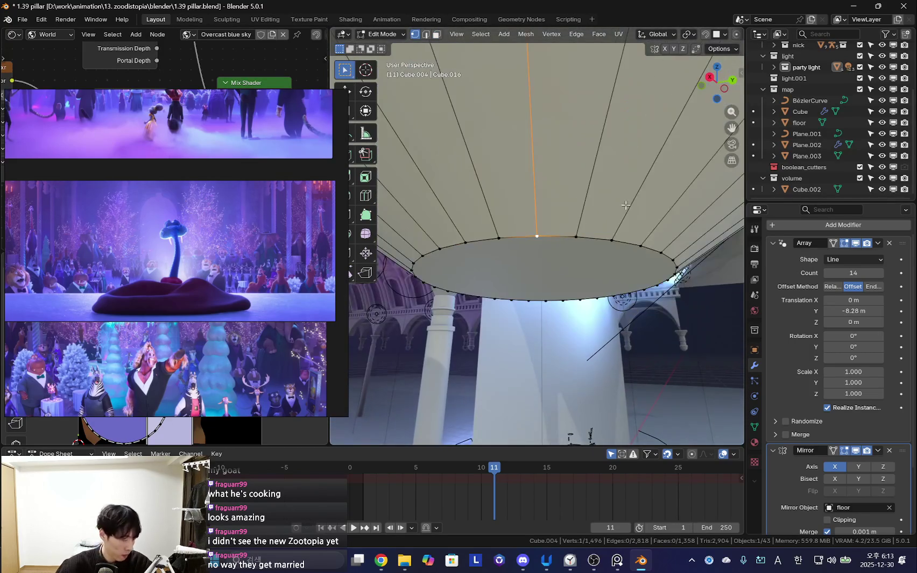
key("3")
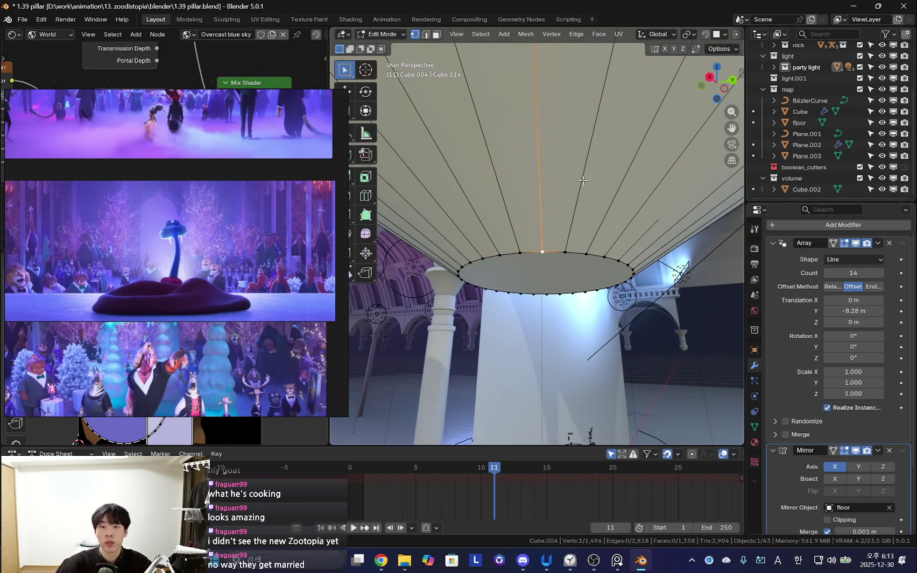
scroll(586, 169, "down", 3)
mouse_move(586, 168)
middle_mouse_down()
mouse_move(589, 271)
mouse_move(567, 262)
middle_mouse_up()
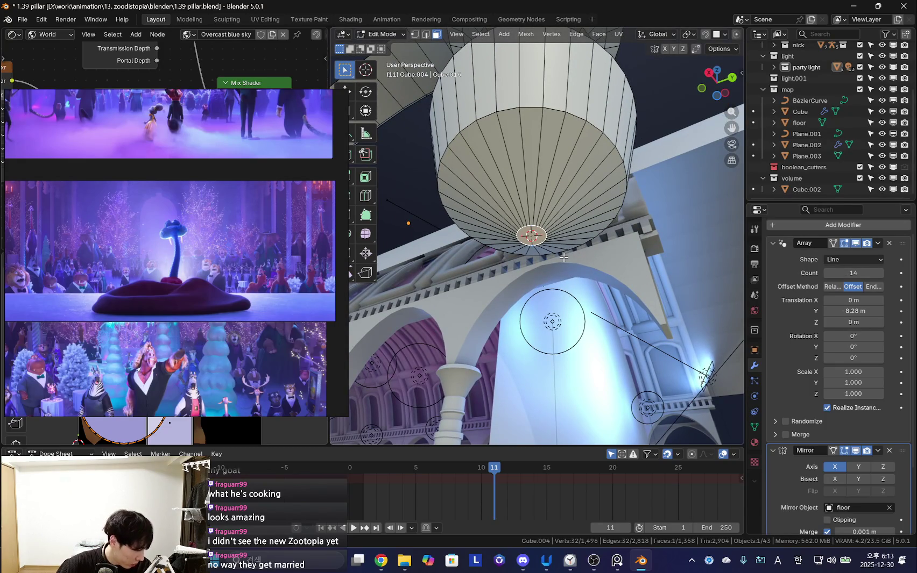
scroll(550, 264, "down", 2)
- Add a cylinder to the Cube.004 mesh and scale it down to column size
key("shift+a")
left_click(517, 315)
key("s")
key("Return")
scroll(536, 235, "down", 2)
key("s")
left_click(653, 317)
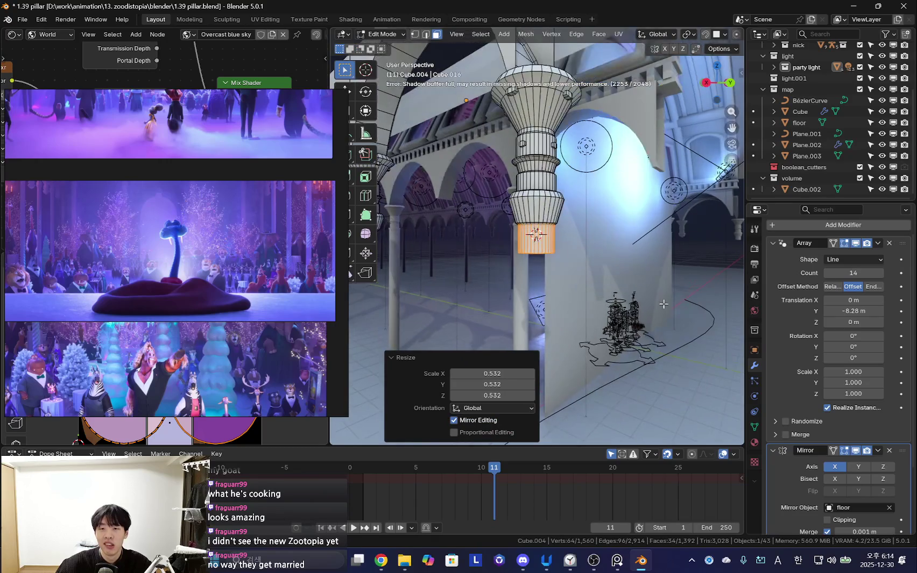
mouse_move(653, 317)
middle_mouse_down()
mouse_move(532, 278)
mouse_move(554, 252)
middle_mouse_up()
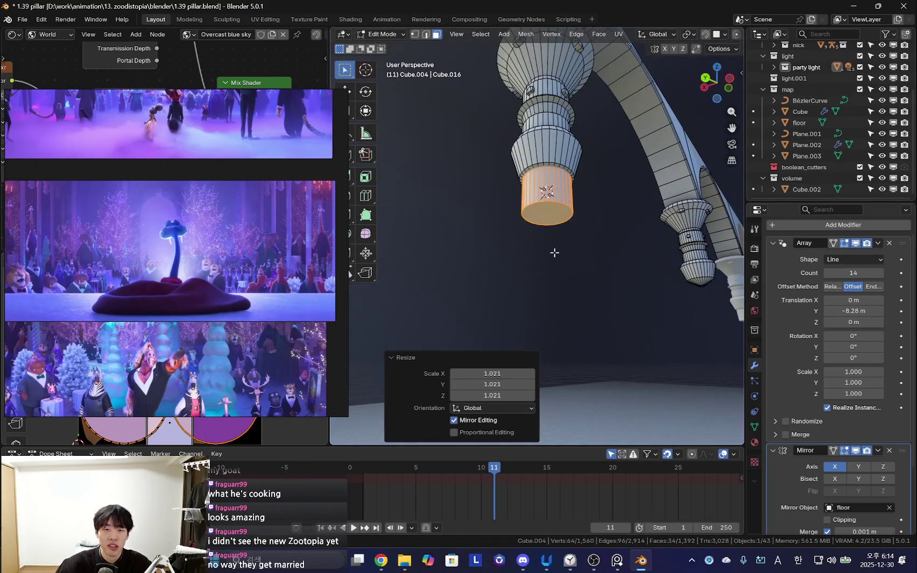
scroll(554, 244, "down", 3)
middle_click_drag(569, 205, 619, 323)
- Lower the cylinder's bottom face along Z so the column reaches the floor
key("g")
key("z")
left_click(632, 366)
mouse_move(632, 365)
middle_mouse_down()
mouse_move(630, 331)
mouse_move(592, 269)
middle_mouse_up()
key("g")
key("z")
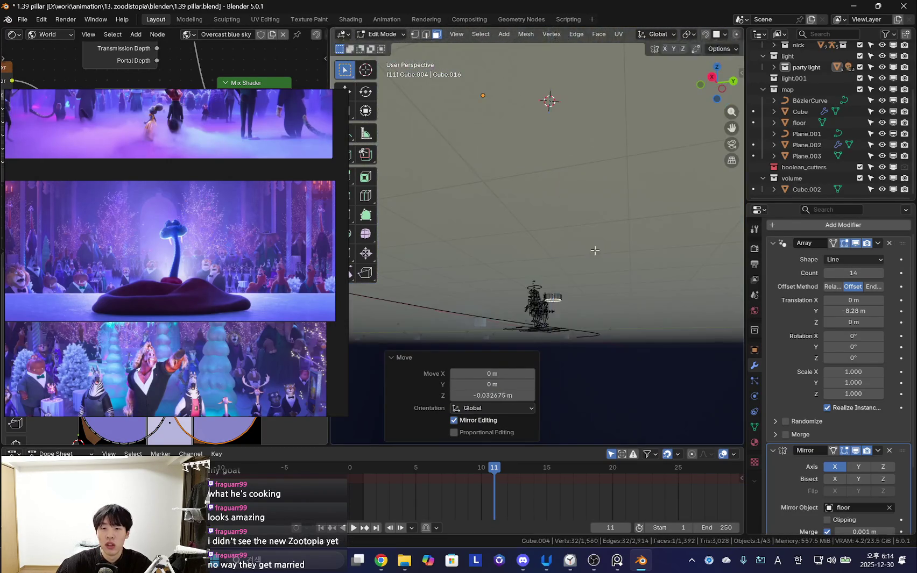
key("ctrl+r")
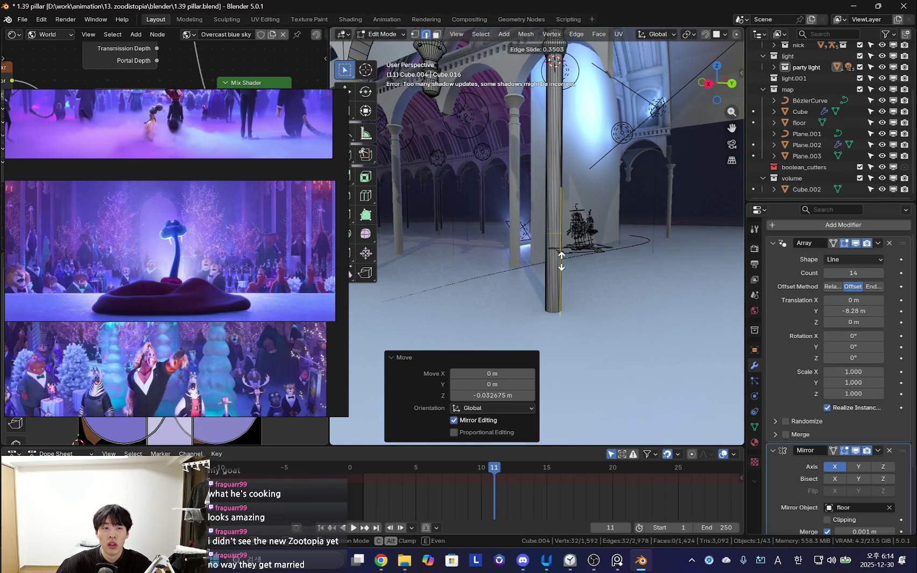
- Add an edge loop near the pillar's bottom and slide it into place
left_click(566, 258)
mouse_move(565, 259)
middle_mouse_down()
mouse_move(583, 260)
mouse_move(599, 297)
middle_mouse_up()
key("g")
key("z")
left_click(583, 259)
key("3")
left_click(643, 306)
key("s")
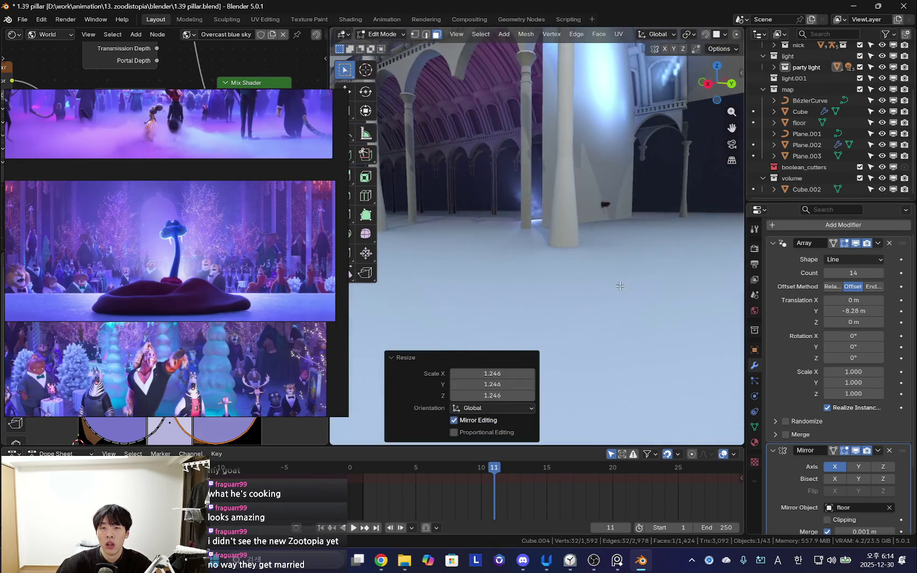
key("Escape")
- Bevel the edge ring near the pillar's base
key("2")
middle_click_drag(571, 159, 578, 229)
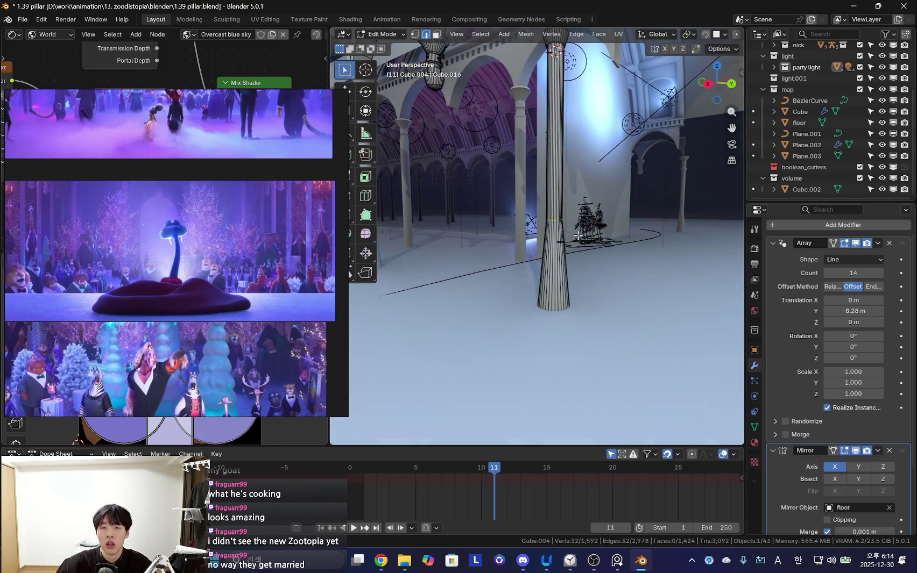
left_click(576, 88)
middle_click_drag(576, 88, 612, 263)
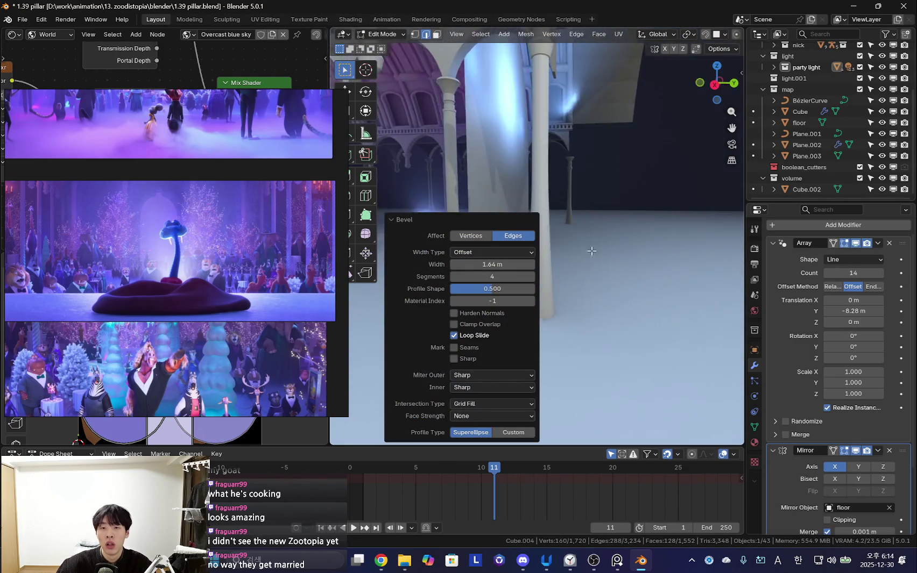
scroll(612, 263, "down", 5)
mouse_move(618, 214)
middle_mouse_down()
mouse_move(651, 253)
mouse_move(647, 318)
mouse_move(675, 283)
middle_mouse_up()
- Copy the pillar's bottom cap face upward and scale it to 0.759 to flare the base
key("3")
left_click(651, 229)
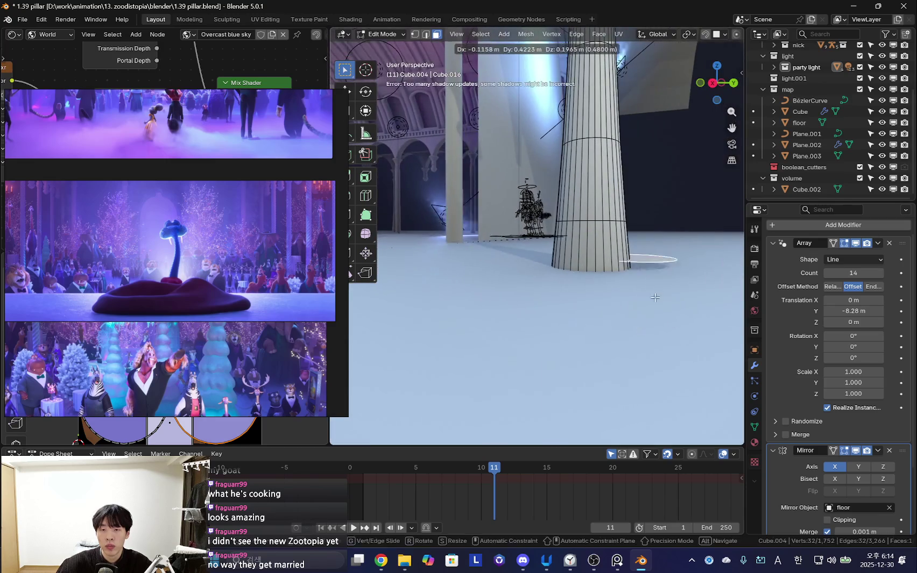
key("shift+d")
key("z")
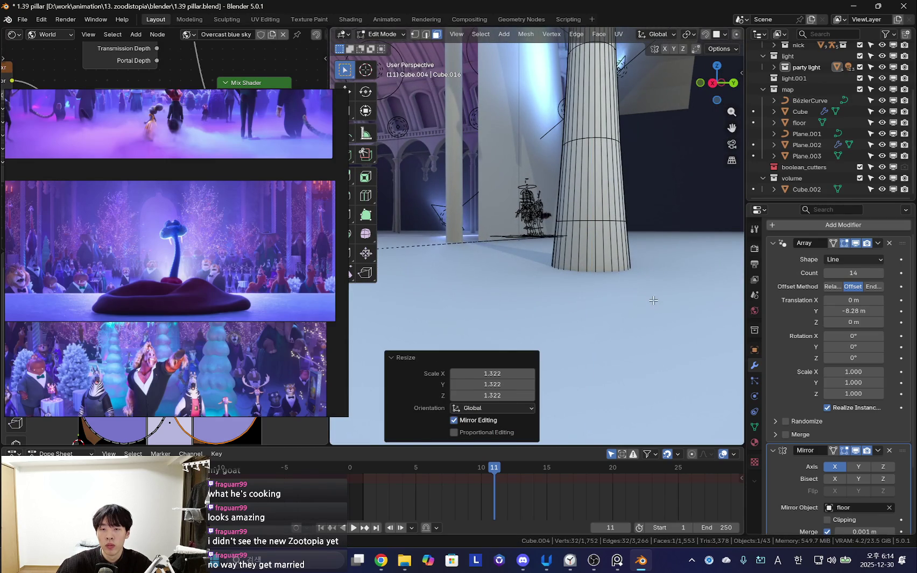
left_click(654, 285)
key("s")
left_click(648, 296)
mouse_move(649, 295)
middle_mouse_down()
mouse_move(643, 306)
mouse_move(652, 295)
middle_mouse_up()
left_click(649, 302)
key("shift+z")
- Raise the pillar's base ring to a new height along Z
mouse_move(651, 285)
middle_mouse_down()
mouse_move(600, 241)
mouse_move(586, 279)
mouse_move(614, 284)
mouse_move(684, 323)
mouse_move(641, 282)
mouse_move(544, 288)
middle_mouse_up()
key("shift+z")
key("shift+z")
left_click(602, 241)
scroll(586, 280, "up", 3)
key("shift+z")
left_click(615, 261)
right_click(677, 313)
scroll(662, 296, "down", 3)
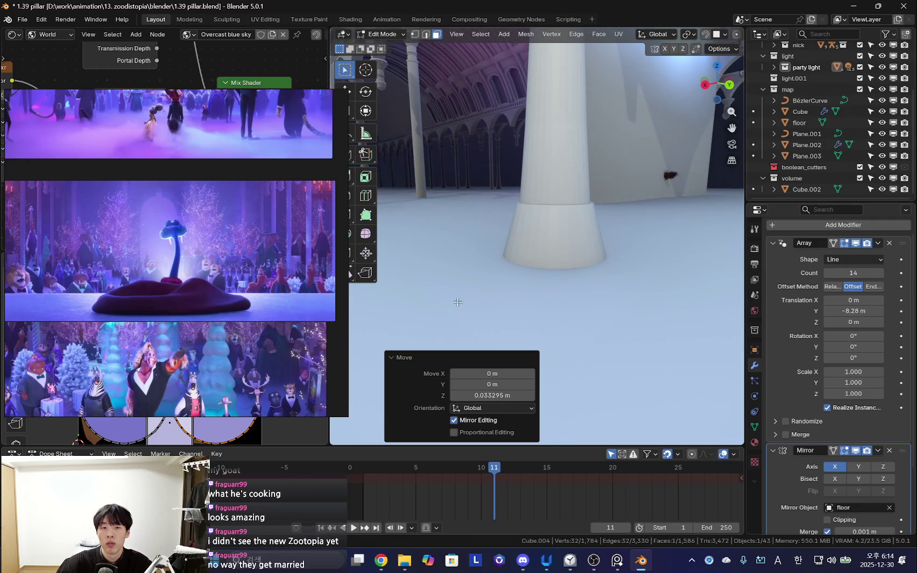
scroll(266, 285, "up", 2)
scroll(265, 286, "up", 2)
scroll(325, 261, "up", 2)
- Delete the old arcade arches and one pillar, then select the remaining arcade object
mouse_move(409, 269)
middle_mouse_down()
mouse_move(538, 233)
mouse_move(566, 254)
mouse_move(507, 263)
mouse_move(572, 253)
middle_mouse_up()
scroll(511, 242, "down", 3)
scroll(562, 253, "up", 3)
key("Tab")
left_click(605, 129)
mouse_move(596, 214)
middle_mouse_down()
mouse_move(504, 216)
mouse_move(635, 216)
mouse_move(573, 199)
mouse_move(560, 162)
middle_mouse_up()
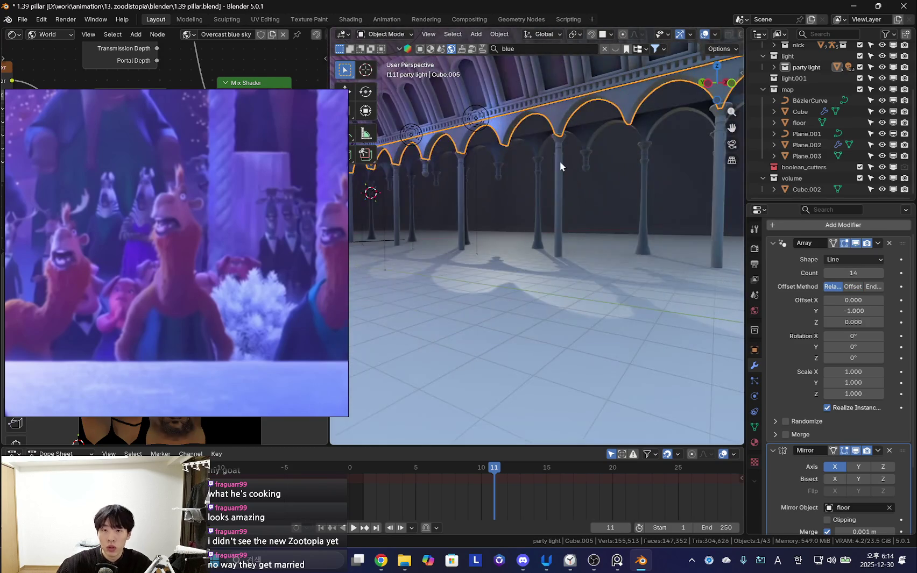
left_click(560, 162, "shift")
middle_click_drag(556, 226, 539, 225)
key("Delete")
left_click(560, 177)
mouse_move(560, 177)
middle_mouse_down()
mouse_move(471, 167)
mouse_move(627, 318)
mouse_move(584, 290)
mouse_move(602, 286)
middle_mouse_up()
- Move the arcade mesh -4.87 m along X and fly the view to check it
key("Tab")
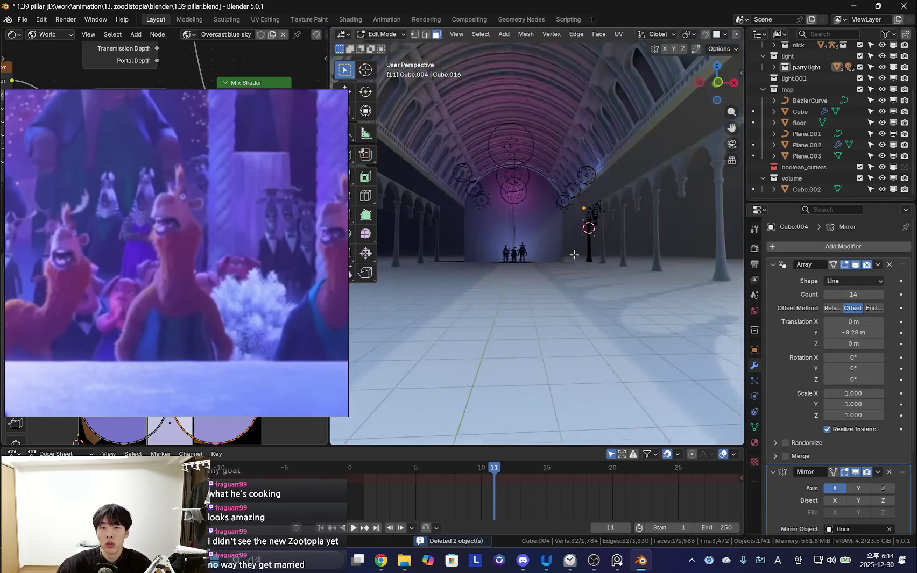
key("g")
key("x")
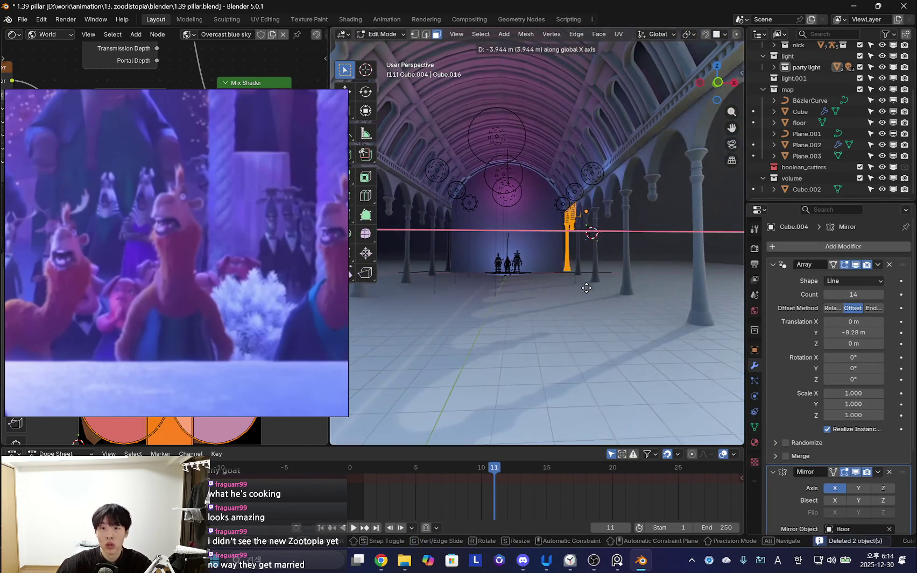
left_click(579, 284)
key("shift+grave")
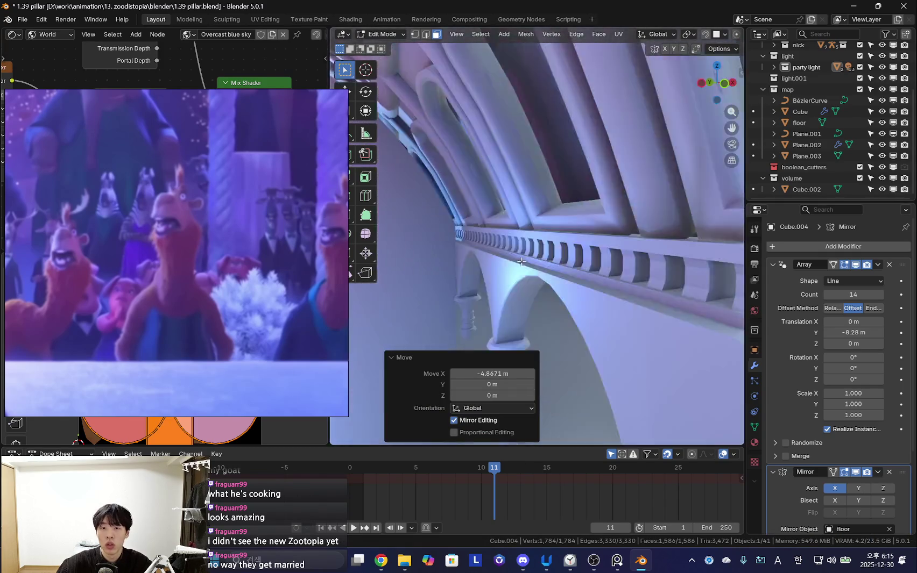
left_click(623, 287)
key("KP_Decimal")
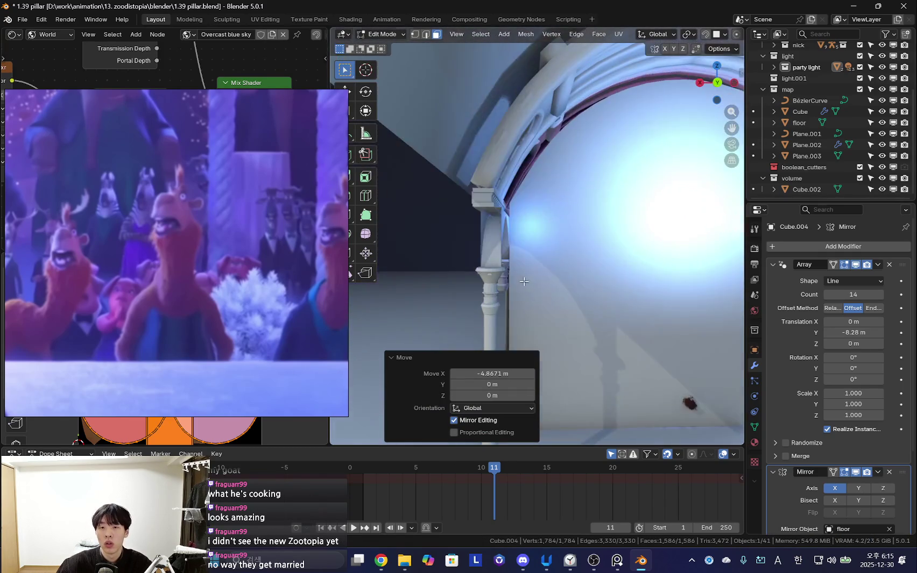
- Nudge the arcade mesh 0.28 m back along X and return to Object Mode
key("g")
key("x")
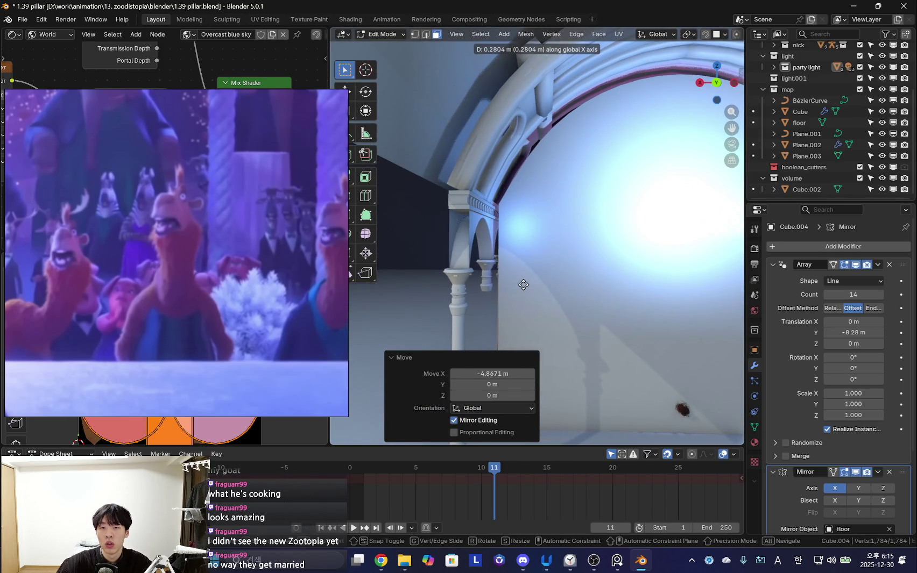
left_click(523, 285)
key("shift+grave")
left_click(542, 259)
key("s")
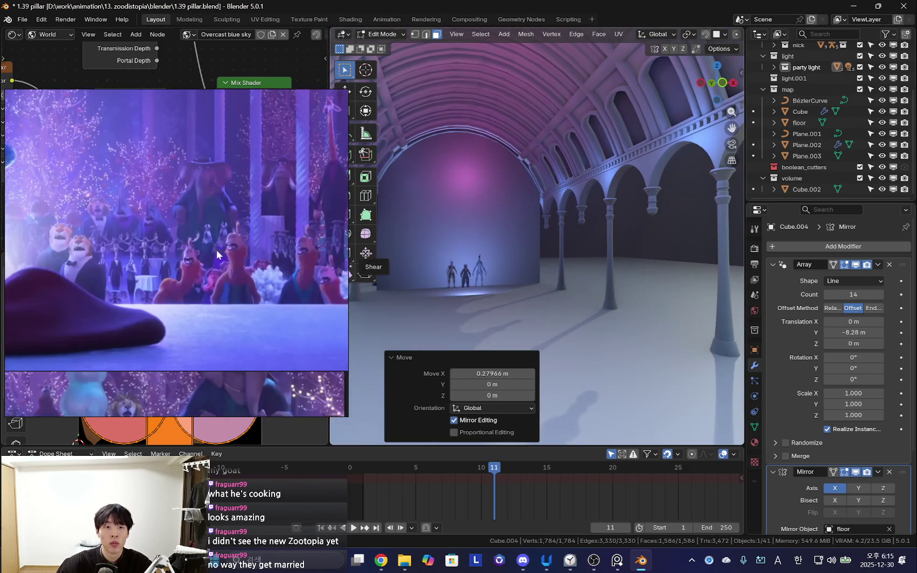
key("Tab")
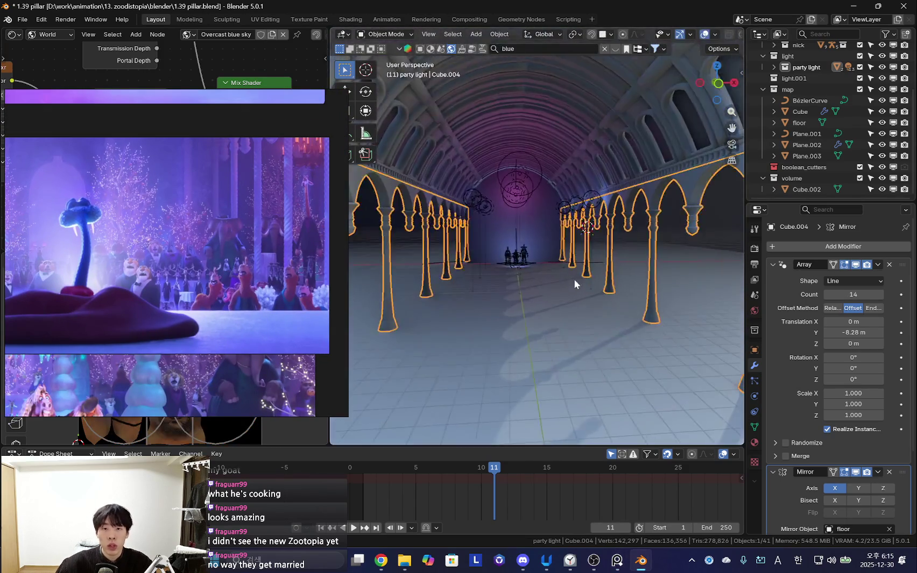
- Hide viewport overlays and pan through the ballroom reference stills to compare the hall
key("shift+alt+z")
scroll(145, 204, "down", 3)
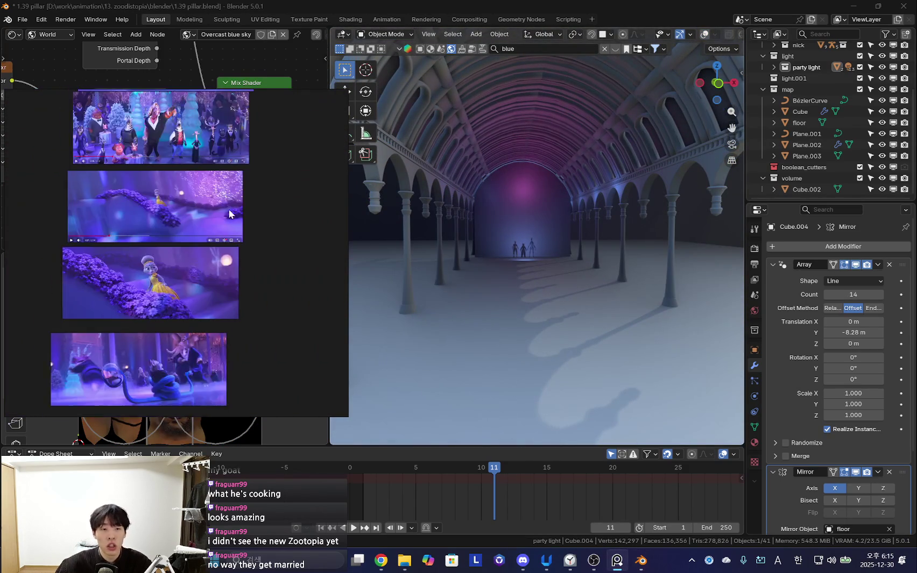
right_click_drag(175, 286, 212, 305)
scroll(242, 222, "up", 3)
scroll(242, 221, "up", 3)
scroll(250, 280, "up", 2)
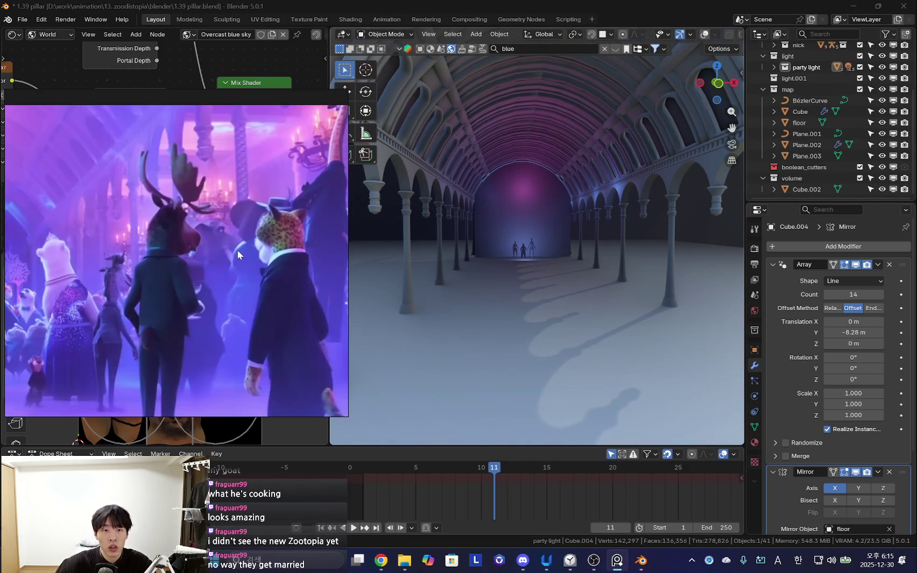
right_click_drag(199, 246, 272, 260)
mouse_move(517, 253)
middle_mouse_down()
mouse_move(554, 252)
mouse_move(608, 228)
mouse_move(556, 235)
middle_mouse_up()
left_click(569, 173)
- In edge mode, select a roof-ledge edge and move it vertically along Z twice
key("Tab")
mouse_move(569, 173)
middle_mouse_down()
mouse_move(535, 221)
mouse_move(502, 220)
mouse_move(593, 219)
middle_mouse_up()
key("2")
left_click(502, 218)
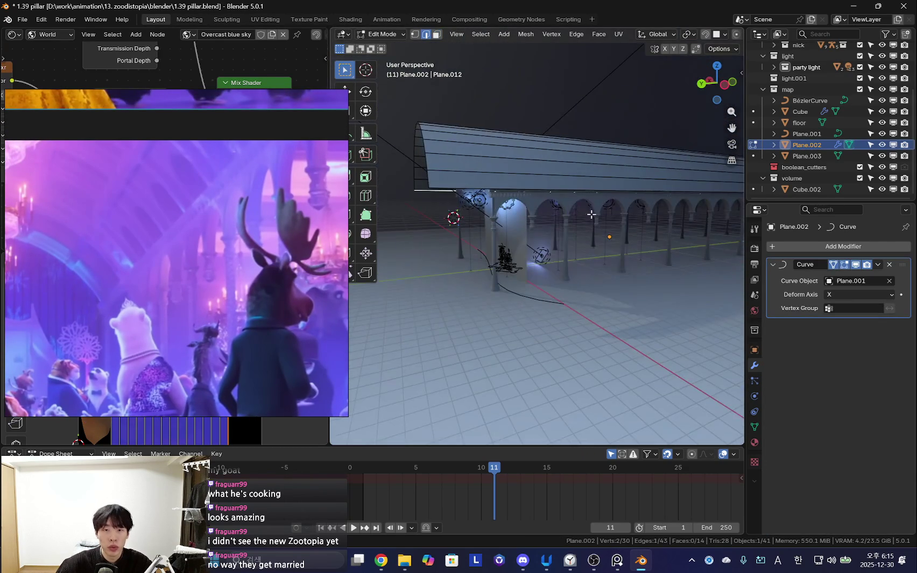
mouse_move(552, 189)
middle_mouse_down()
mouse_move(667, 267)
mouse_move(593, 256)
middle_mouse_up()
scroll(592, 215, "up", 3)
scroll(592, 215, "up", 3)
left_click(666, 285)
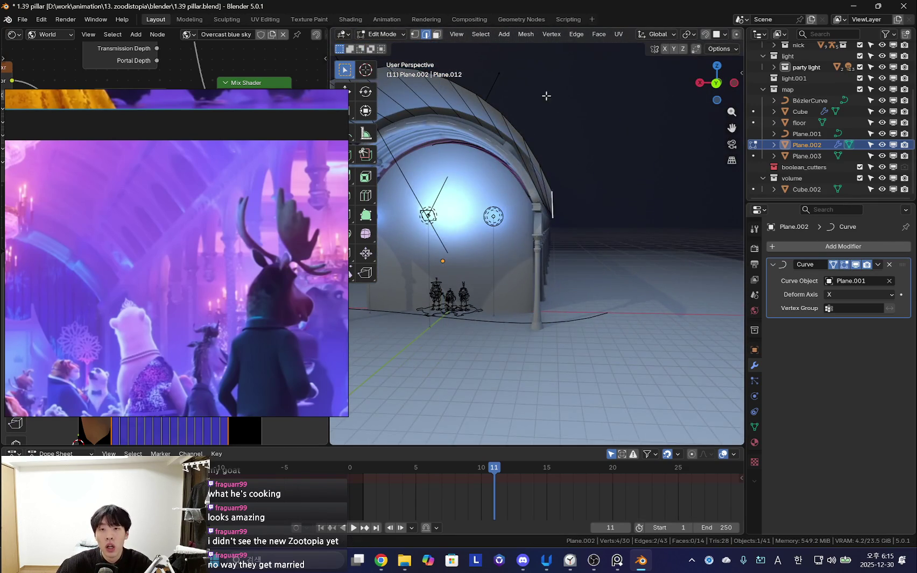
scroll(499, 252, "down", 5)
middle_click_drag(498, 251, 510, 310)
left_click(513, 313)
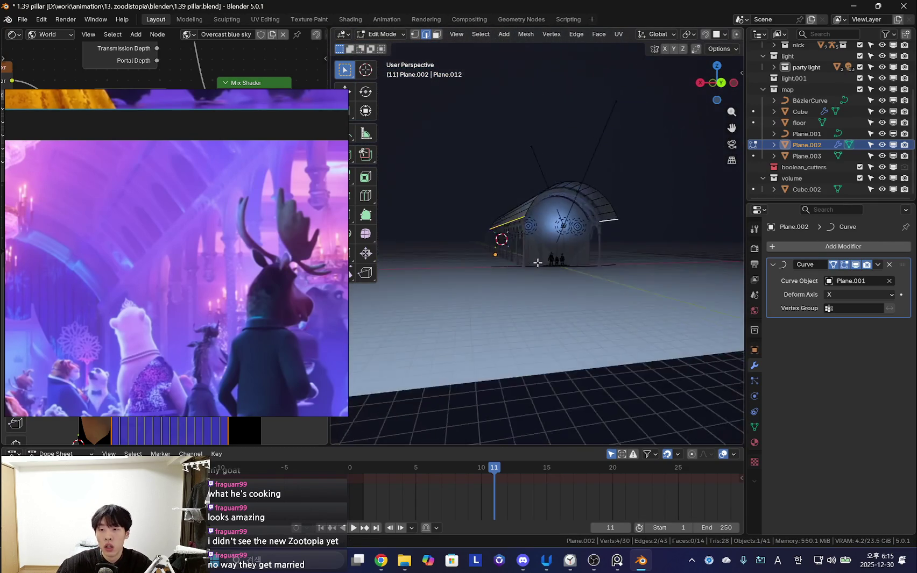
- Widen the roof ledge along X
scroll(535, 260, "up", 5)
mouse_move(536, 260)
middle_mouse_down()
mouse_move(527, 201)
mouse_move(546, 221)
middle_mouse_up()
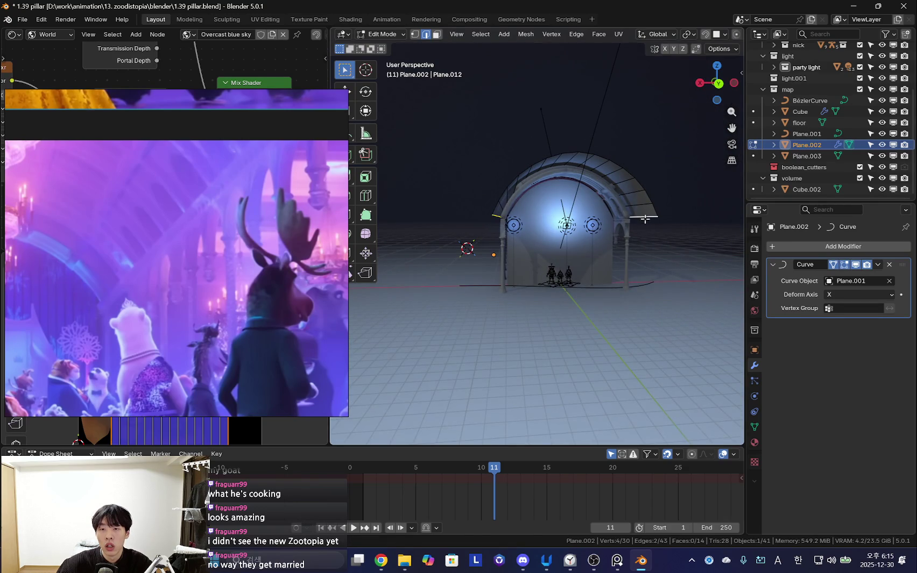
left_click(615, 132)
scroll(605, 268, "up", 5)
mouse_move(606, 268)
middle_mouse_down()
mouse_move(448, 258)
mouse_move(495, 265)
mouse_move(540, 294)
mouse_move(543, 279)
mouse_move(590, 275)
mouse_move(548, 262)
mouse_move(630, 258)
middle_mouse_up()
- Apply the ledge's Curve modifier to make the bend permanent
left_click(879, 267)
key("Tab")
left_click(877, 264)
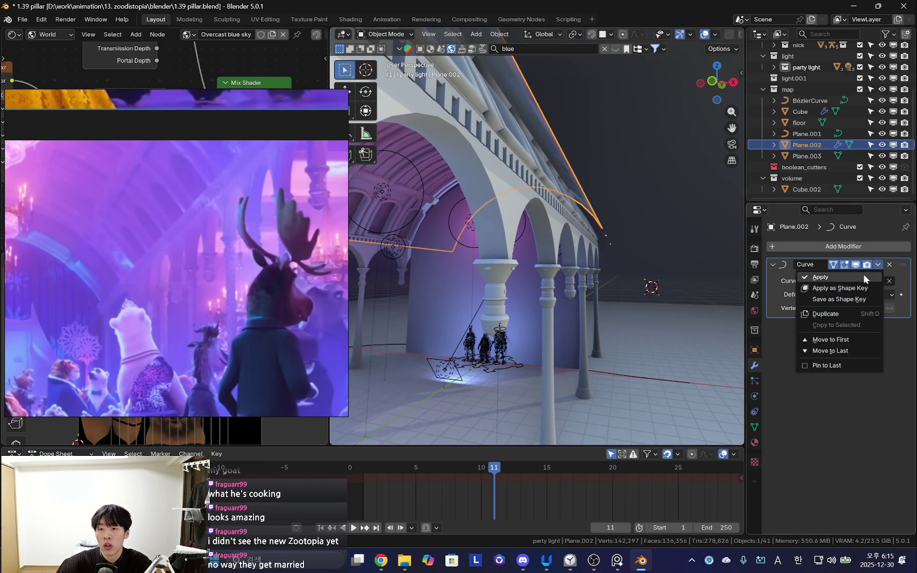
left_click(807, 276)
- Narrow the ledge mesh along X to about 0.909
key("Tab")
mouse_move(609, 251)
middle_mouse_down()
mouse_move(579, 266)
mouse_move(629, 257)
mouse_move(610, 264)
mouse_move(621, 257)
middle_mouse_up()
left_click(614, 266)
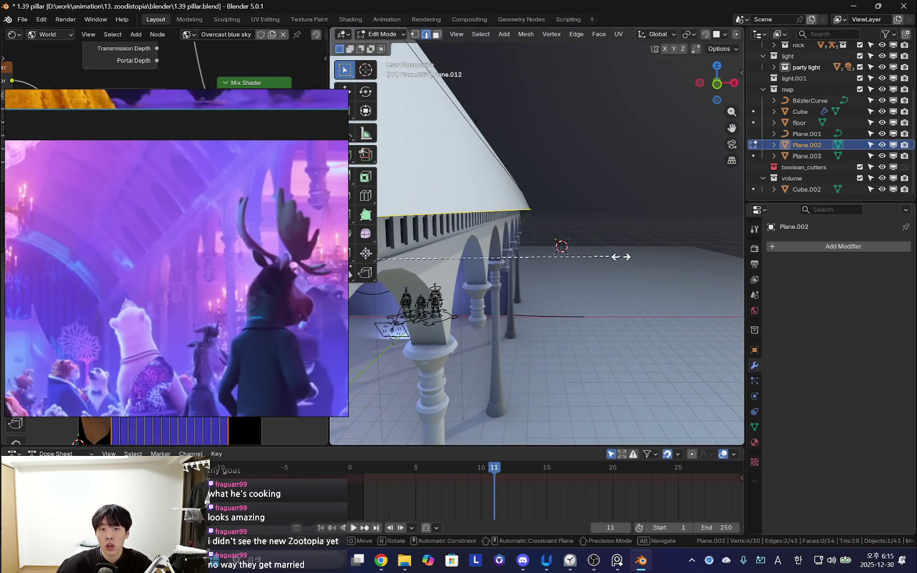
left_click(472, 268)
mouse_move(472, 267)
middle_mouse_down()
mouse_move(635, 219)
mouse_move(623, 212)
mouse_move(540, 248)
mouse_move(590, 236)
mouse_move(486, 274)
mouse_move(543, 234)
mouse_move(529, 237)
mouse_move(586, 260)
mouse_move(517, 305)
middle_mouse_up()
- Shade the ledge smooth, restore overlays, and select the floor
key("Tab")
right_click(622, 212)
left_click(616, 200)
key("shift+alt+z")
left_click(517, 307)
key("shift+a")
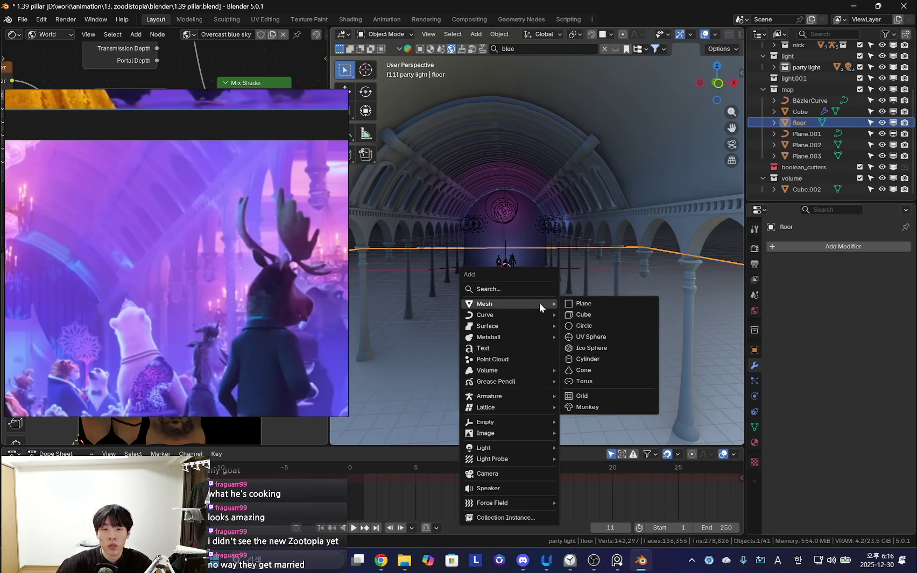
- Add a cube and move it along X, then start a Y move
left_click(584, 315)
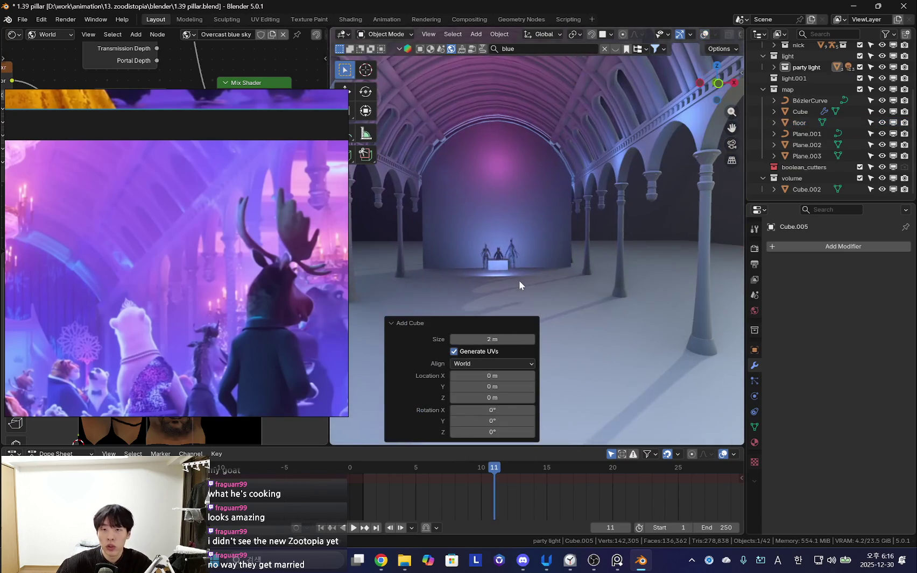
left_click(687, 286)
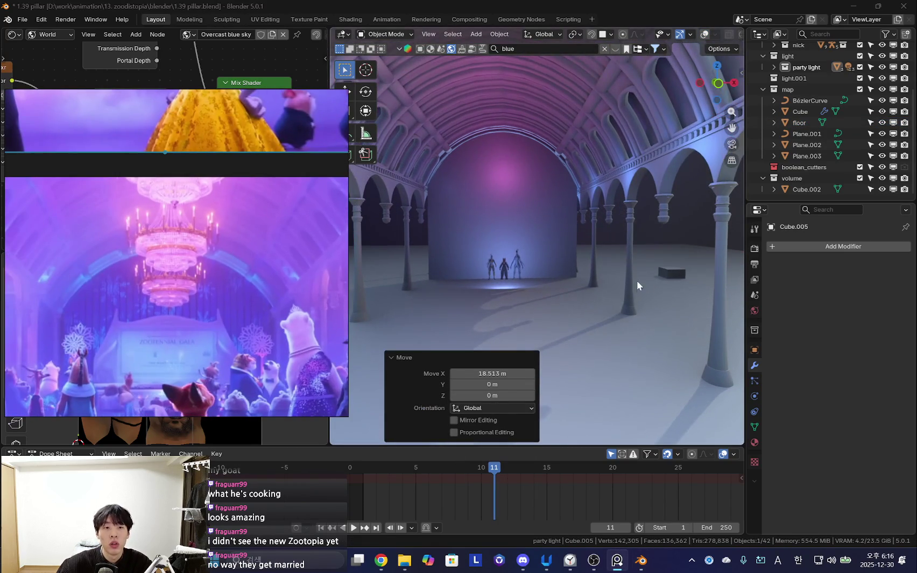
key("g")
key("y")
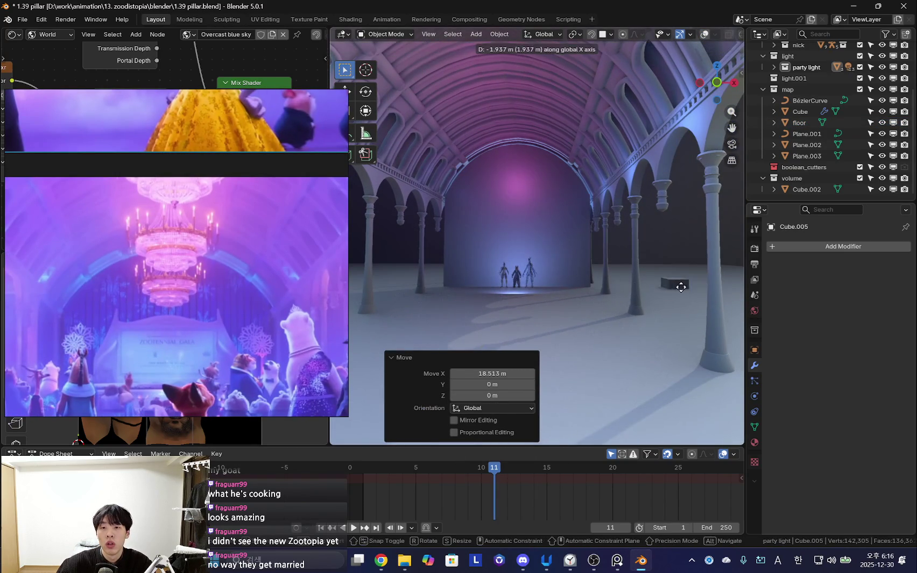
middle_click_drag(577, 305, 636, 297)
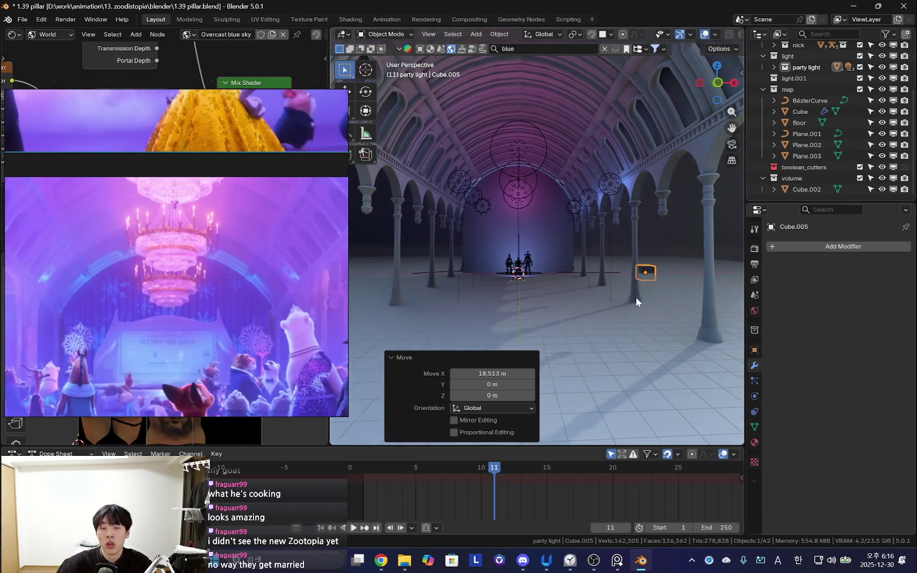
- Clear the cube's location, raise it about 16.7 m toward the vault, and enter Edit Mode
key("alt+g")
key("g")
key("z")
left_click(587, 253)
middle_click_drag(587, 252, 586, 259)
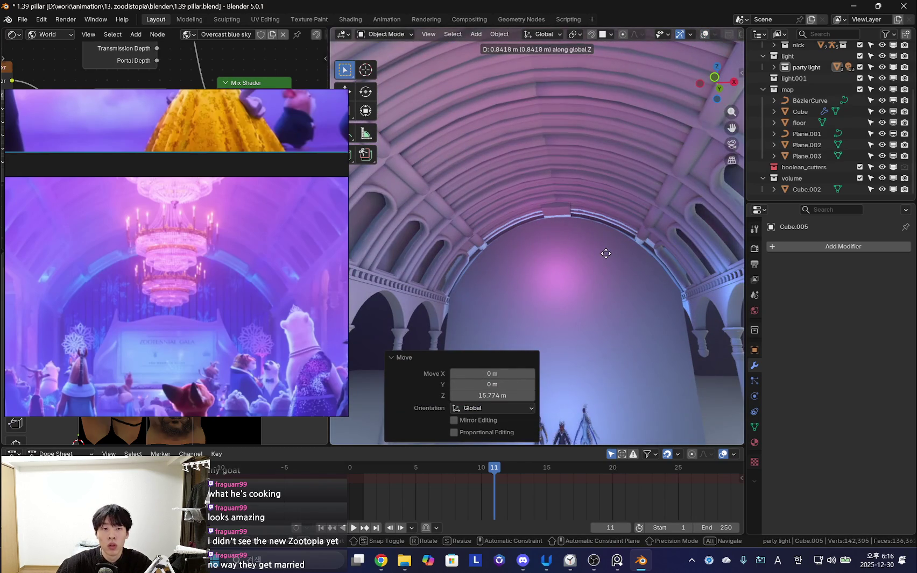
key("shift+alt+z")
middle_click_drag(597, 244, 491, 216)
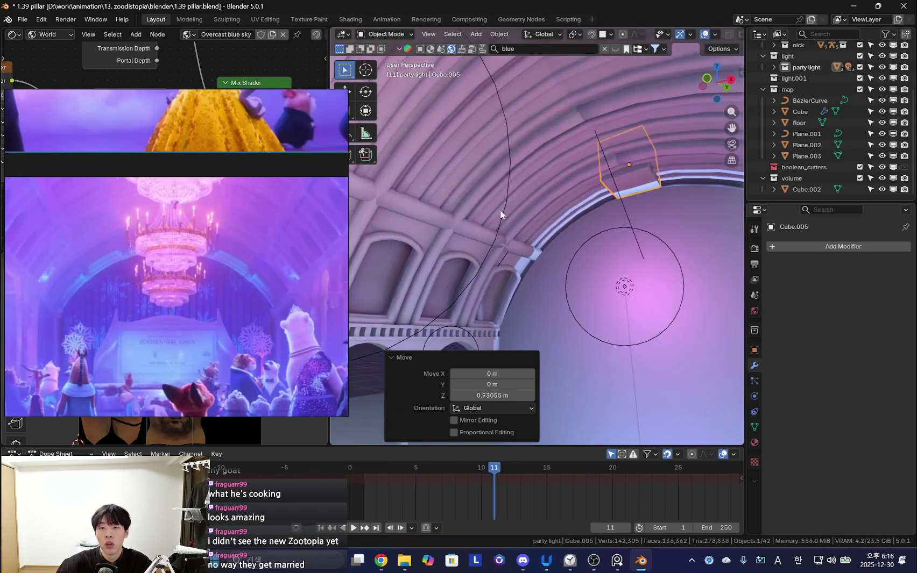
key("Tab")
middle_click_drag(610, 189, 645, 234)
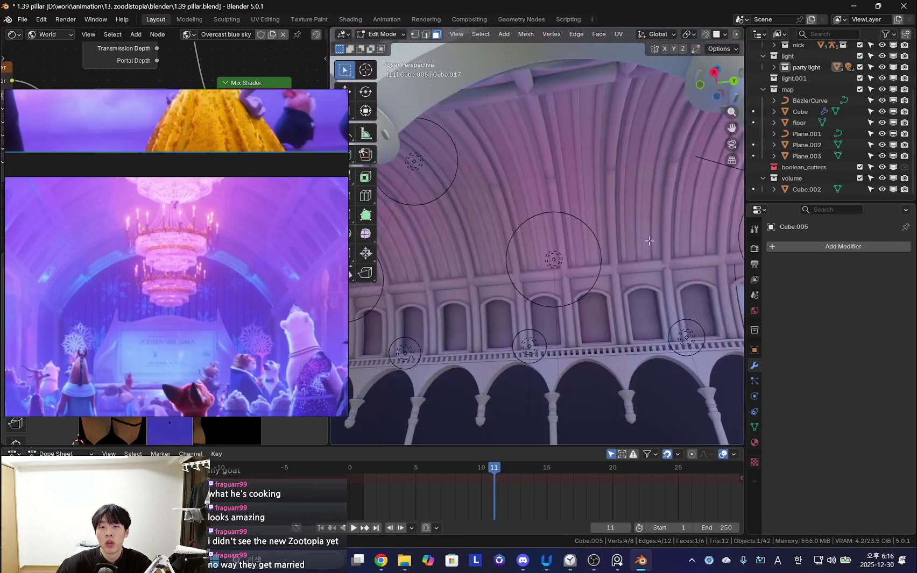
- Position the cube's face along Y under the vaulted ceiling
left_click(397, 249)
middle_click_drag(397, 250, 576, 222)
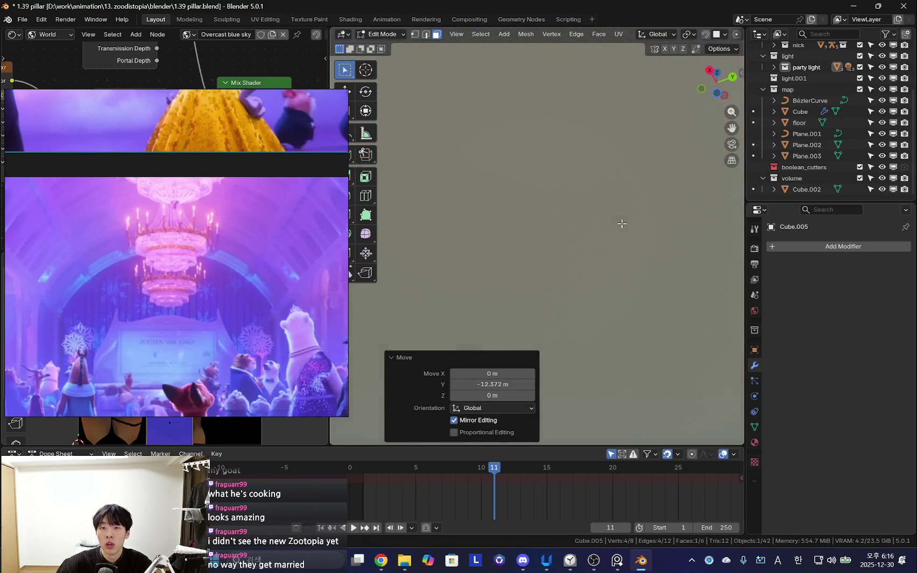
key("g")
key("y")
left_click(594, 229)
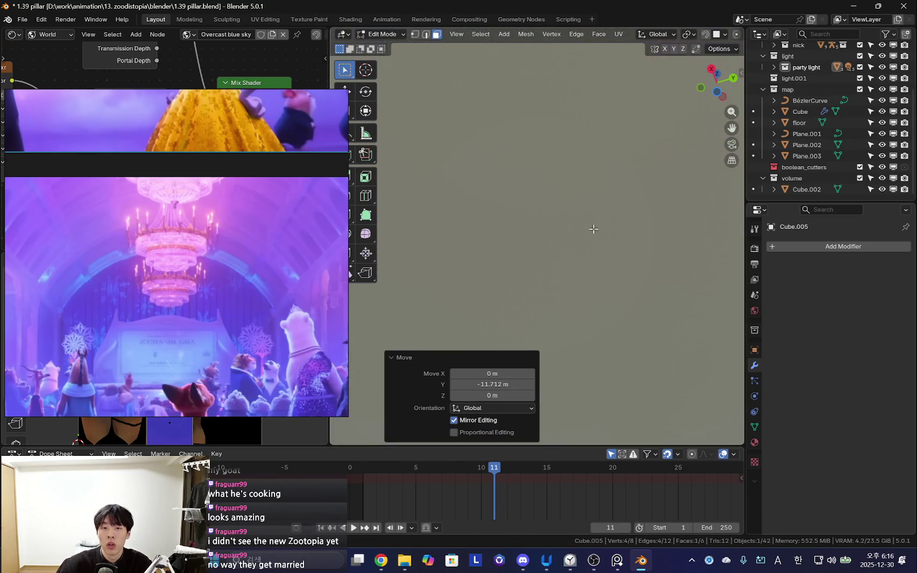
left_click(517, 249)
mouse_move(517, 249)
middle_mouse_down()
mouse_move(611, 227)
mouse_move(512, 222)
middle_mouse_up()
key("g")
key("z")
key("Escape")
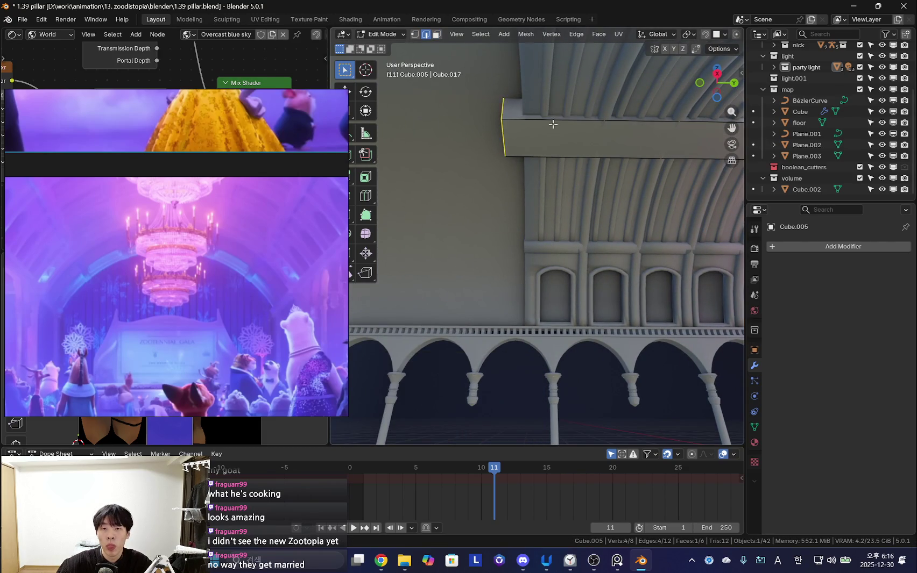
- Lower the beam 0.1381 m along Z at the vault's centre
middle_click_drag(559, 156, 541, 209)
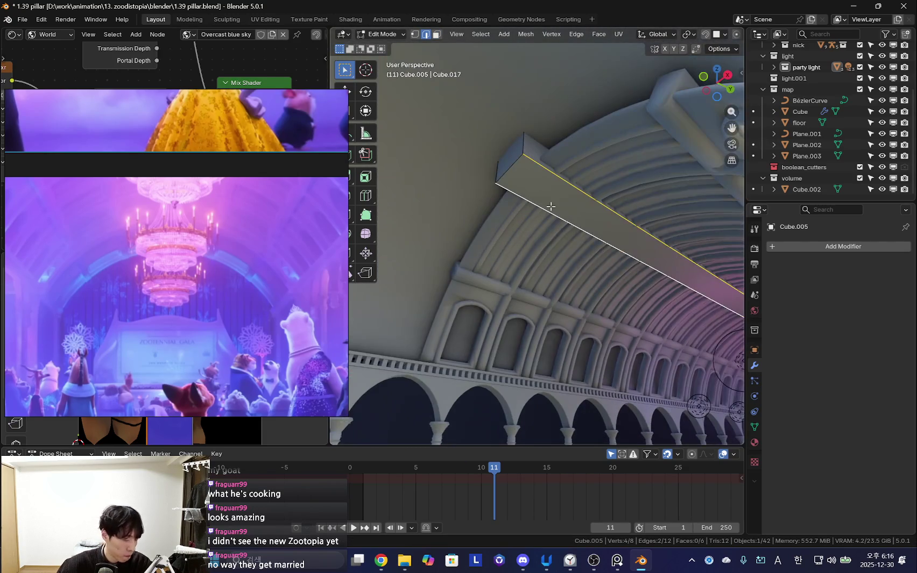
mouse_move(638, 258)
middle_mouse_down()
mouse_move(669, 246)
mouse_move(634, 269)
mouse_move(602, 272)
mouse_move(589, 338)
mouse_move(584, 309)
middle_mouse_up()
key("g")
key("z")
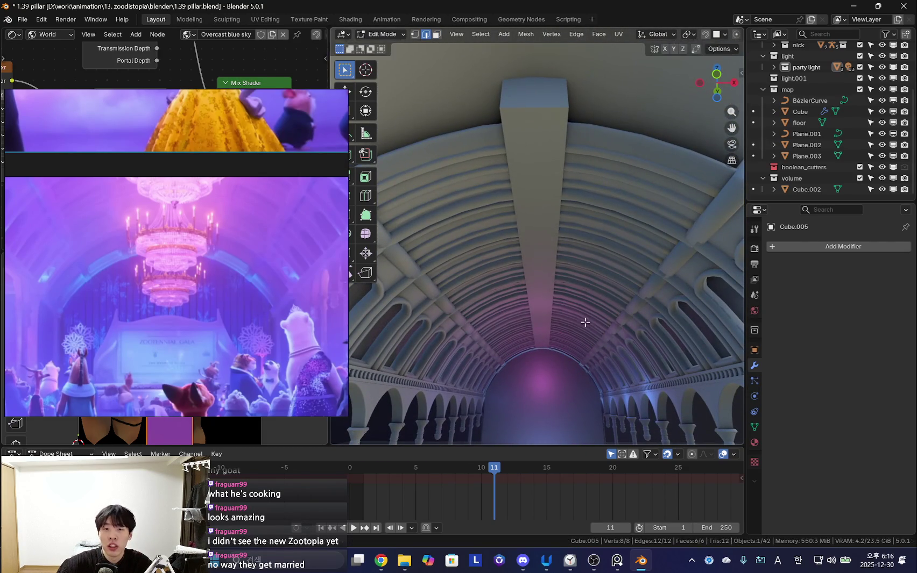
scroll(636, 245, "up", 2)
key("g")
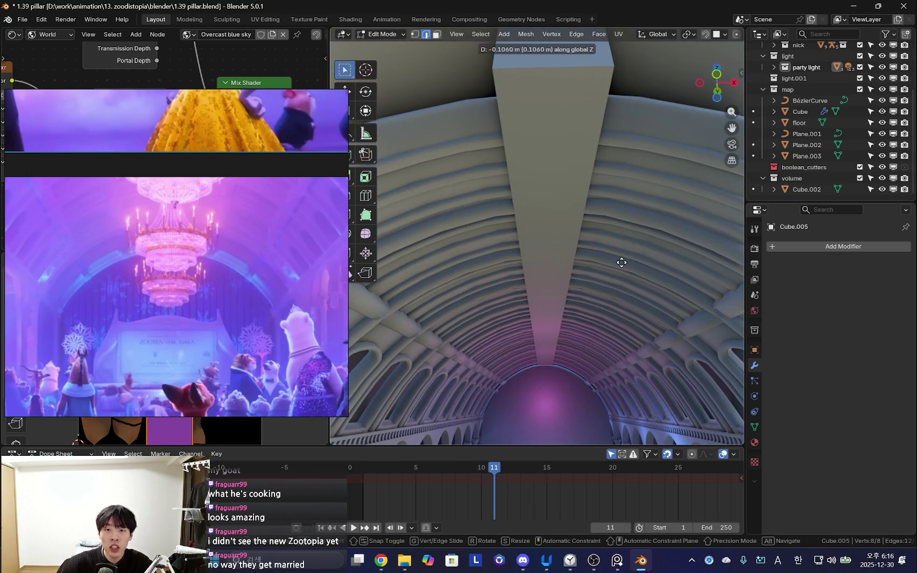
left_click(619, 265)
mouse_move(619, 265)
middle_mouse_down()
mouse_move(576, 247)
mouse_move(586, 297)
middle_mouse_up()
- Bevel the beam's lower edges
left_click(567, 235)
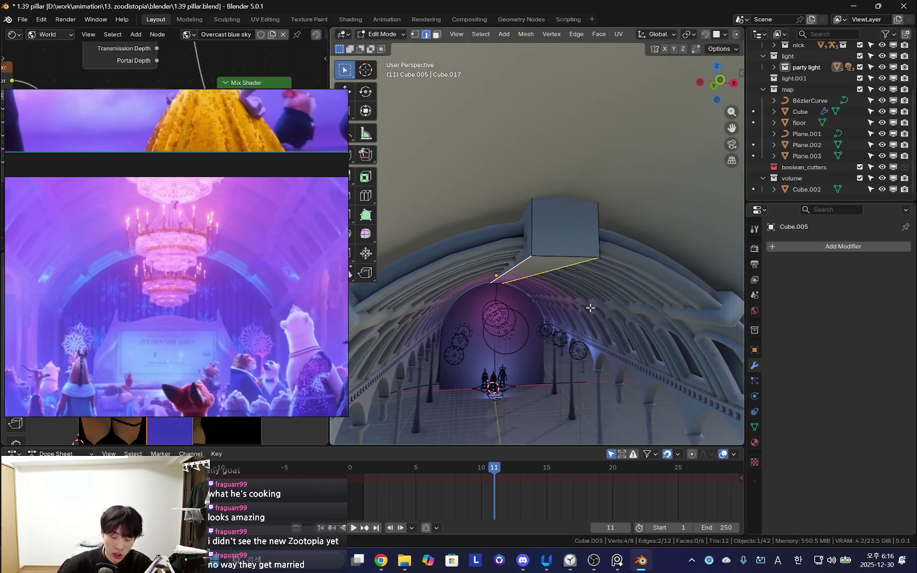
scroll(576, 232, "up", 2)
scroll(565, 160, "up", 2)
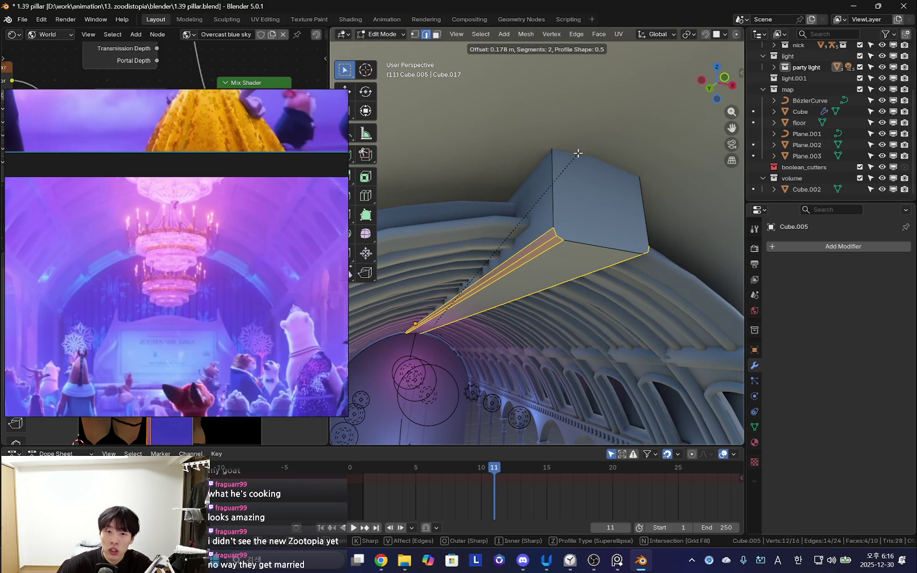
left_click(578, 153)
mouse_move(578, 153)
middle_mouse_down()
mouse_move(614, 186)
mouse_move(602, 270)
mouse_move(629, 250)
mouse_move(596, 283)
mouse_move(606, 224)
mouse_move(594, 257)
middle_mouse_up()
- Shade the beam smooth and raise it 0.168 m along Z
key("Tab")
right_click(613, 187)
left_click(616, 189)
key("g")
key("z")
left_click(629, 233)
- Narrow all the beam geometry along X to 0.373
key("Tab")
key("a")
key("s")
key("x")
left_click(610, 279)
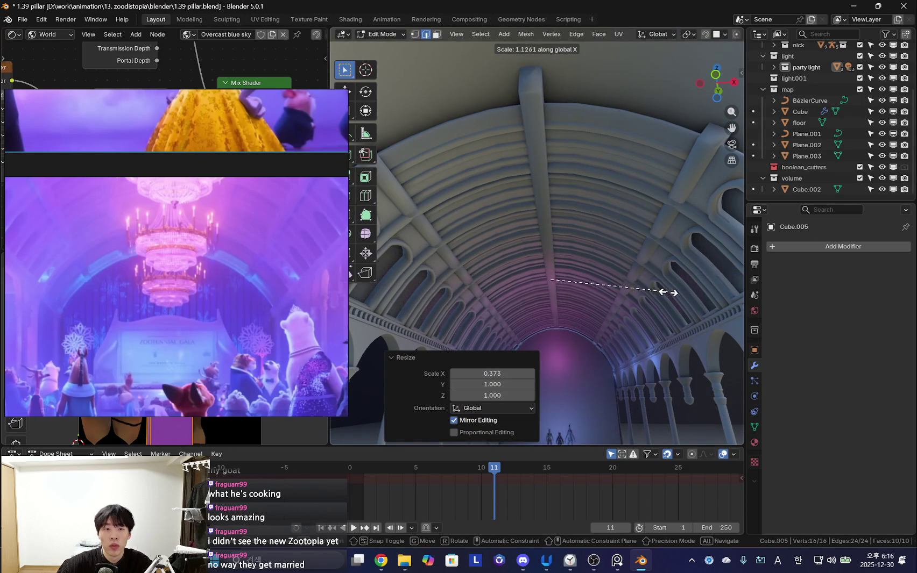
middle_click_drag(625, 282, 765, 310)
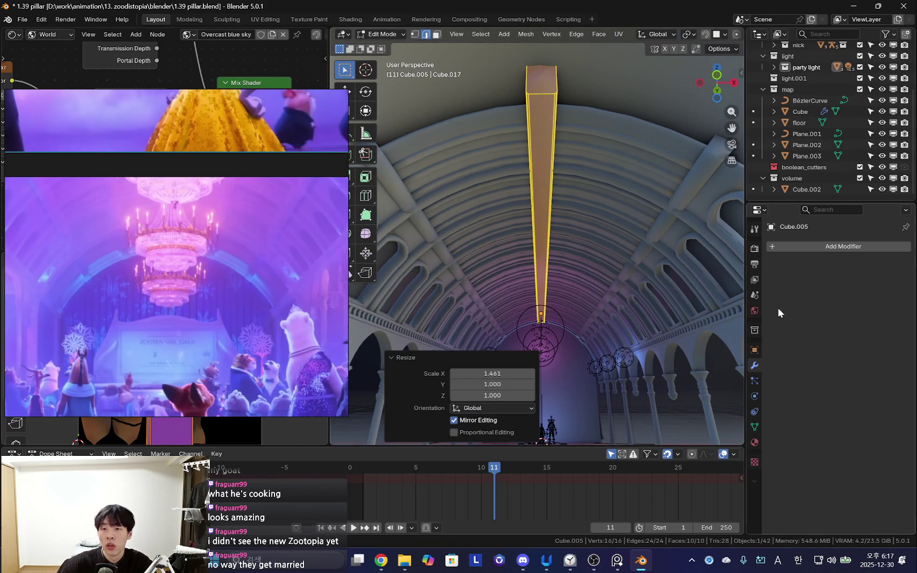
- Add a Mirror modifier to the beam, then remove it again
left_click(804, 245)
key("space")
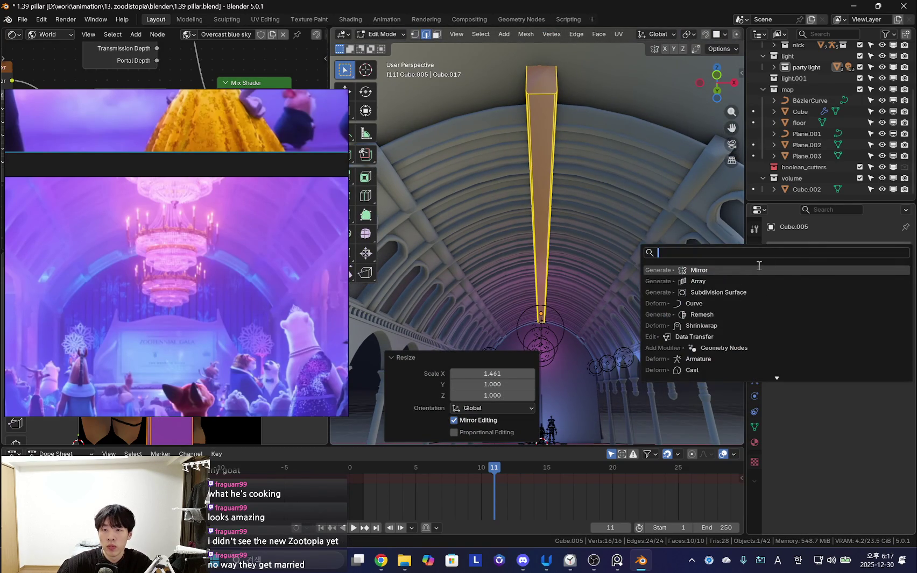
left_click(753, 270)
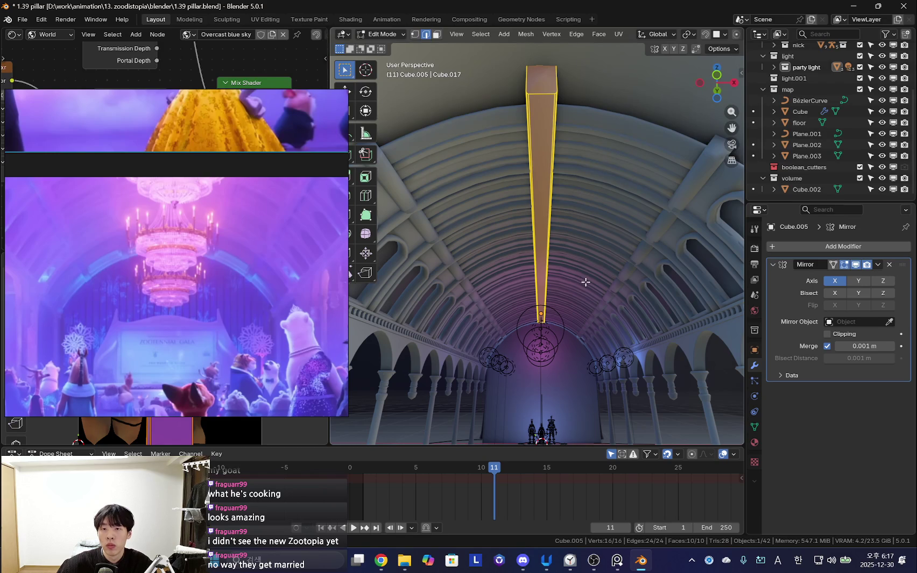
key("Tab")
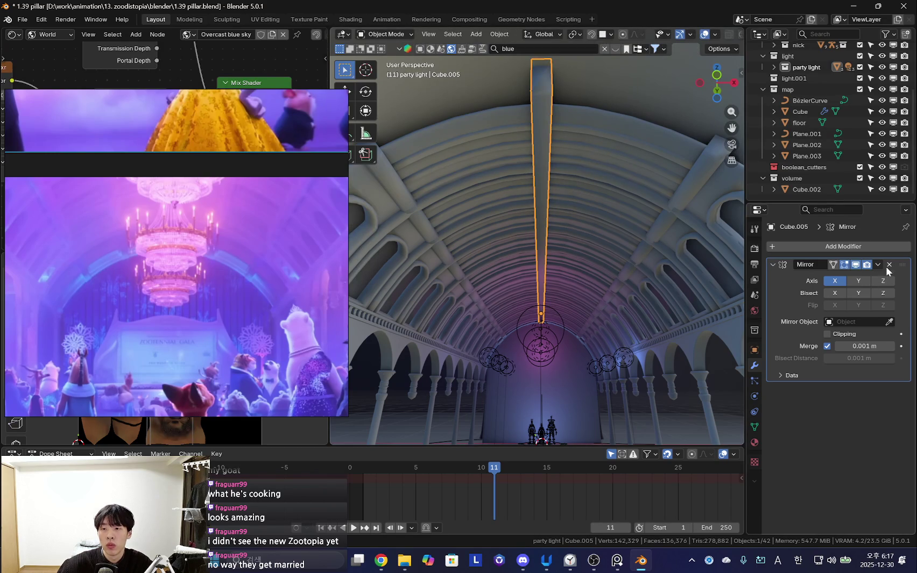
left_click(888, 265)
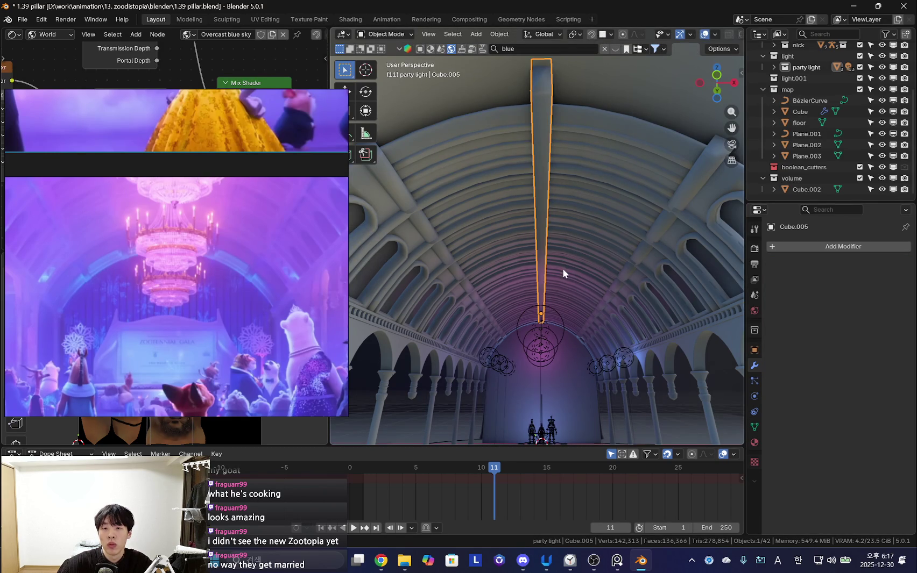
- Duplicate the beam geometry 3.515 m along X and lower it 1.4058 m
key("Tab")
key("shift+d")
key("x")
left_click(595, 279)
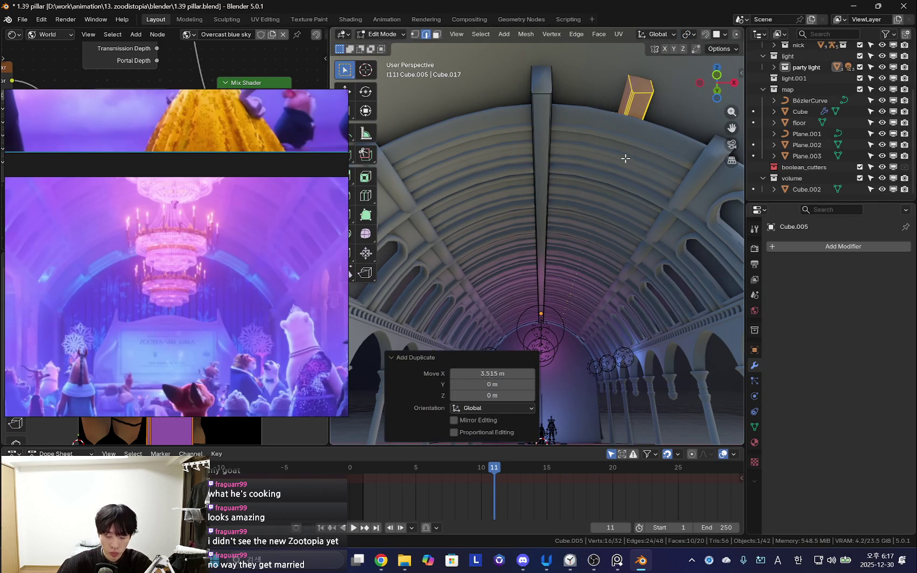
left_click(629, 262)
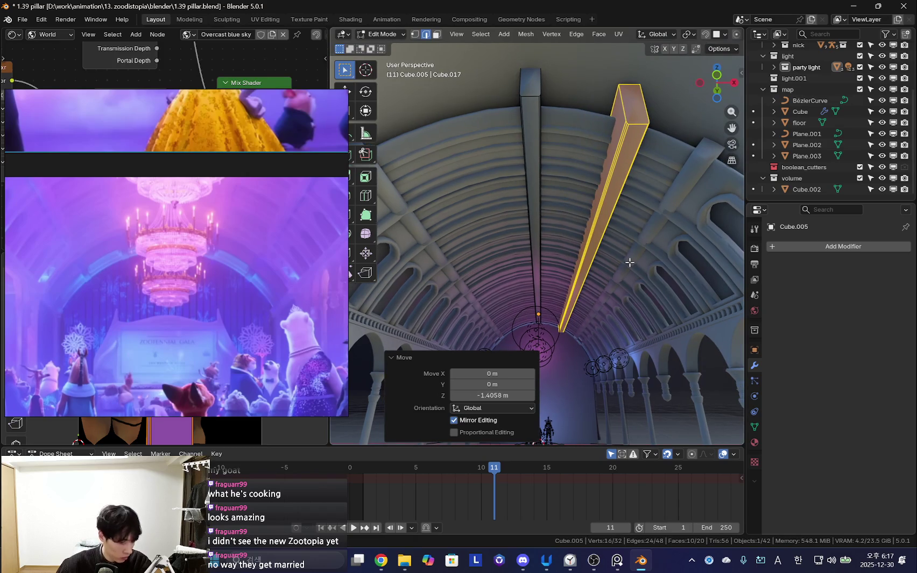
- Separate the copied geometry into its own object, Cube.006, and select it
key("p")
left_click(629, 262)
key("Tab")
left_click(612, 182)
mouse_move(611, 181)
middle_mouse_down()
mouse_move(634, 252)
mouse_move(581, 293)
mouse_move(693, 312)
mouse_move(669, 337)
mouse_move(660, 325)
mouse_move(683, 322)
middle_mouse_up()
key("Tab")
- Rotate the new Cube.006 beam to follow the vault
key("r")
left_click(658, 333)
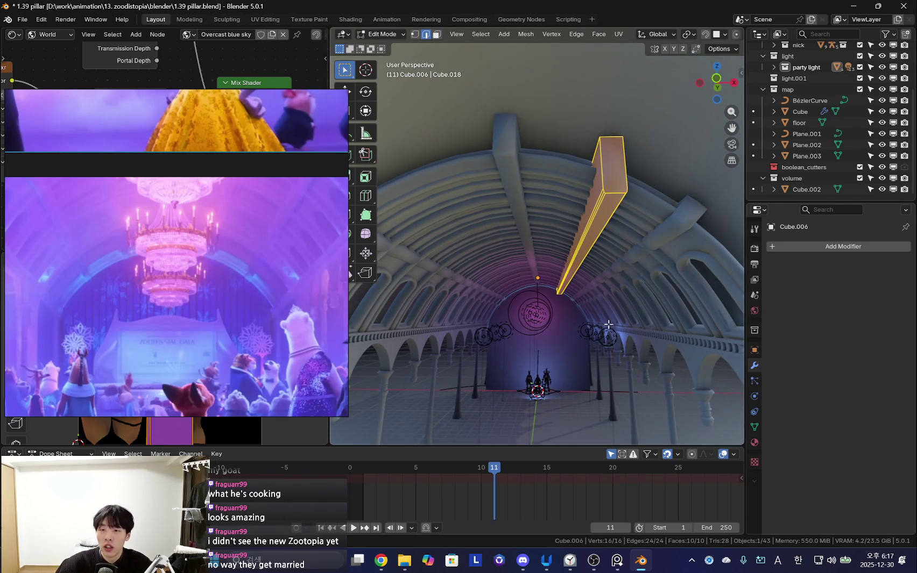
mouse_move(617, 331)
middle_mouse_down()
mouse_move(620, 299)
mouse_move(490, 311)
middle_mouse_up()
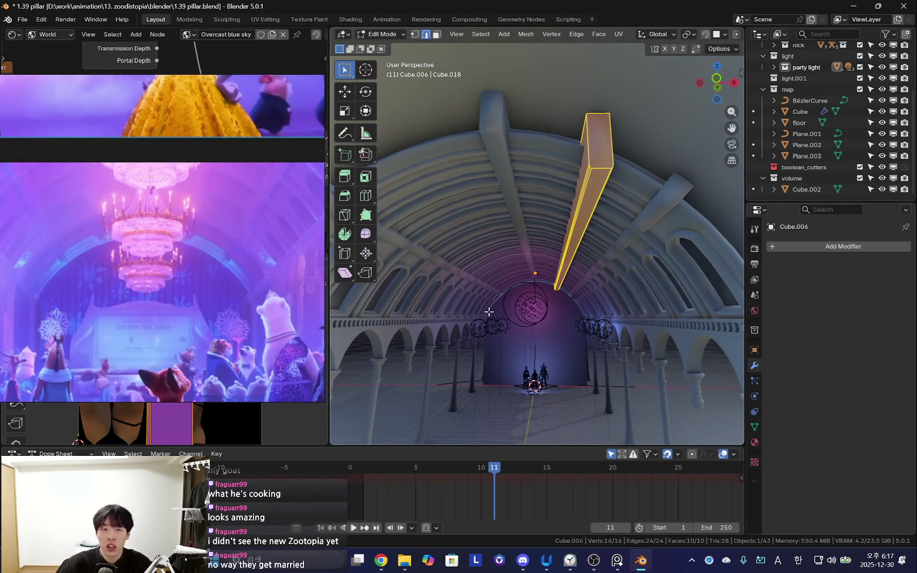
middle_click_drag(561, 329, 581, 323)
left_click(818, 247)
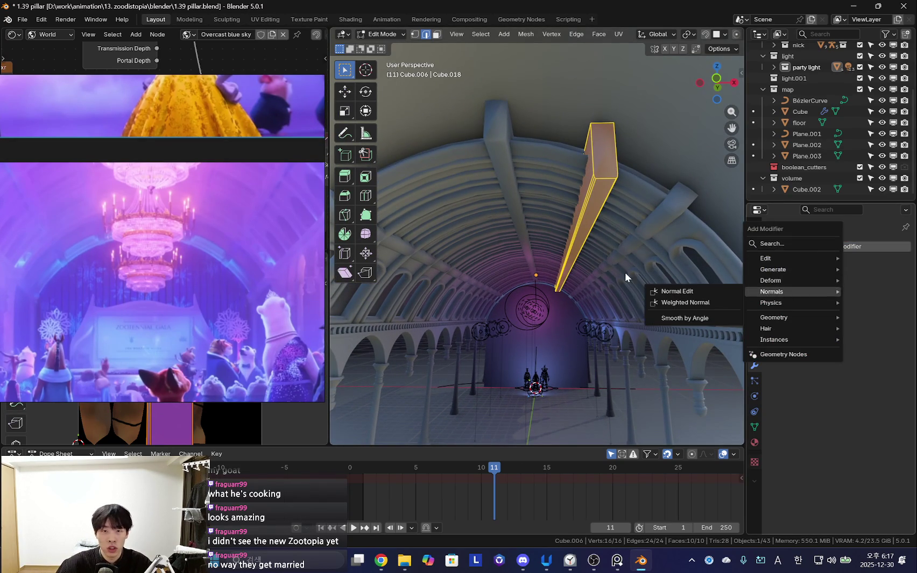
- Add an X Mirror modifier to Cube.006
mouse_move(609, 353)
middle_mouse_down()
mouse_move(646, 336)
mouse_move(432, 284)
middle_mouse_up()
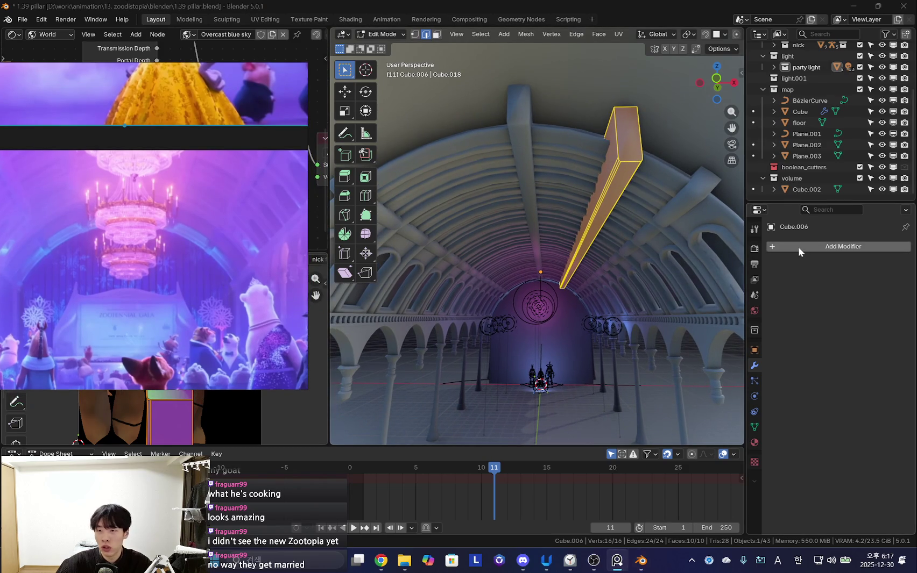
left_click(798, 248)
middle_click_drag(635, 250, 653, 248)
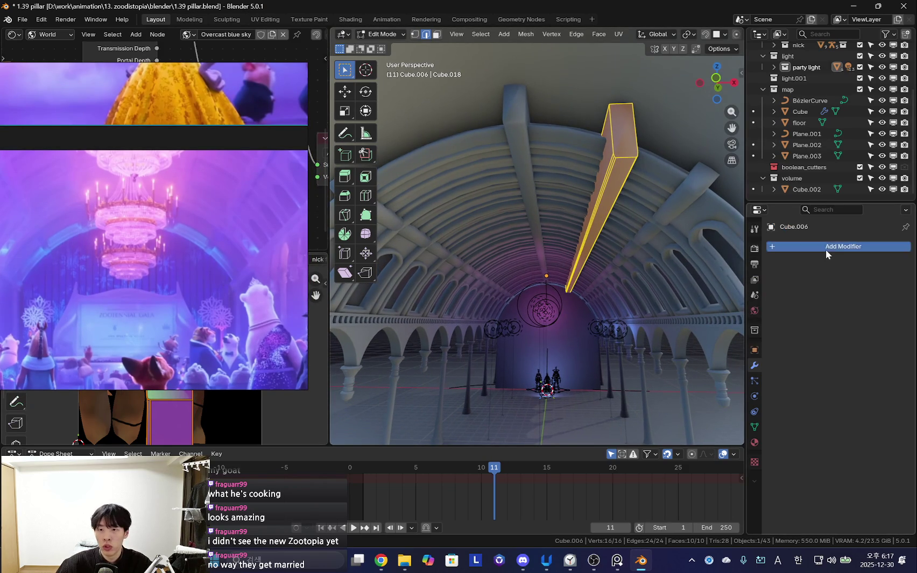
left_click(826, 252)
left_click(834, 249)
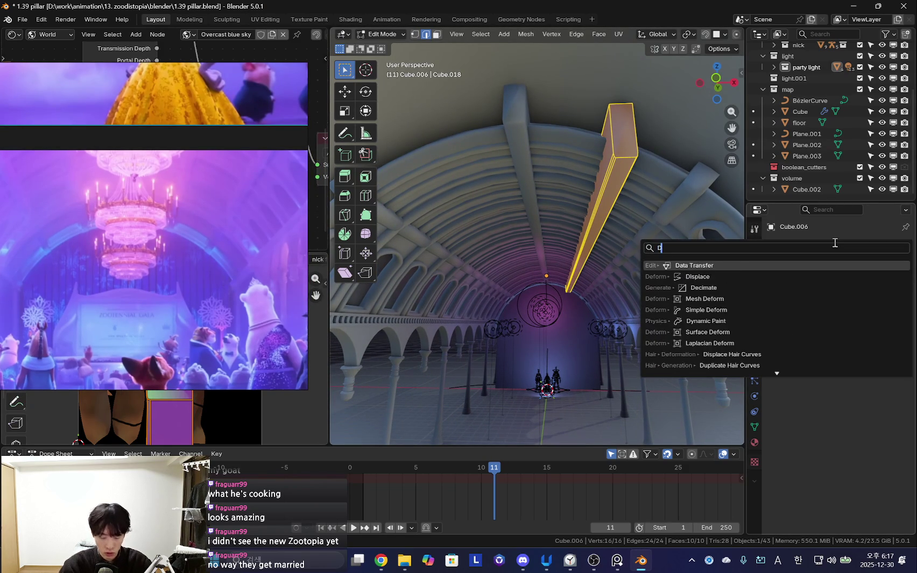
key("Return")
middle_click_drag(645, 253, 683, 324)
- Tilt the rib 22.2° on Y and raise it 0.59 m onto the vault
key("r")
key("y")
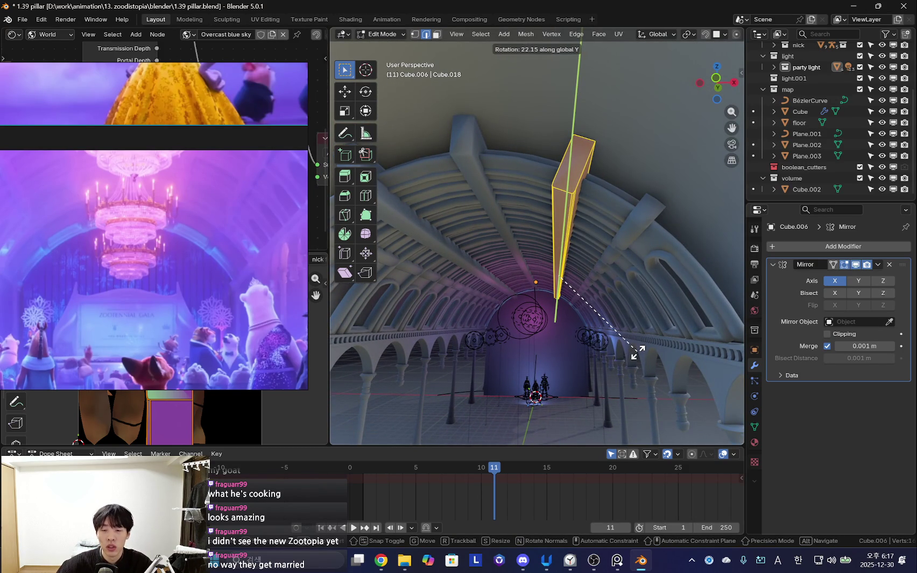
left_click(637, 352)
middle_click_drag(637, 353, 650, 300)
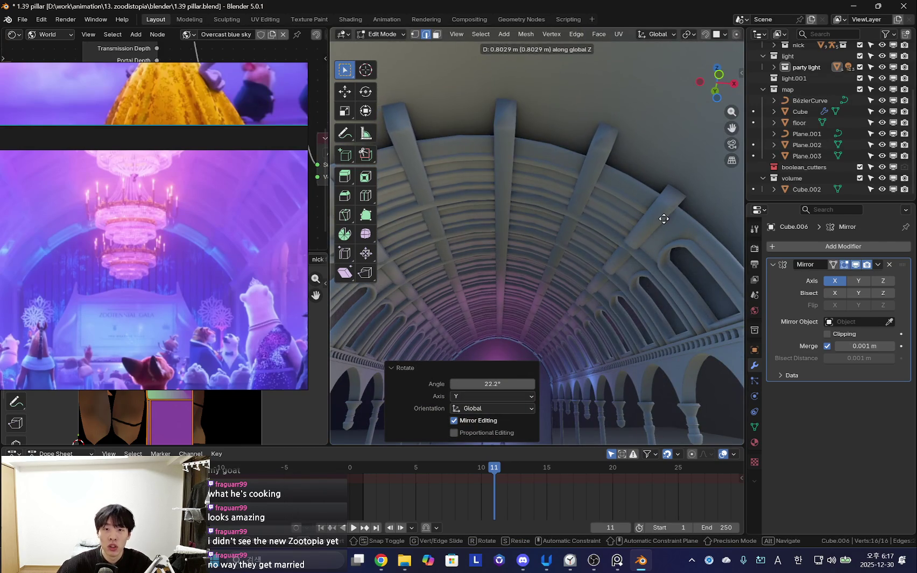
left_click(666, 239)
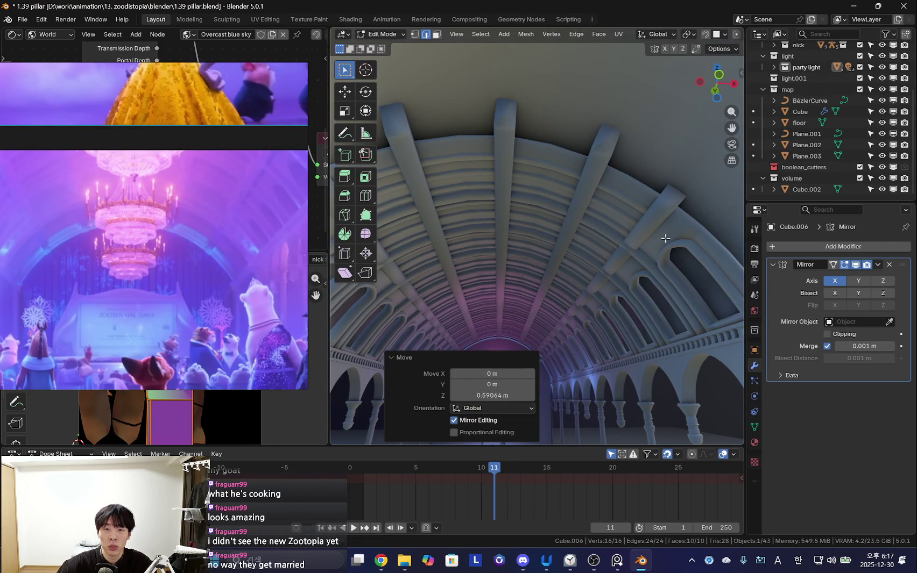
middle_click_drag(665, 238, 603, 312)
middle_click_drag(607, 300, 564, 340)
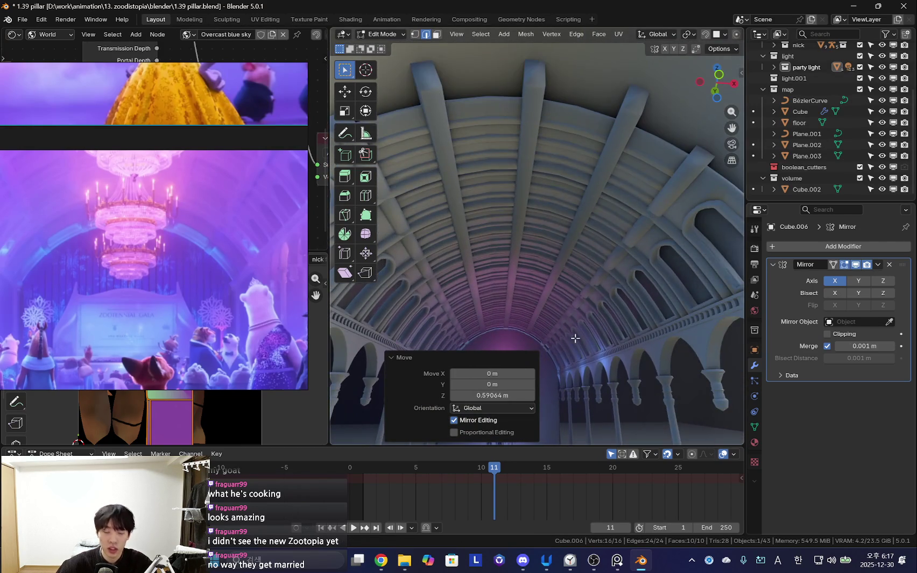
scroll(609, 280, "up", 3)
scroll(597, 303, "up", 4)
mouse_move(597, 303)
middle_mouse_down()
mouse_move(576, 291)
mouse_move(613, 323)
mouse_move(631, 322)
middle_mouse_up()
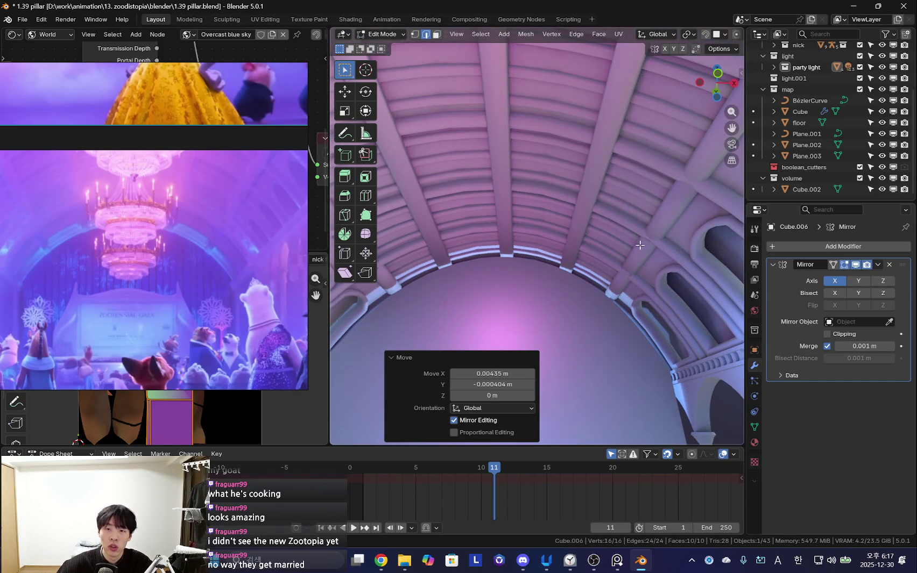
middle_click_drag(592, 204, 609, 252)
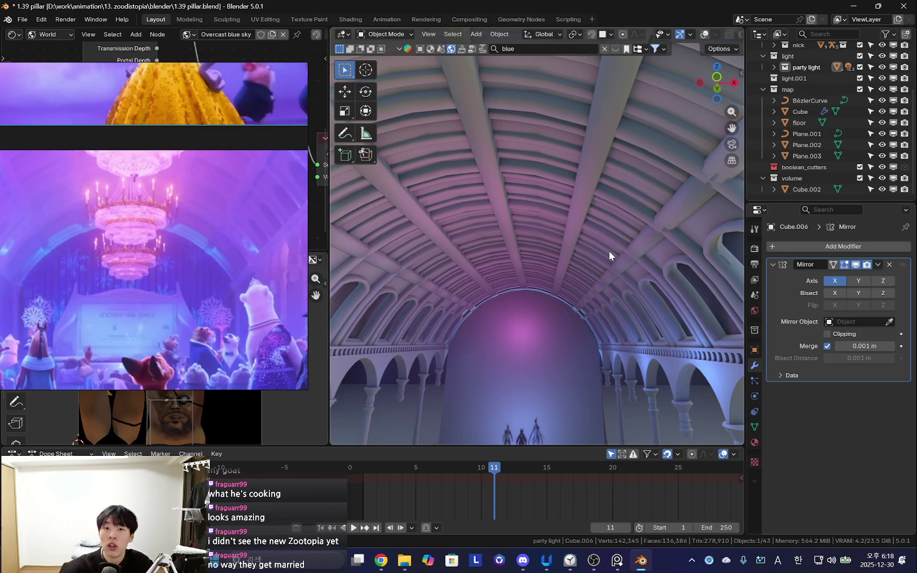
- Select the ceiling planks object Cube, enter Edit Mode, and isolate it
mouse_move(596, 284)
middle_mouse_down()
mouse_move(610, 335)
mouse_move(608, 318)
mouse_move(576, 317)
mouse_move(567, 306)
mouse_move(479, 280)
mouse_move(543, 305)
mouse_move(587, 305)
mouse_move(558, 261)
mouse_move(574, 272)
mouse_move(473, 294)
mouse_move(457, 346)
mouse_move(533, 357)
mouse_move(583, 335)
mouse_move(583, 308)
mouse_move(524, 286)
mouse_move(593, 222)
mouse_move(566, 246)
middle_mouse_up()
left_click(592, 222)
key("Tab")
key("Tab")
key("Tab")
mouse_move(573, 280)
middle_mouse_down()
mouse_move(533, 251)
mouse_move(525, 301)
mouse_move(571, 273)
mouse_move(600, 307)
mouse_move(573, 312)
middle_mouse_up()
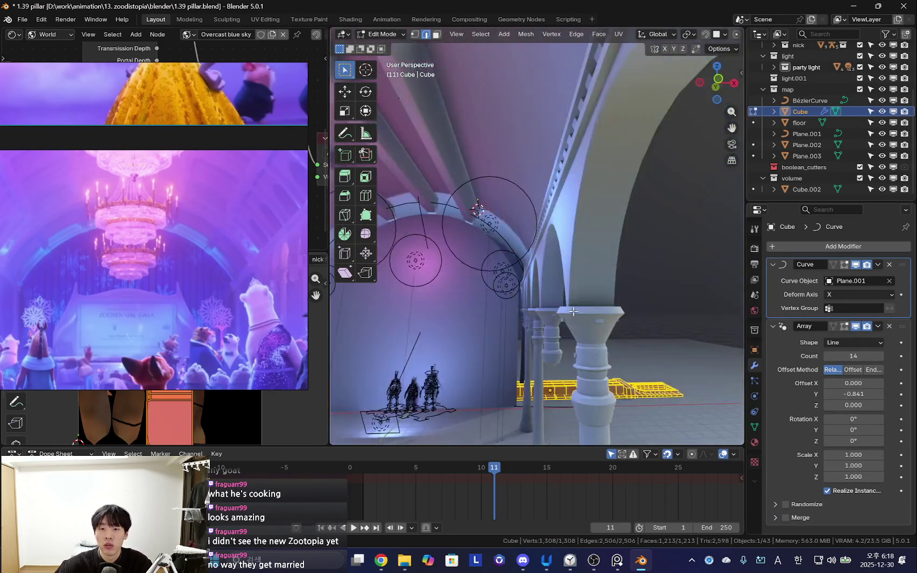
key("slash")
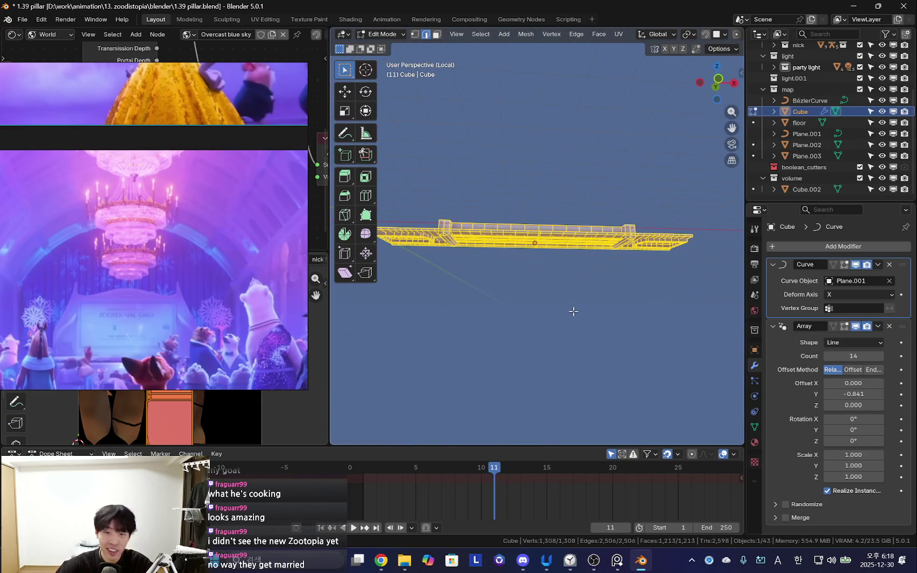
mouse_move(623, 273)
middle_mouse_down()
mouse_move(678, 276)
mouse_move(653, 266)
middle_mouse_up()
- In face mode, select one face and its linked pillar faces
key("3")
left_click(657, 275)
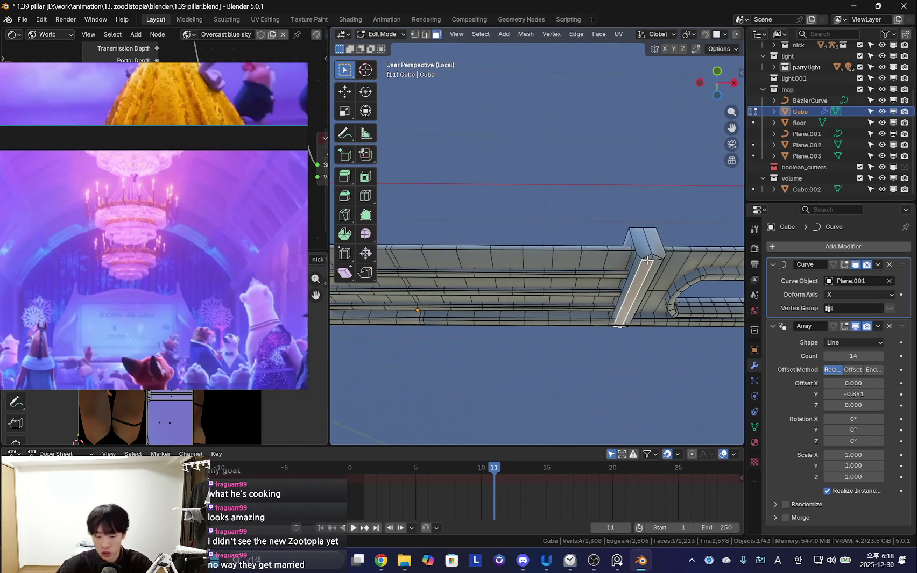
key("ctrl+l")
scroll(586, 300, "down", 4)
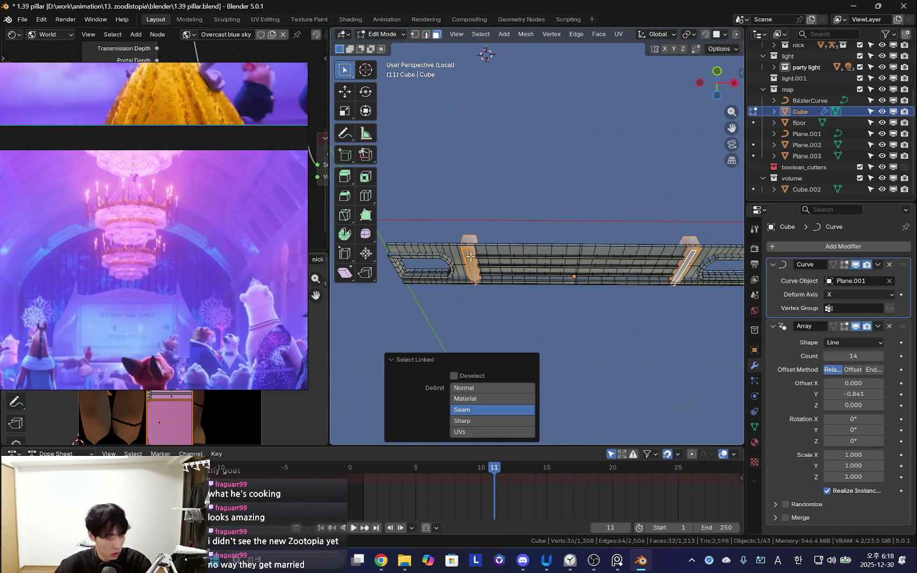
scroll(621, 327, "up", 4)
middle_click_drag(621, 328, 622, 280)
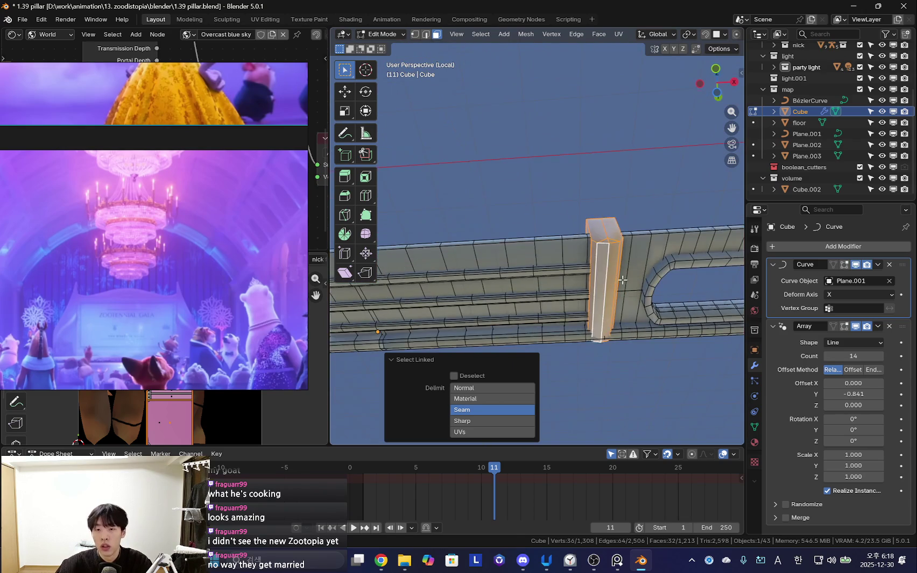
- Return to Object Mode and pull back to a wide view of the hall
key("Tab")
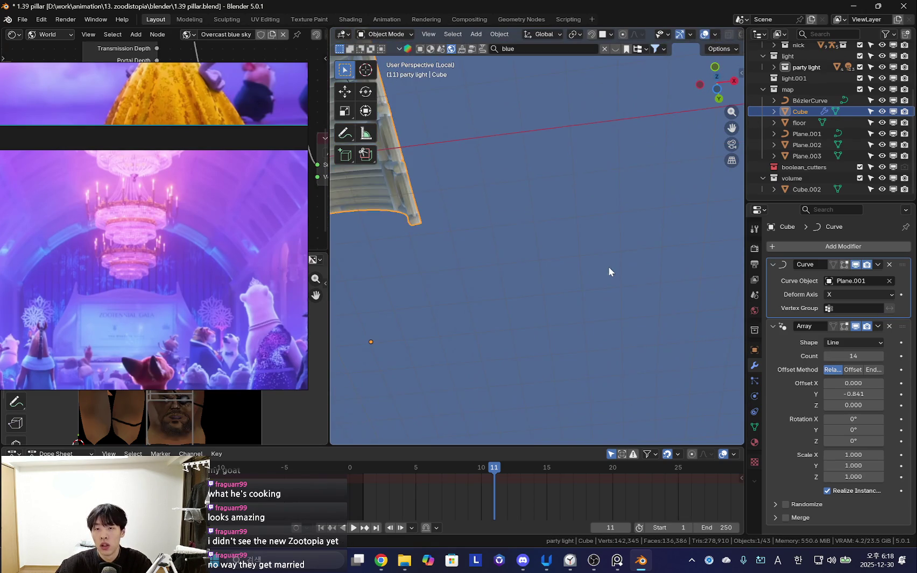
mouse_move(477, 288)
middle_mouse_down()
mouse_move(634, 350)
mouse_move(583, 366)
mouse_move(544, 337)
middle_mouse_up()
scroll(583, 366, "up", 5)
scroll(545, 337, "down", 6)
mouse_move(649, 363)
middle_mouse_down()
mouse_move(595, 277)
mouse_move(541, 274)
mouse_move(387, 304)
middle_mouse_up()
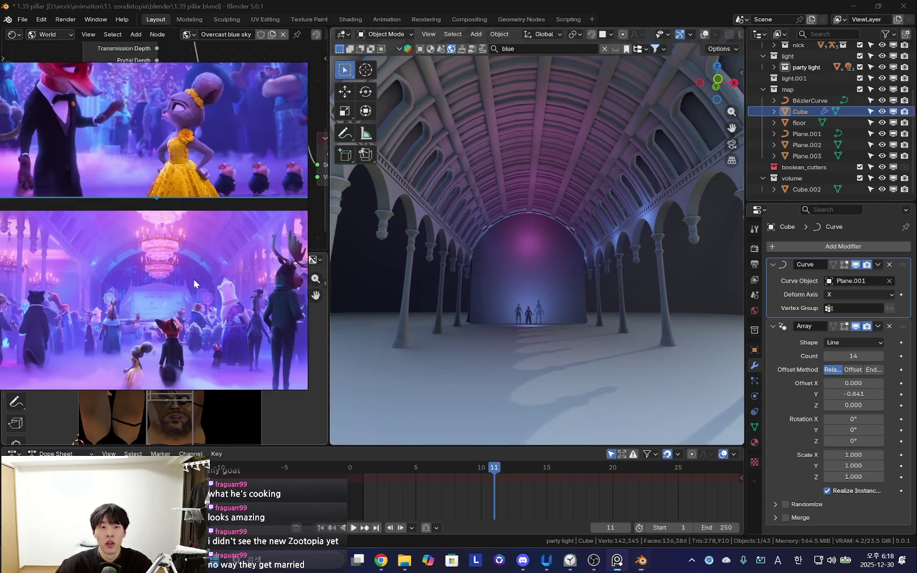
- Snap the 3D cursor to the world origin and add a new cube there
mouse_move(655, 282)
middle_mouse_down()
mouse_move(513, 304)
mouse_move(510, 324)
middle_mouse_up()
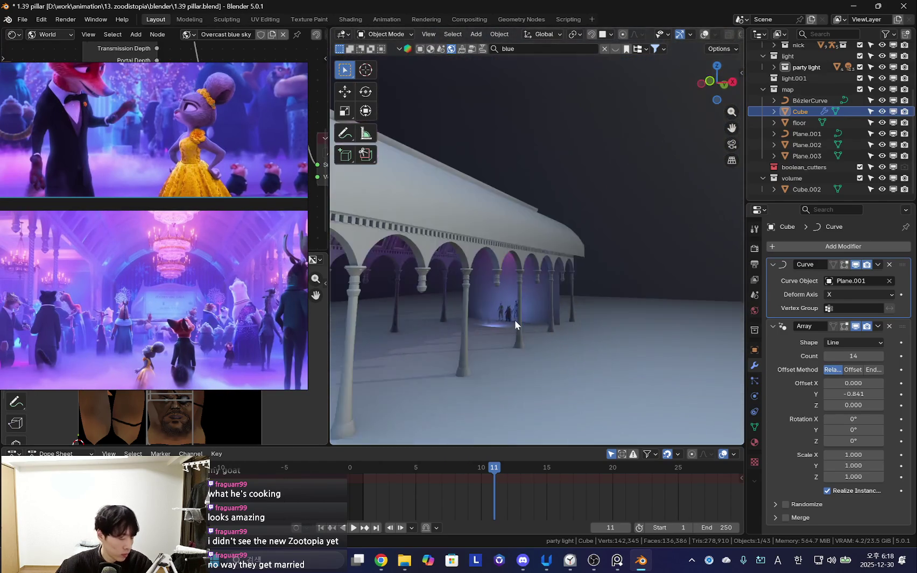
key("shift+alt+z")
mouse_move(576, 301)
middle_mouse_down()
mouse_move(552, 309)
mouse_move(524, 351)
middle_mouse_up()
left_click(523, 350)
key("shift+s")
left_click(526, 429)
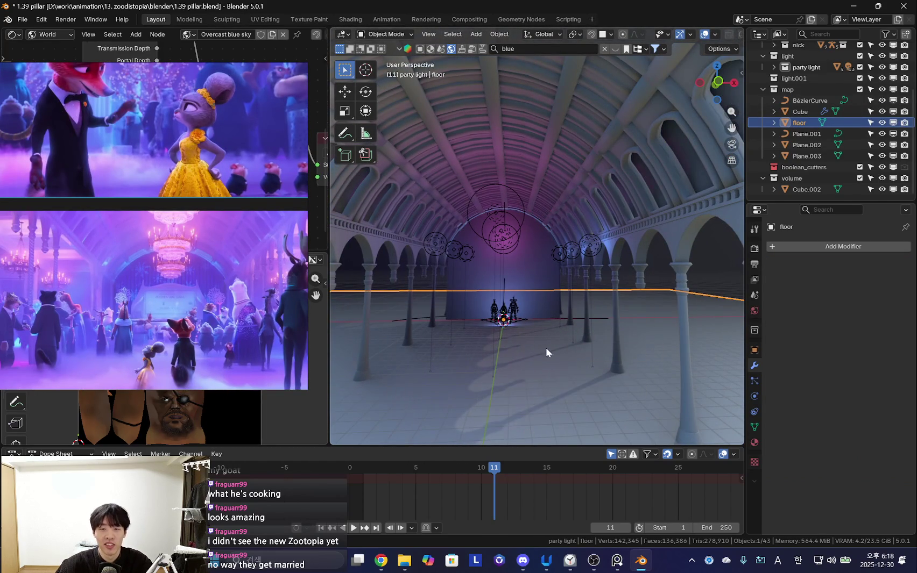
key("shift+a")
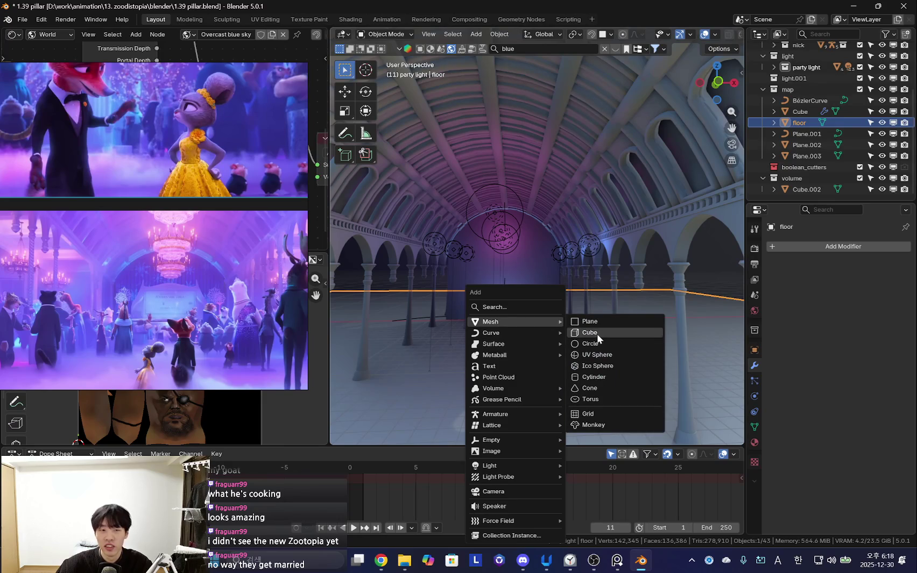
left_click(596, 334)
- Give the new cube a Mirror modifier and move it 15.101 m along X in Edit Mode
mouse_move(597, 334)
middle_mouse_down()
mouse_move(590, 326)
mouse_move(546, 335)
mouse_move(603, 312)
middle_mouse_up()
left_click(829, 247)
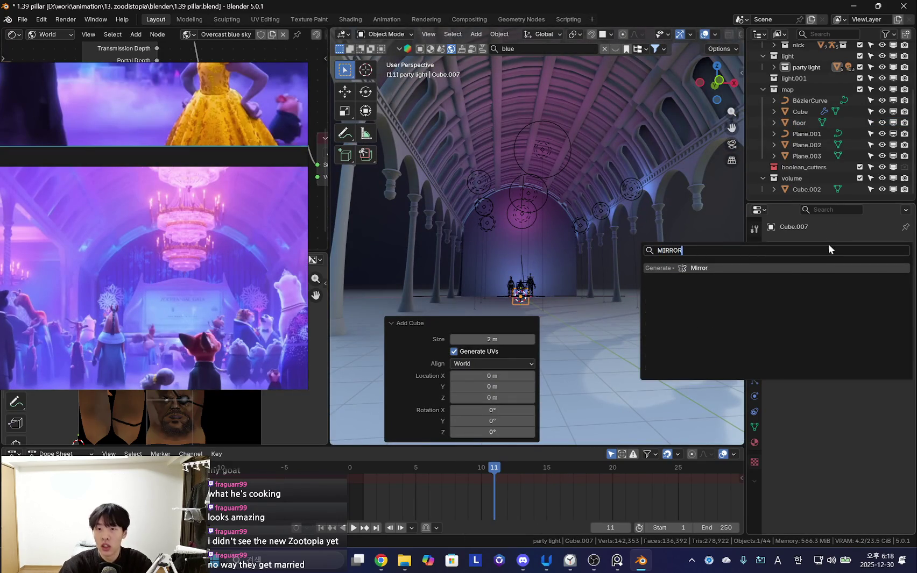
key("Return")
middle_click_drag(675, 319, 540, 362)
key("Tab")
left_click(634, 366)
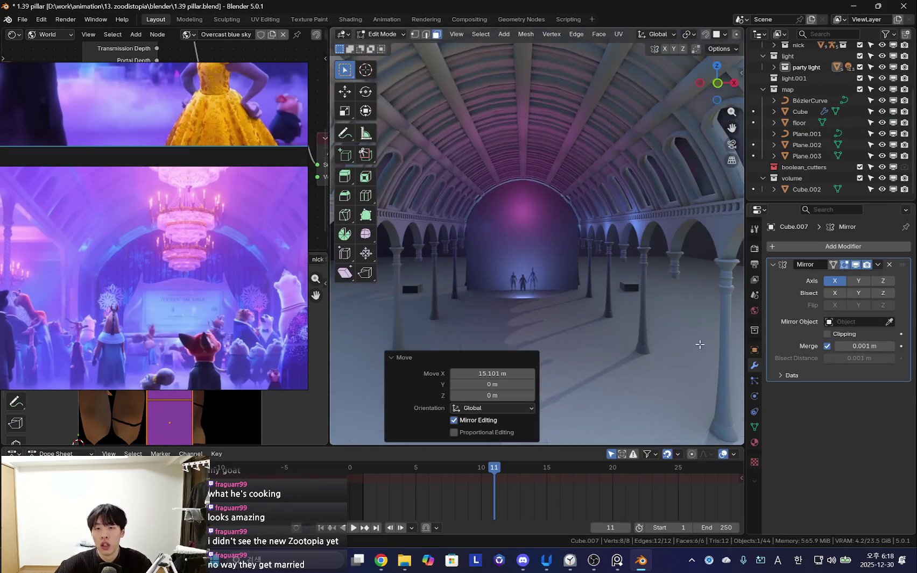
middle_click_drag(635, 367, 609, 343)
- Shift the block -4.5365 m along X and along Y so it sits above the arcade
key("Escape")
middle_click_drag(652, 229, 609, 254)
key("g")
key("x")
left_click(667, 260)
mouse_move(667, 260)
middle_mouse_down()
mouse_move(598, 225)
mouse_move(621, 275)
mouse_move(600, 280)
mouse_move(622, 294)
mouse_move(634, 264)
middle_mouse_up()
key("g")
key("y")
left_click(629, 277)
left_click(598, 282)
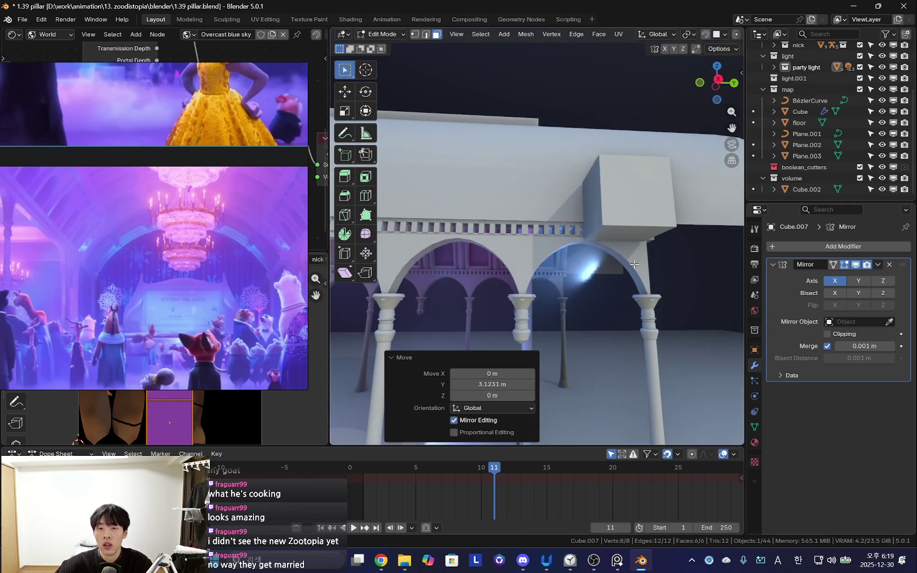
- Raise the block slightly and shift it 0.43481 m along Y over the arcade
left_click(641, 228)
mouse_move(641, 228)
middle_mouse_down()
mouse_move(616, 309)
mouse_move(584, 342)
middle_mouse_up()
key("g")
key("y")
left_click(631, 311)
key("g")
key("x")
key("g")
key("z")
scroll(547, 314, "down", 10)
mouse_move(606, 276)
middle_mouse_down()
mouse_move(528, 291)
mouse_move(581, 254)
middle_mouse_up()
- Stretch the block's end face 43.209 m along Y down the length of the hall
key("g")
key("y")
left_click(550, 278)
key("KP_0")
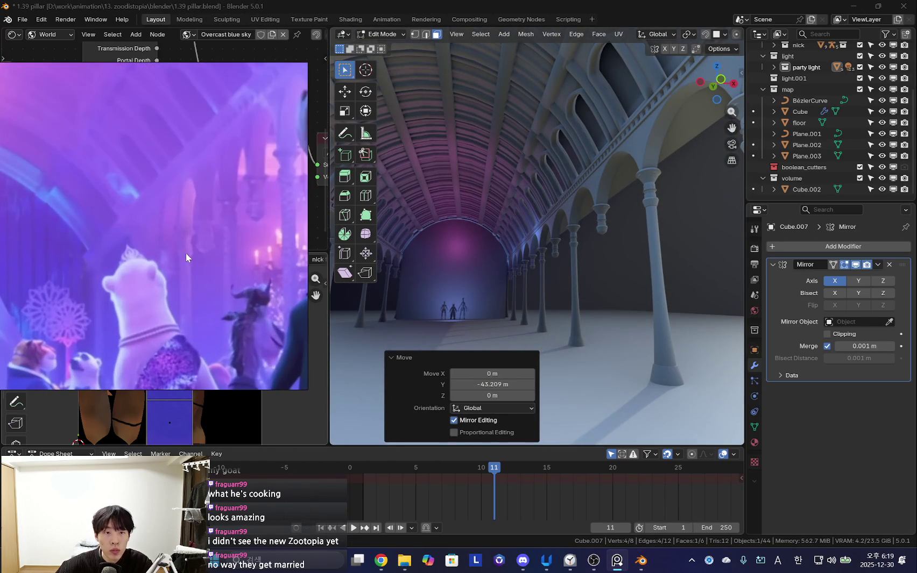
middle_click_drag(595, 255, 538, 253)
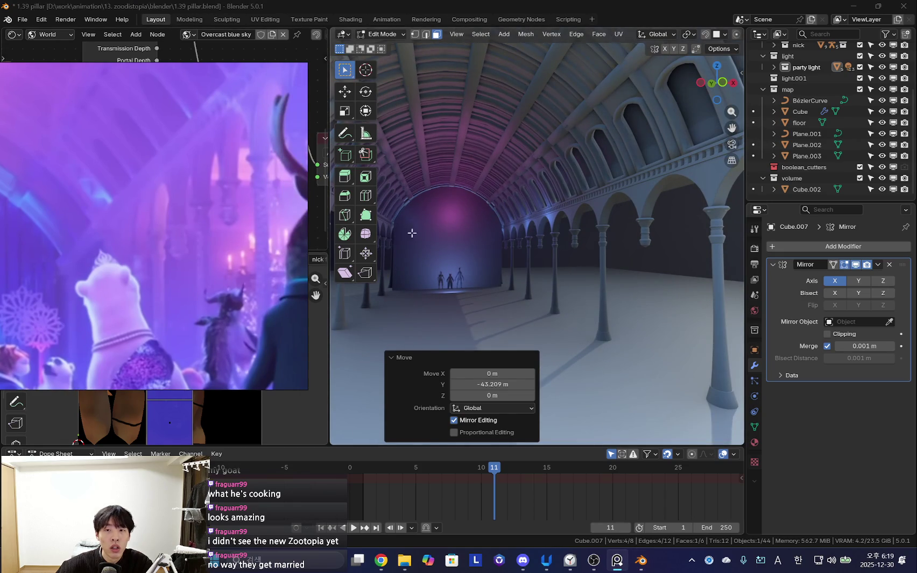
mouse_move(411, 233)
middle_mouse_down()
mouse_move(536, 231)
mouse_move(589, 201)
mouse_move(624, 242)
middle_mouse_up()
- Pull one face 1.6761 m along X and raise the wall 4.0154 m in Z
left_click(626, 245)
key("g")
key("x")
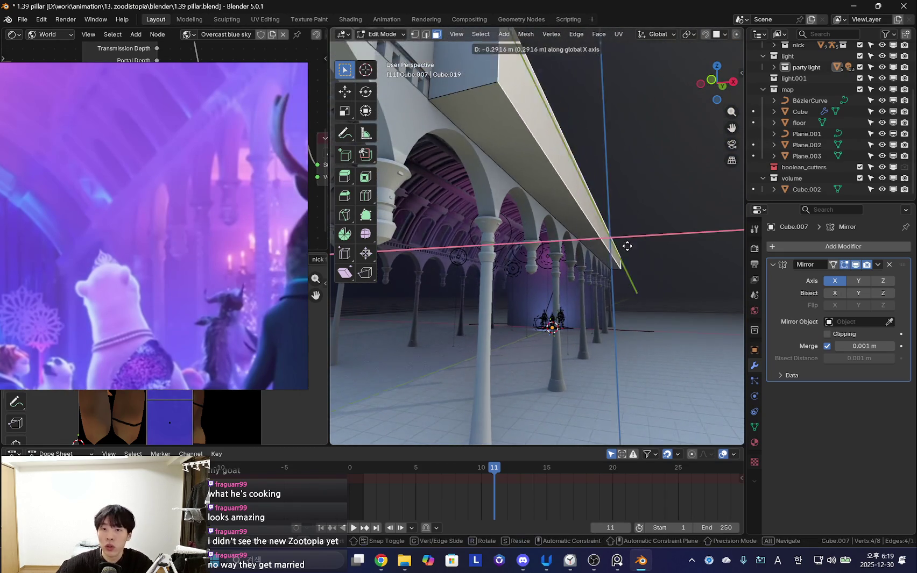
left_click(566, 232)
mouse_move(566, 232)
middle_mouse_down()
mouse_move(616, 227)
mouse_move(614, 313)
middle_mouse_up()
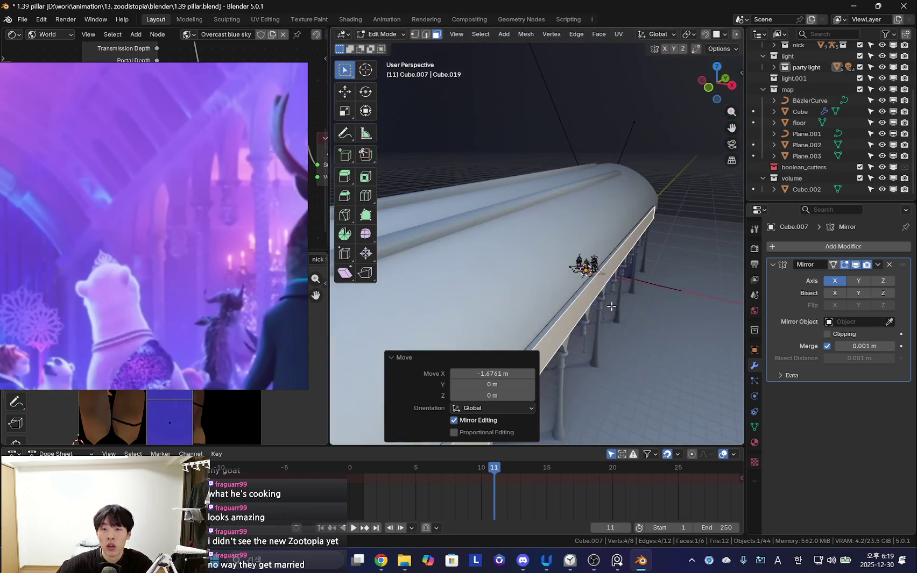
key("g")
key("z")
left_click(620, 237)
mouse_move(620, 237)
middle_mouse_down()
mouse_move(649, 203)
mouse_move(562, 234)
mouse_move(549, 248)
mouse_move(579, 205)
mouse_move(560, 298)
middle_mouse_up()
- Duplicate the selected face in place, then bring up Discord and close its image preview
key("shift+d")
key("Escape")
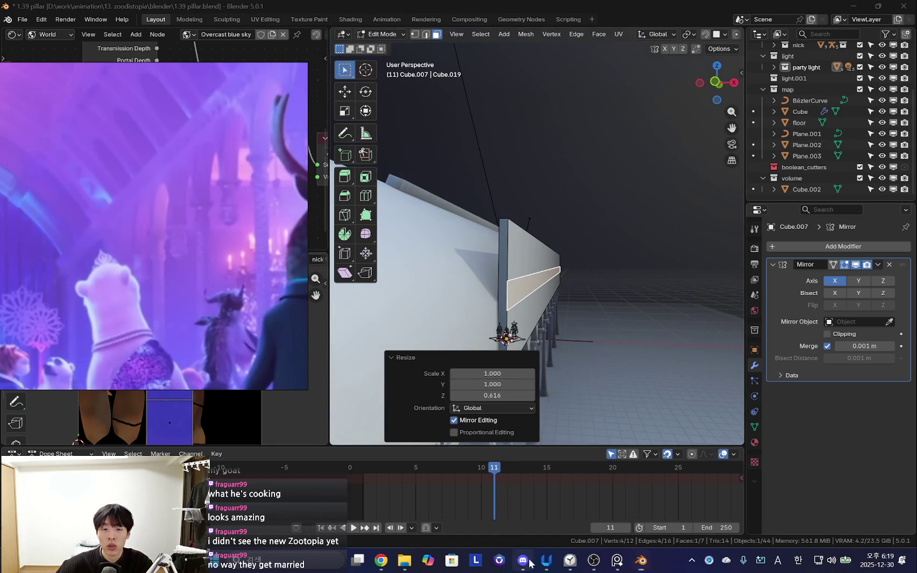
left_click(529, 563)
left_click(368, 141)
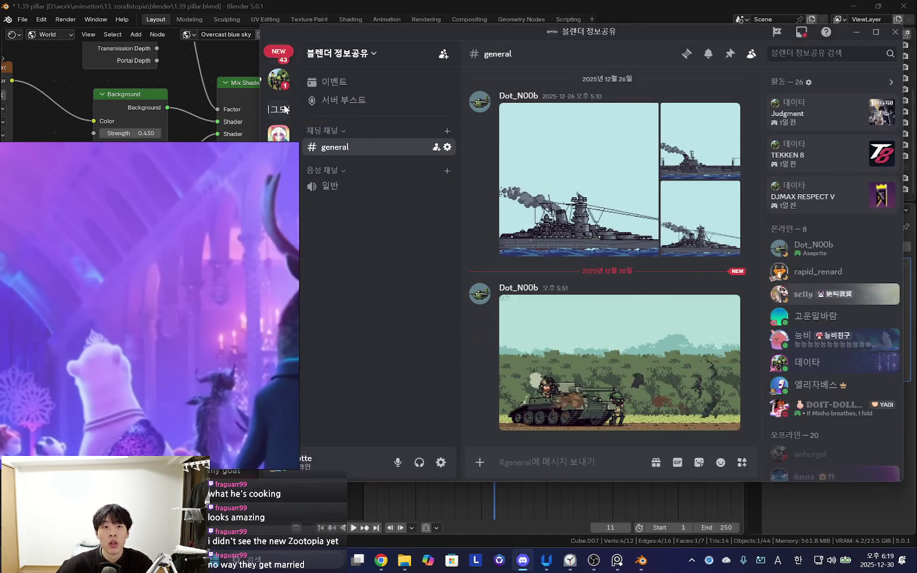
- Check the stream preview in a Discord direct message, close it, and minimize Discord
left_click(277, 81)
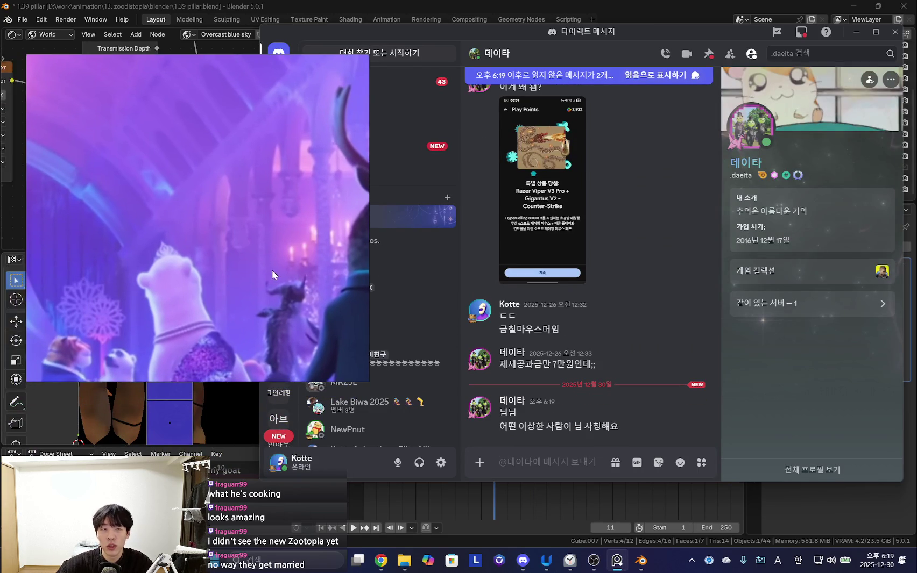
left_click_drag(642, 34, 651, 30)
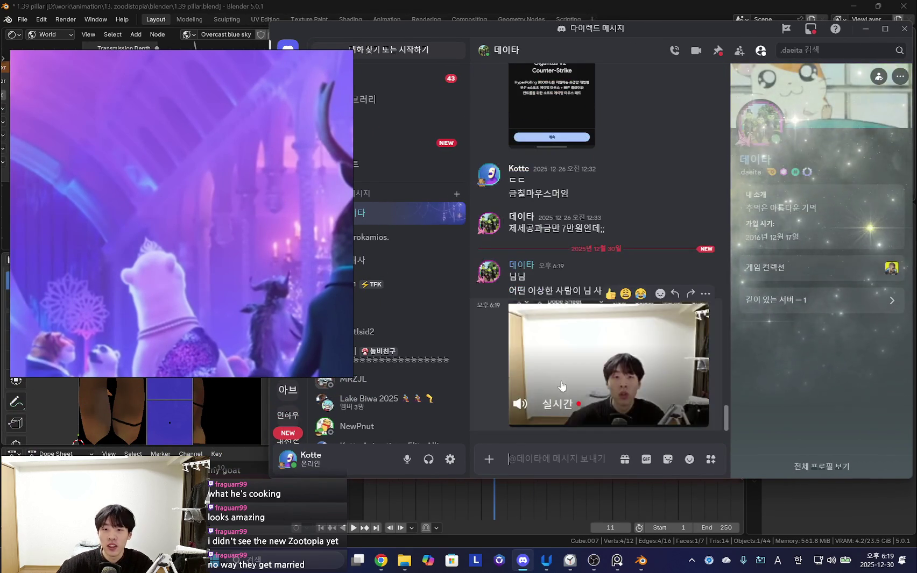
left_click(550, 390)
left_click(596, 388)
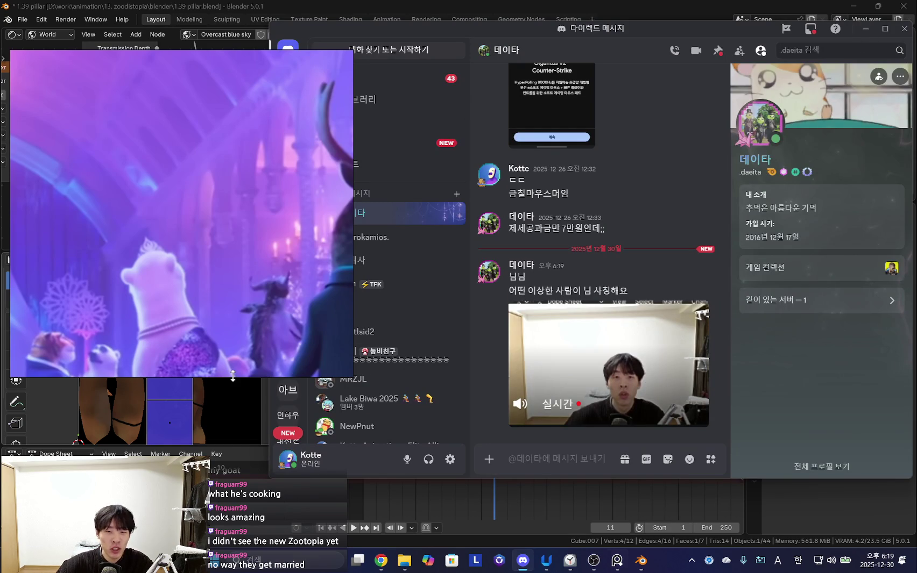
left_click(865, 29)
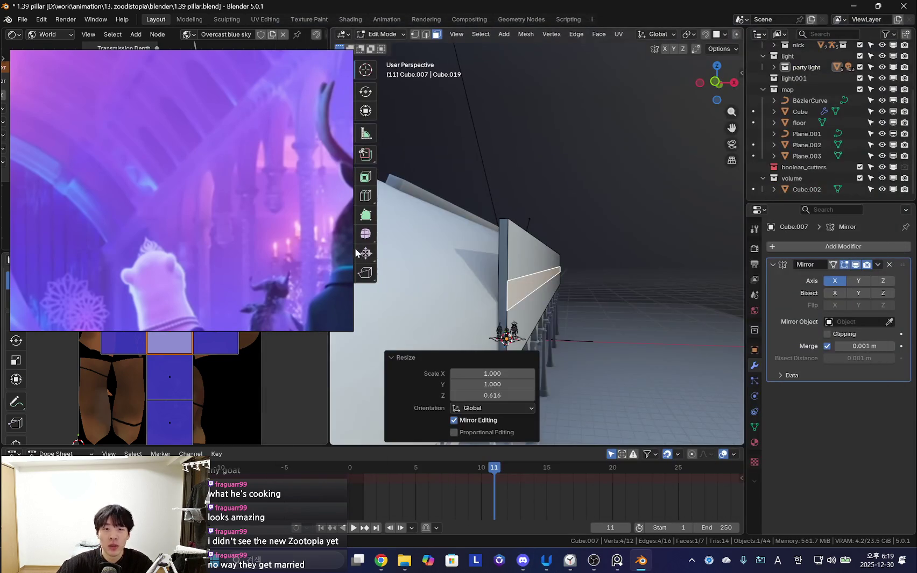
- Extrude the selected upper-wall face outward to form the ledge
middle_click_drag(534, 261, 473, 248)
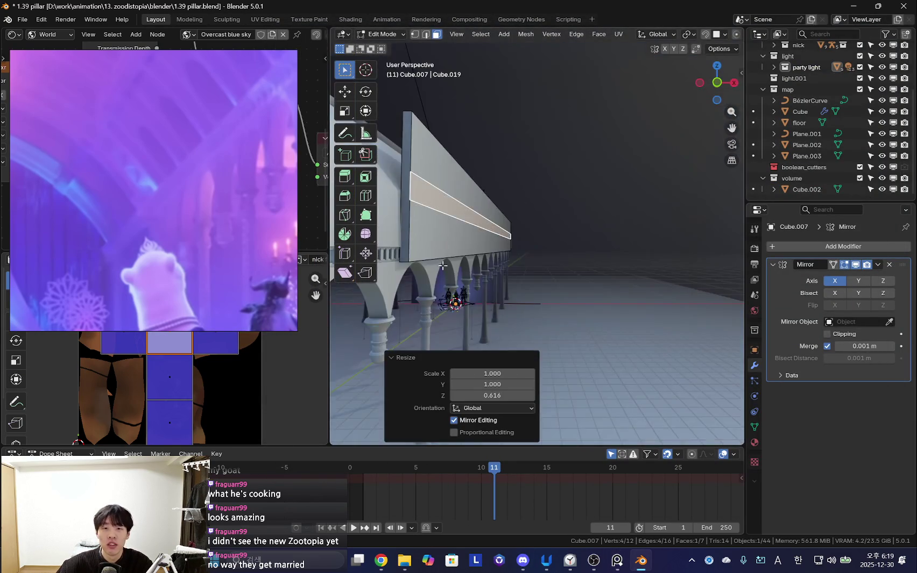
key("e")
left_click(603, 264)
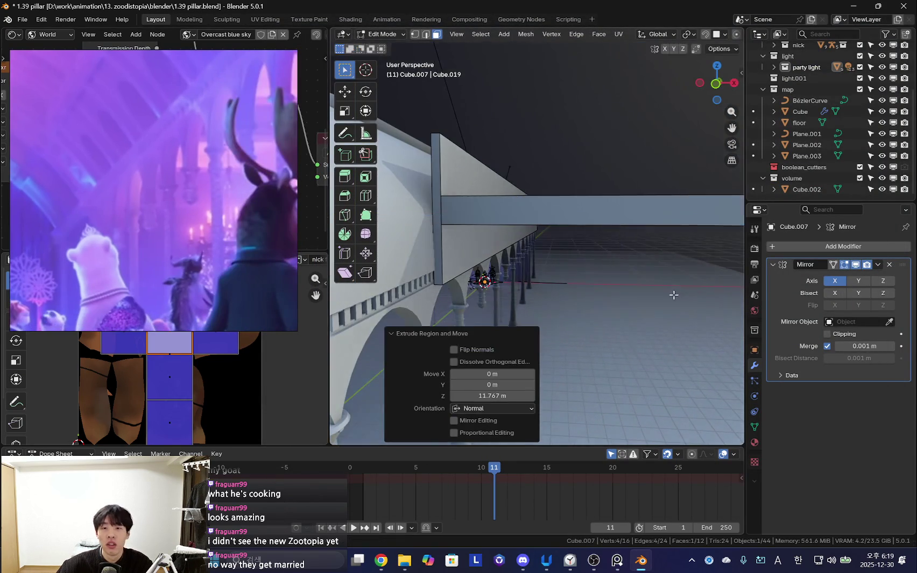
mouse_move(603, 264)
middle_mouse_down()
mouse_move(631, 280)
mouse_move(600, 268)
middle_mouse_up()
- Select the linked ledge geometry, raise it 1.9503 m, then fine-tune its height along Z
key("ctrl+l")
mouse_move(610, 226)
middle_mouse_down()
mouse_move(580, 281)
mouse_move(607, 280)
middle_mouse_up()
left_click(585, 265)
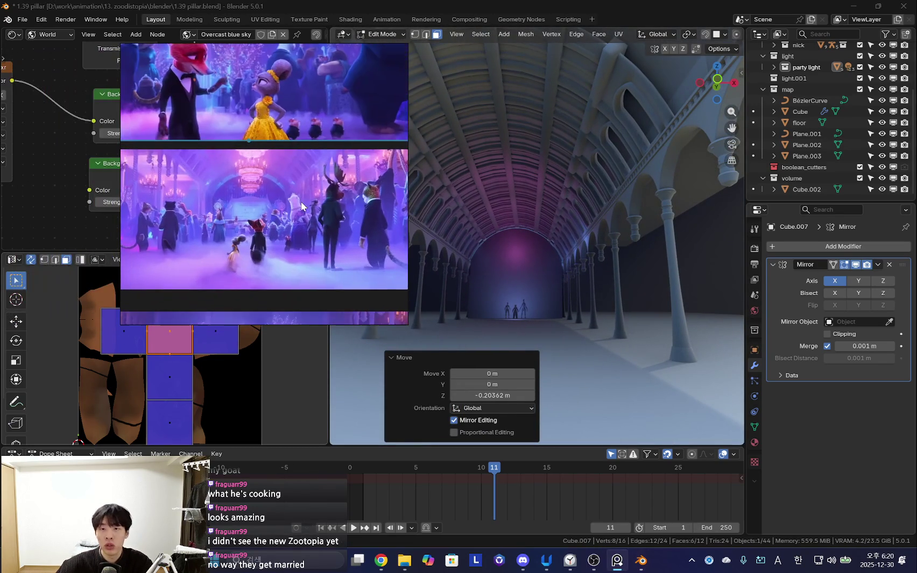
key("g")
key("z")
left_click(567, 238)
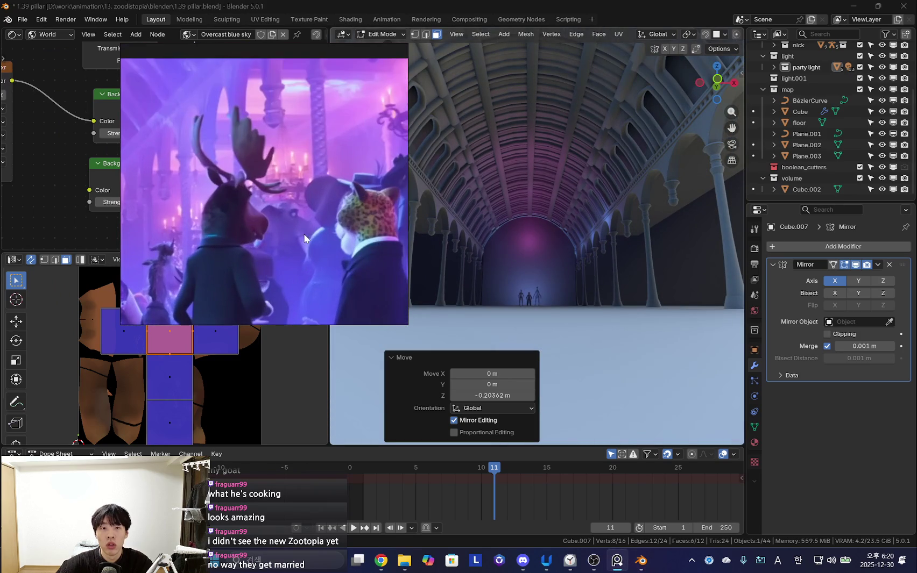
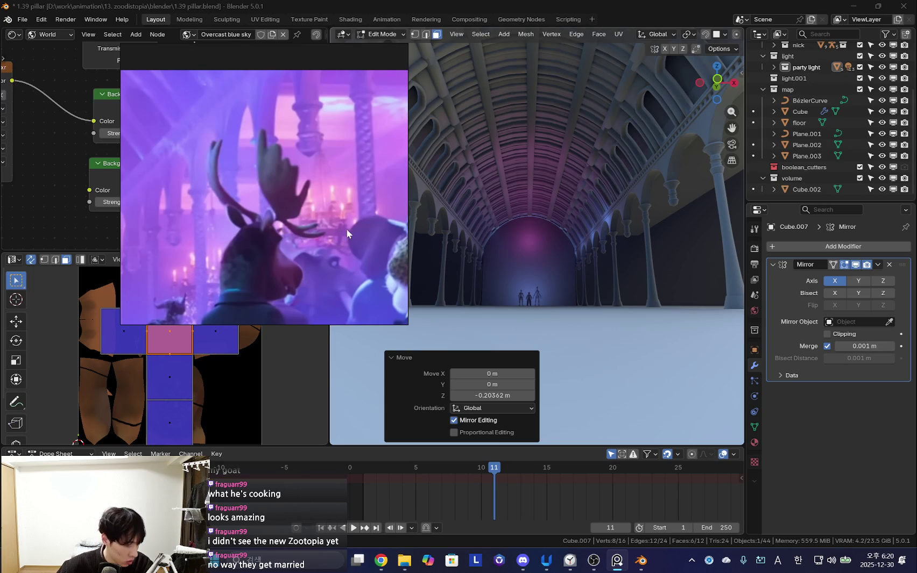
- Leave Edit Mode, select the fog volume box Cube.002 and show its material nodes
scroll(506, 249, "up", 4)
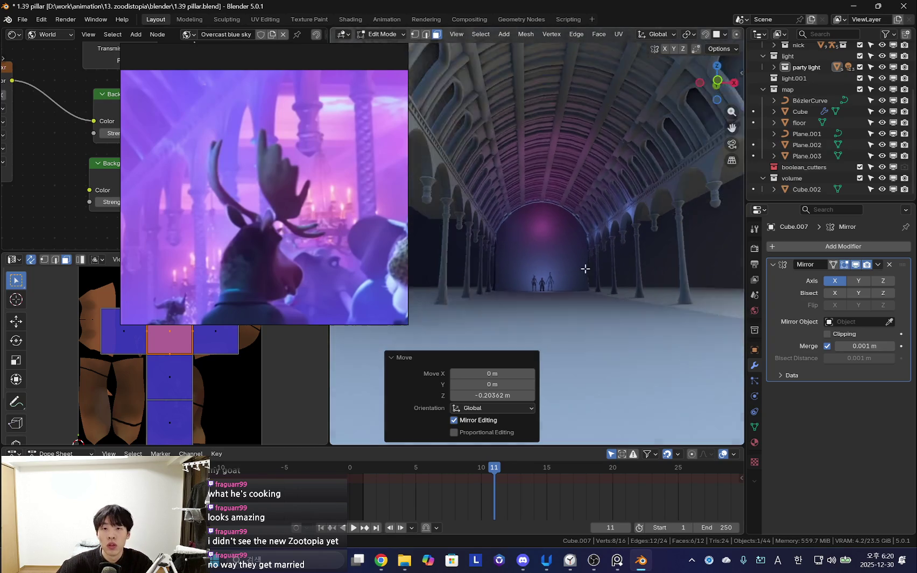
key("Tab")
scroll(565, 290, "up", 5)
scroll(560, 323, "down", 2)
scroll(538, 323, "down", 3)
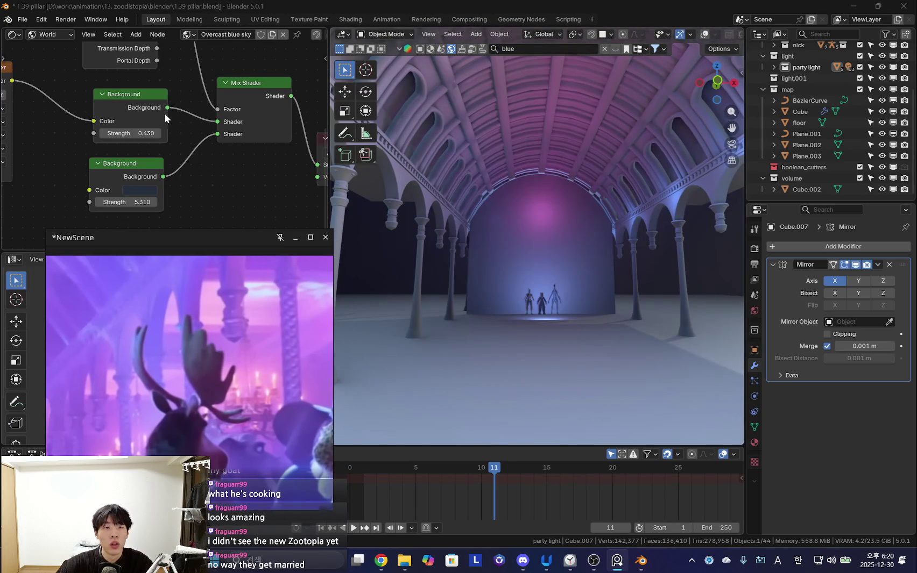
scroll(258, 175, "down", 3)
mouse_move(543, 301)
middle_mouse_down()
mouse_move(573, 293)
mouse_move(600, 246)
middle_mouse_up()
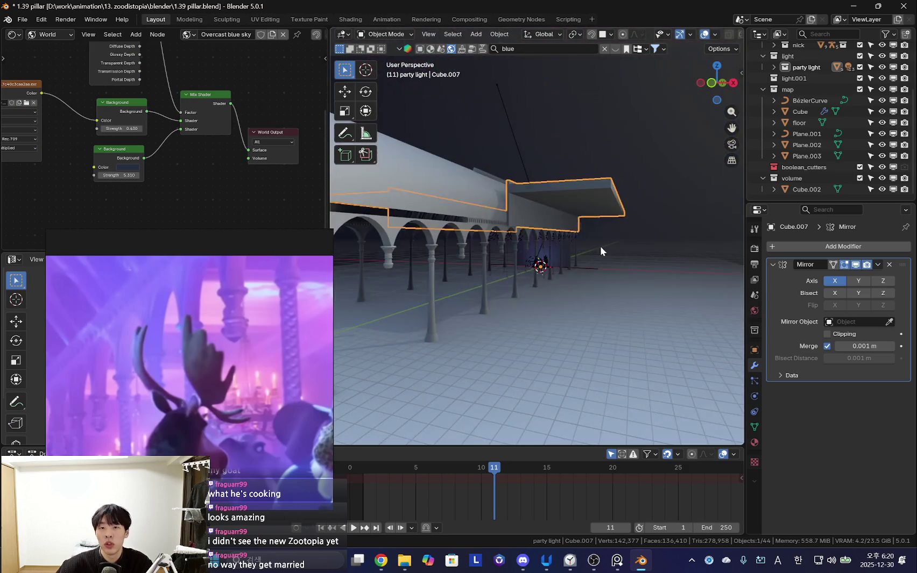
left_click(601, 246)
key("KP_0")
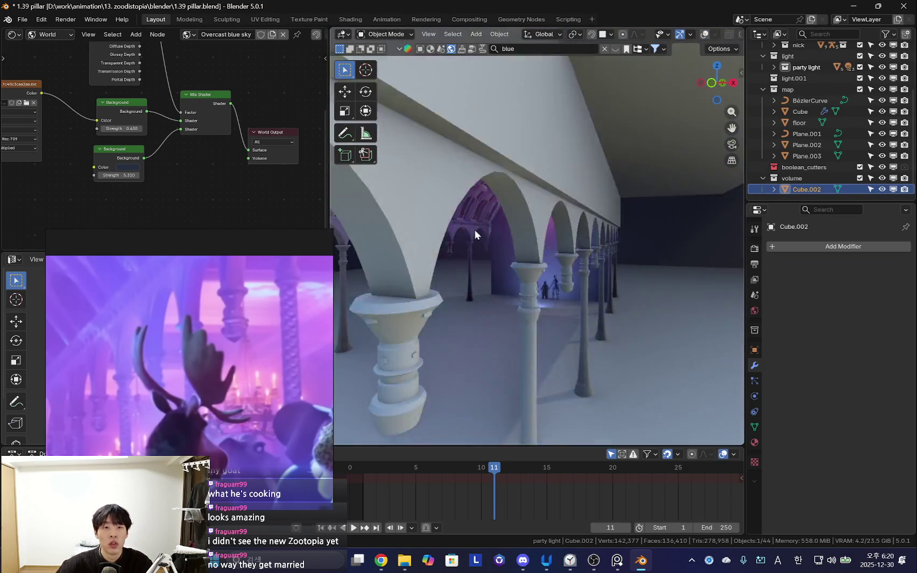
left_click(54, 63)
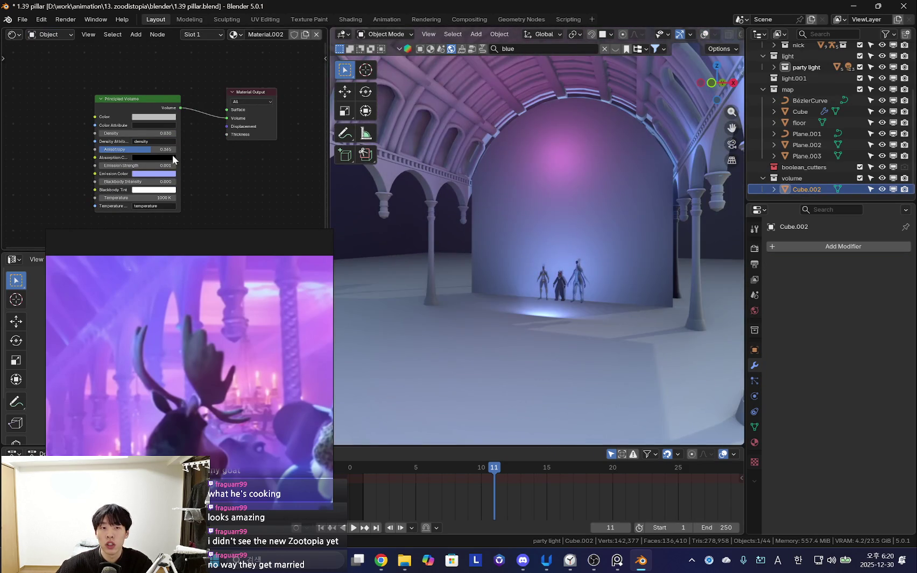
- Raise the fog volume's Principled Volume density to 0.120 from the camera view
middle_click_drag(514, 215, 543, 231)
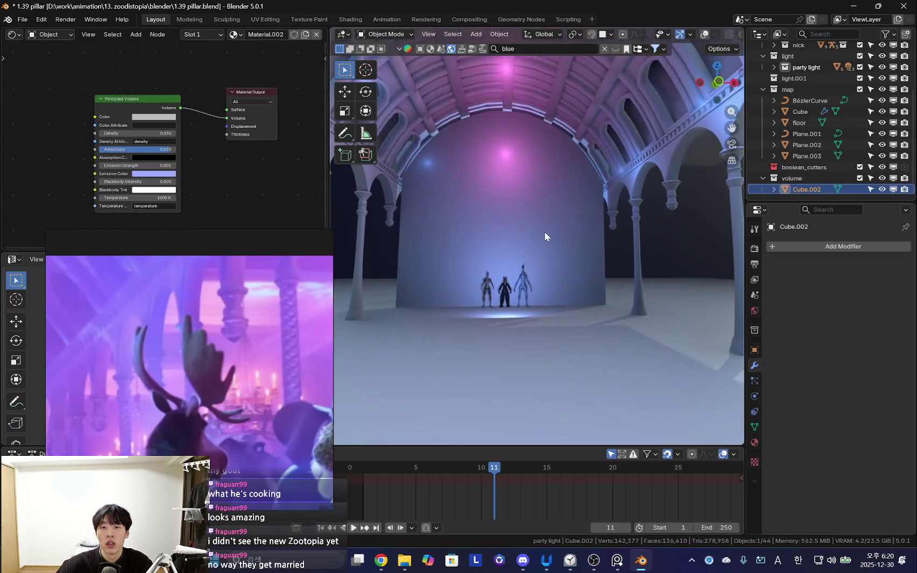
scroll(534, 246, "down", 5)
key("KP_0")
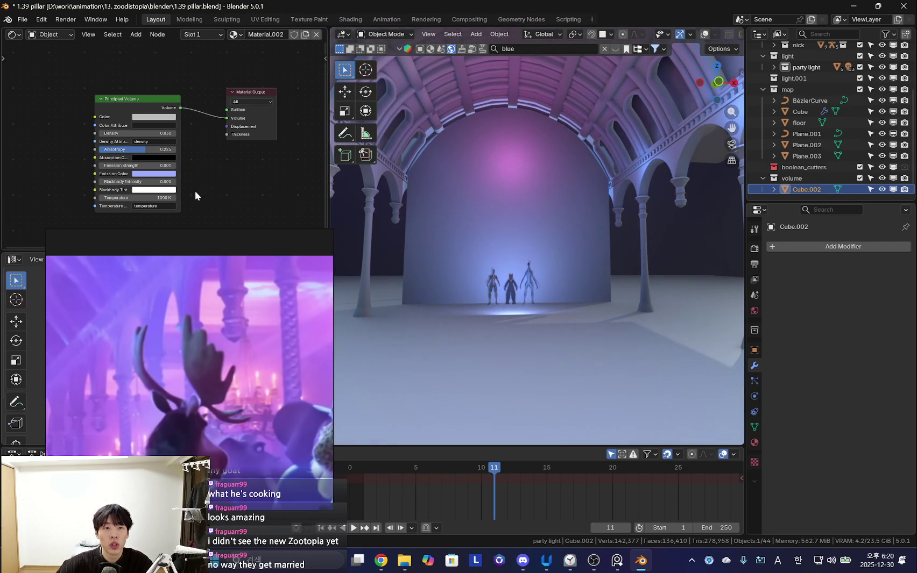
scroll(163, 171, "up", 2)
scroll(507, 223, "up", 2)
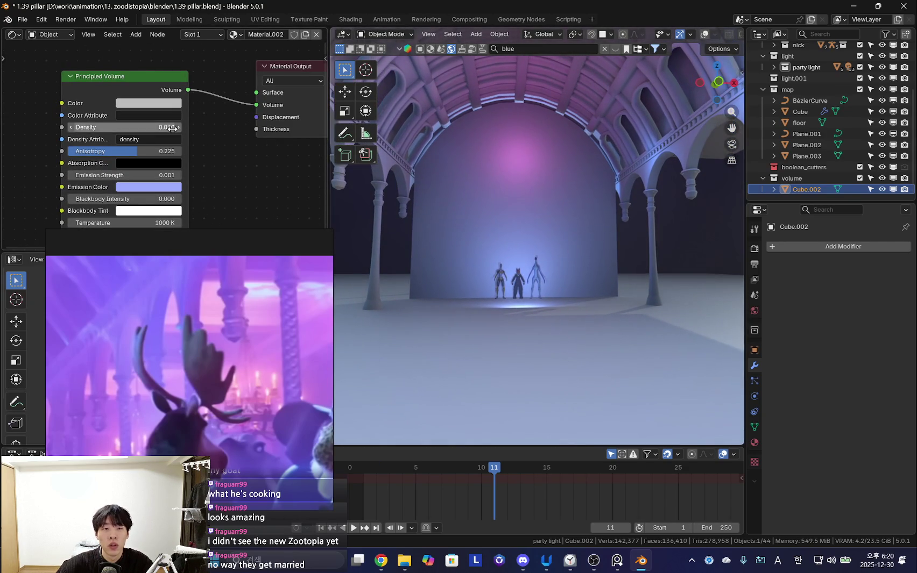
left_click_drag(177, 133, 204, 133)
mouse_move(575, 266)
middle_mouse_down()
mouse_move(549, 273)
mouse_move(517, 262)
mouse_move(605, 276)
mouse_move(521, 287)
mouse_move(609, 285)
middle_mouse_up()
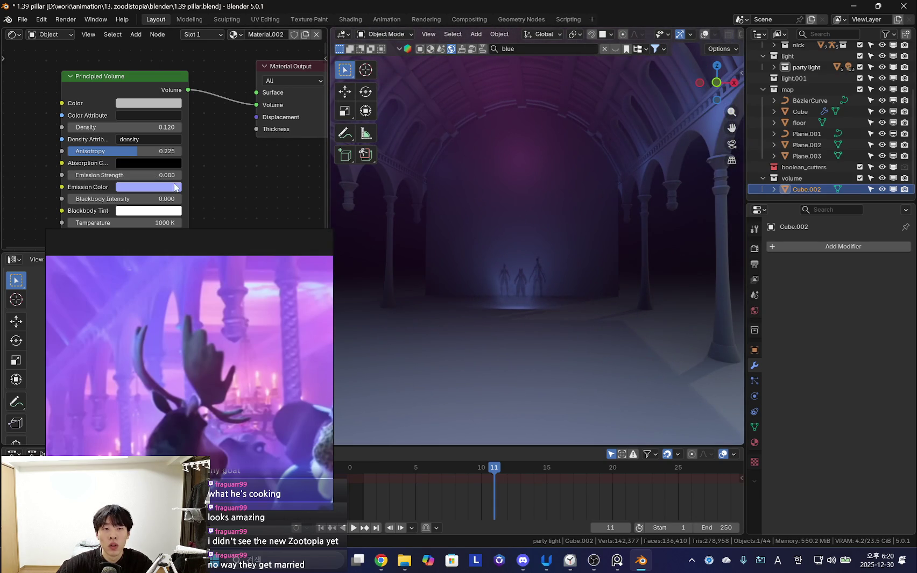
middle_click_drag(551, 218, 524, 215)
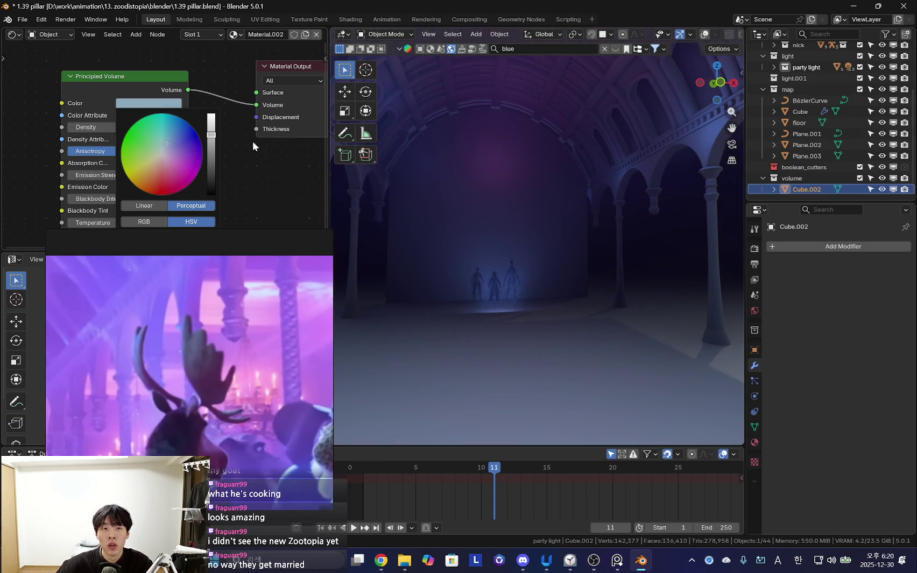
- Tint the fog volume pale blue and settle its density at 0.020
middle_click_drag(497, 214, 470, 201)
left_click(249, 371)
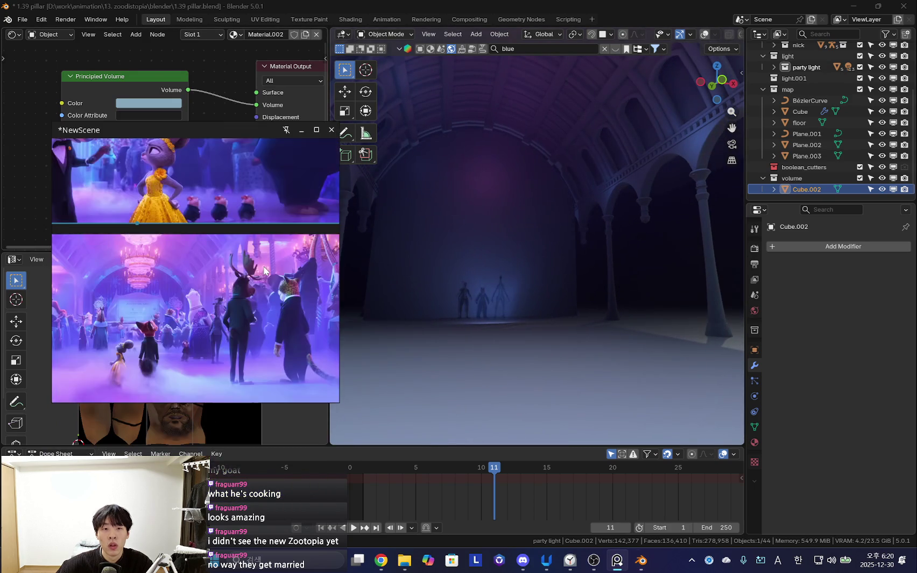
middle_click_drag(428, 249, 503, 252)
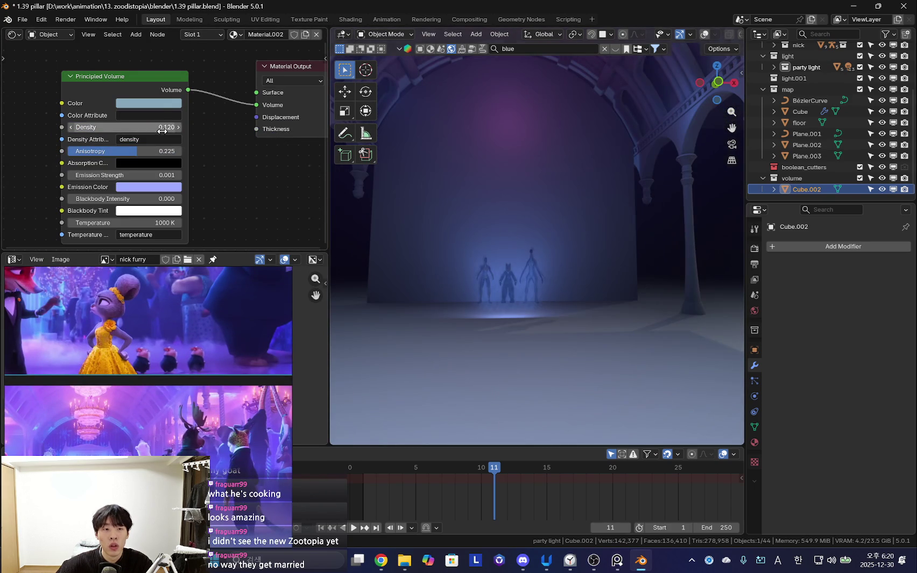
type("1")
key("Return")
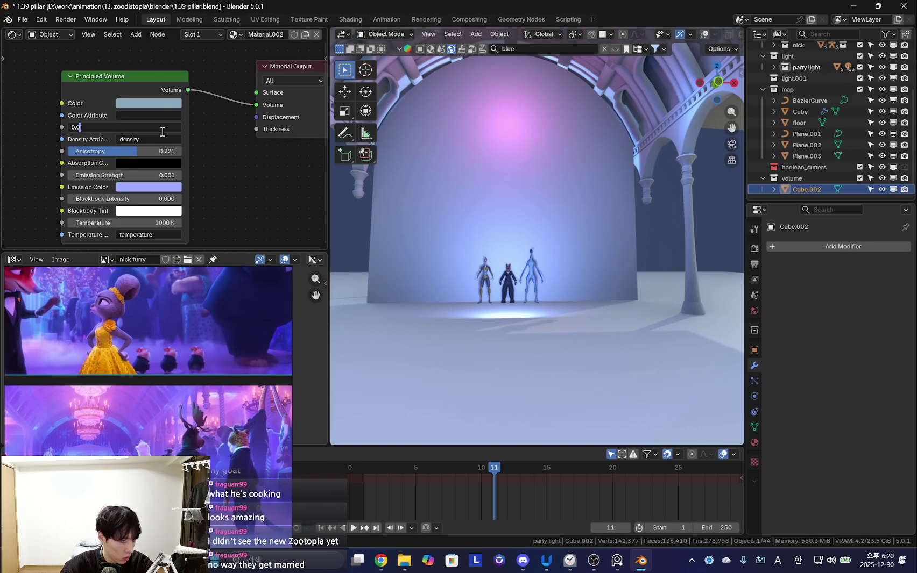
type("2")
key("Return")
- Reposition the reference images window over the left side of the screen
scroll(590, 260, "down", 3)
scroll(545, 279, "down", 3)
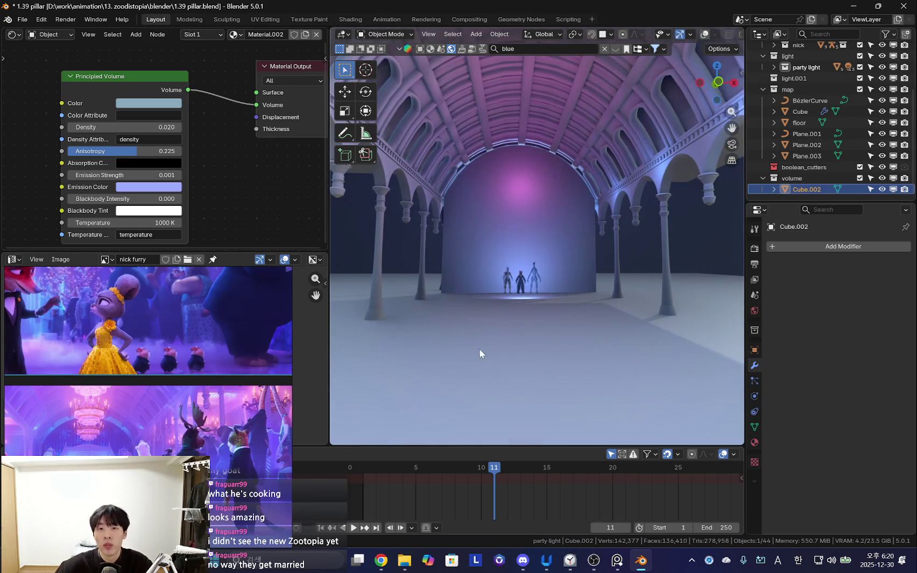
scroll(519, 303, "up", 2)
scroll(526, 279, "up", 2)
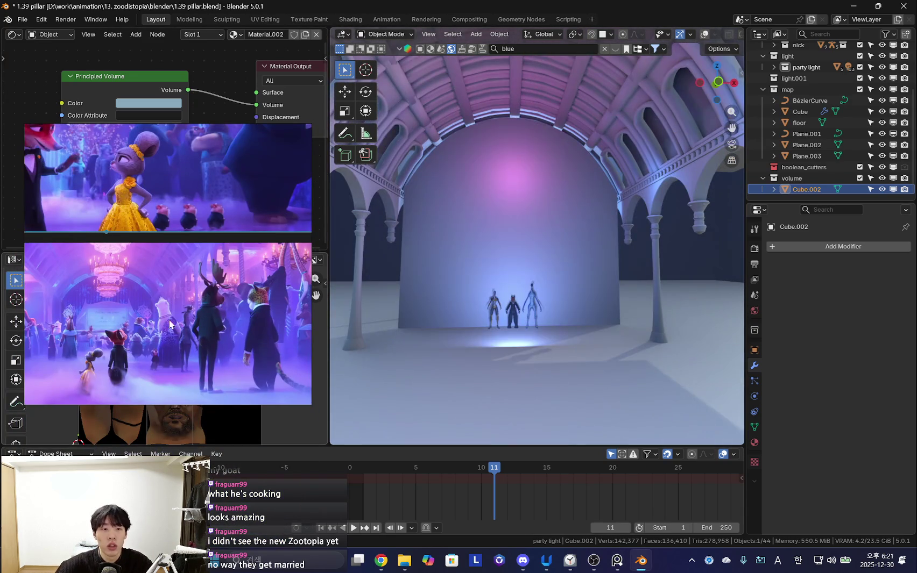
scroll(526, 226, "up", 2)
left_click_drag(293, 156, 274, 250)
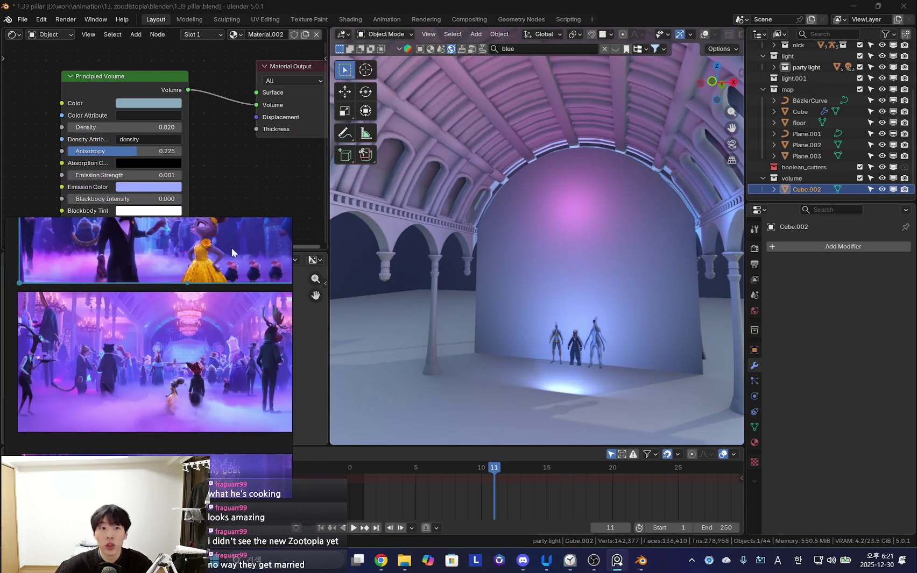
mouse_move(492, 262)
middle_mouse_down()
mouse_move(581, 286)
mouse_move(563, 252)
mouse_move(659, 277)
mouse_move(583, 261)
mouse_move(562, 278)
middle_mouse_up()
scroll(215, 366, "down", 5)
middle_click_drag(545, 272, 496, 337)
mouse_move(651, 324)
middle_mouse_down()
mouse_move(561, 301)
mouse_move(431, 305)
mouse_move(504, 299)
mouse_move(557, 280)
mouse_move(586, 293)
mouse_move(640, 283)
mouse_move(571, 288)
mouse_move(558, 275)
mouse_move(603, 272)
middle_mouse_up()
scroll(232, 423, "down", 2)
scroll(231, 423, "down", 1)
scroll(216, 409, "up", 2)
scroll(199, 398, "up", 2)
scroll(189, 391, "up", 1)
scroll(188, 392, "up", 2)
mouse_move(559, 242)
middle_mouse_down()
mouse_move(582, 219)
mouse_move(428, 262)
mouse_move(511, 246)
mouse_move(456, 254)
mouse_move(472, 285)
mouse_move(616, 296)
mouse_move(574, 290)
mouse_move(568, 316)
mouse_move(575, 287)
mouse_move(502, 265)
mouse_move(577, 253)
mouse_move(528, 252)
mouse_move(614, 292)
mouse_move(592, 260)
mouse_move(521, 255)
middle_mouse_up()
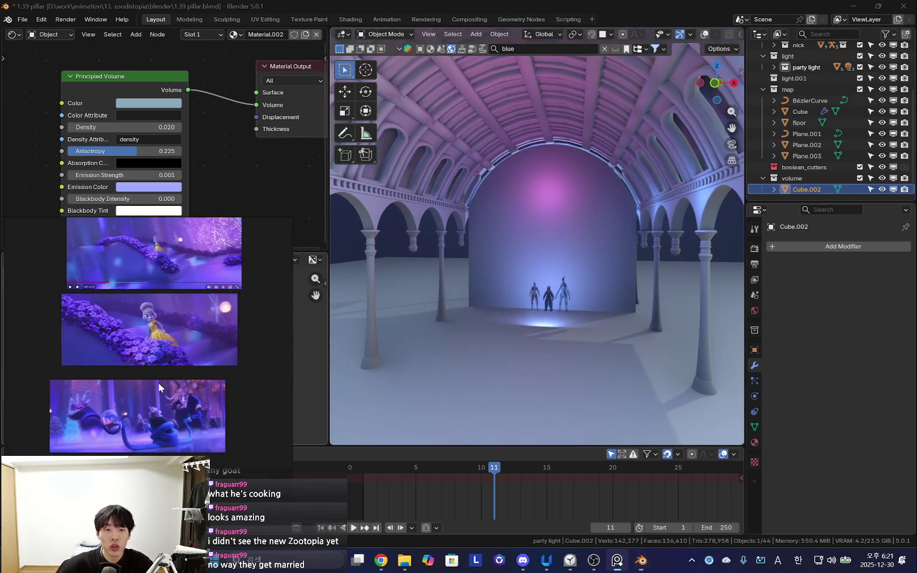
scroll(219, 358, "down", 5)
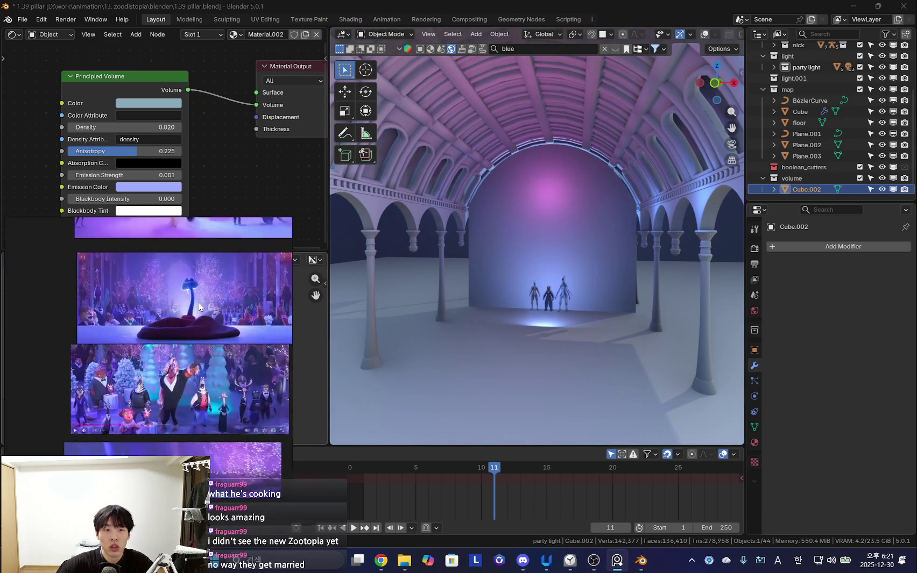
scroll(183, 420, "up", 1)
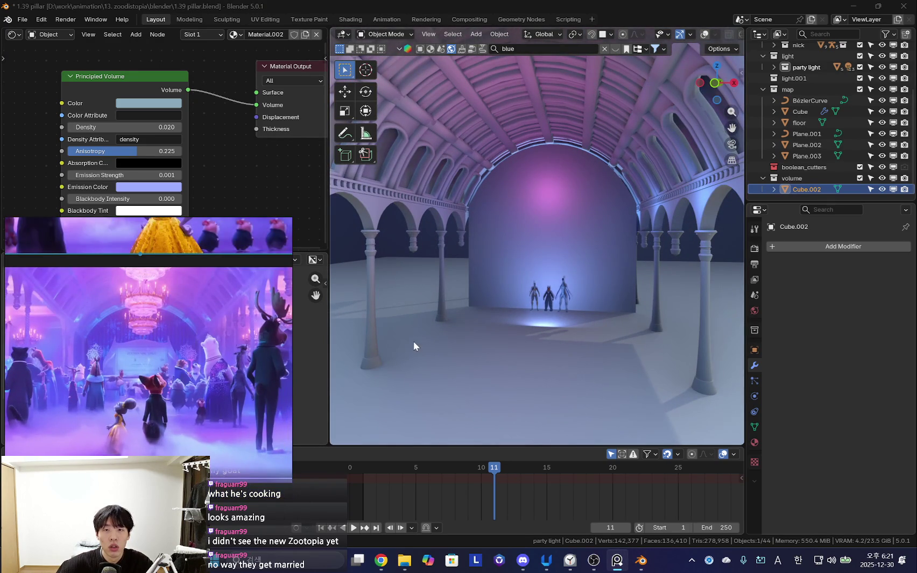
scroll(232, 127, "up", 1)
mouse_move(439, 250)
middle_mouse_down()
mouse_move(460, 245)
mouse_move(365, 290)
middle_mouse_up()
mouse_move(574, 241)
middle_mouse_down()
mouse_move(551, 245)
mouse_move(555, 232)
mouse_move(546, 309)
middle_mouse_up()
- Color the area light above the dome #4C70FF blue and lower it about 0.65 m
left_click(555, 232)
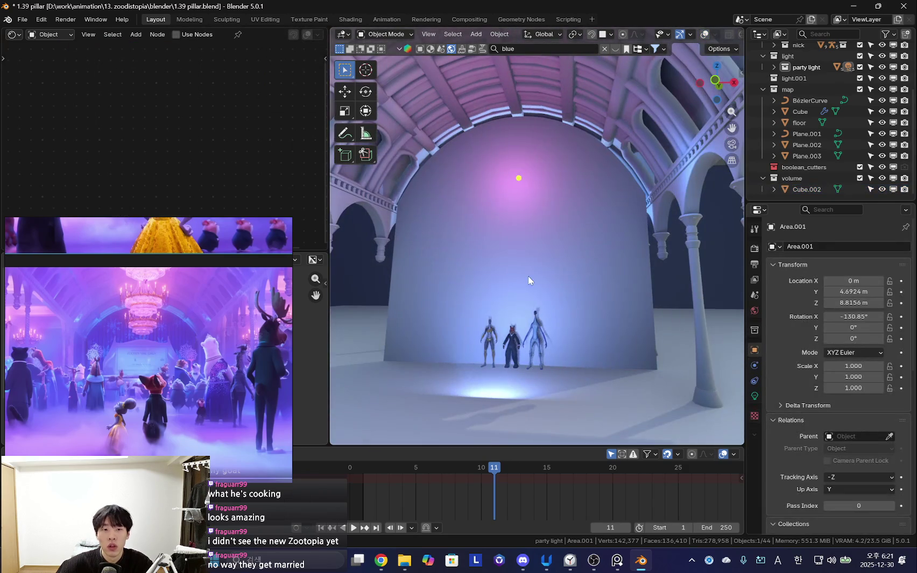
left_click(754, 396)
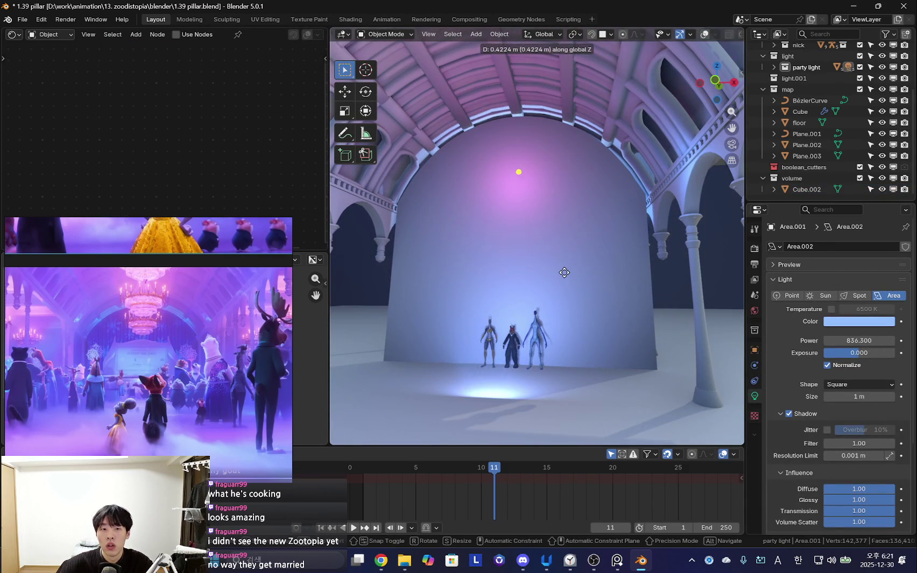
left_click(564, 273)
left_click(858, 321)
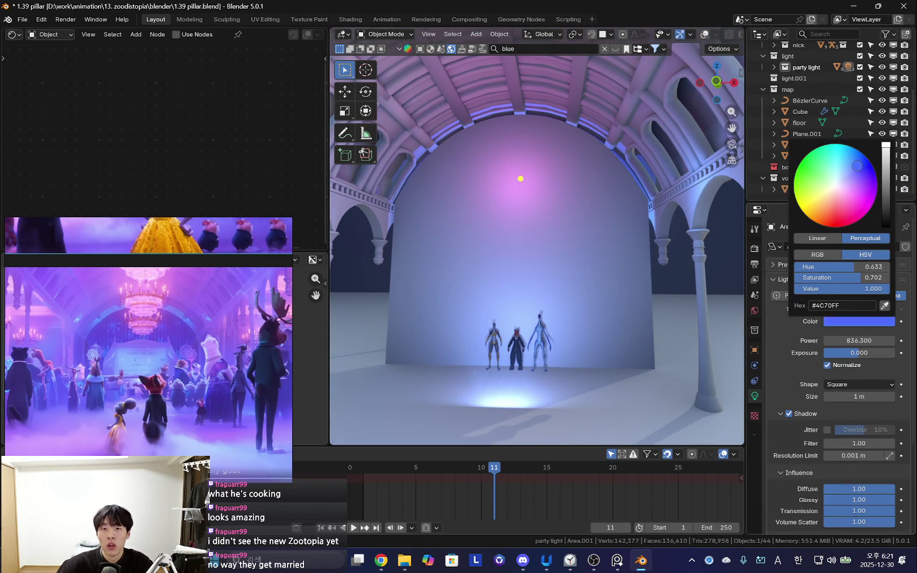
middle_click_drag(562, 293, 569, 285)
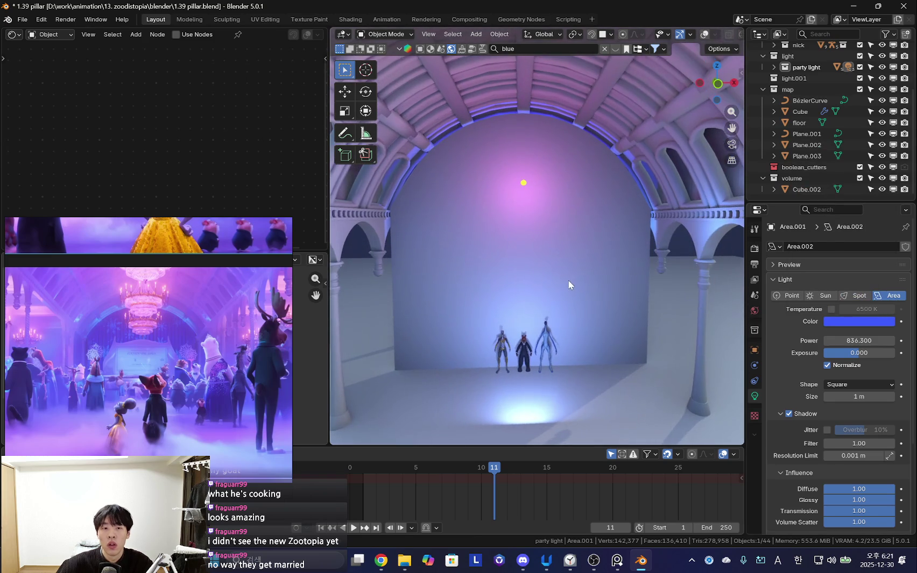
left_click(584, 333)
scroll(587, 301, "down", 4)
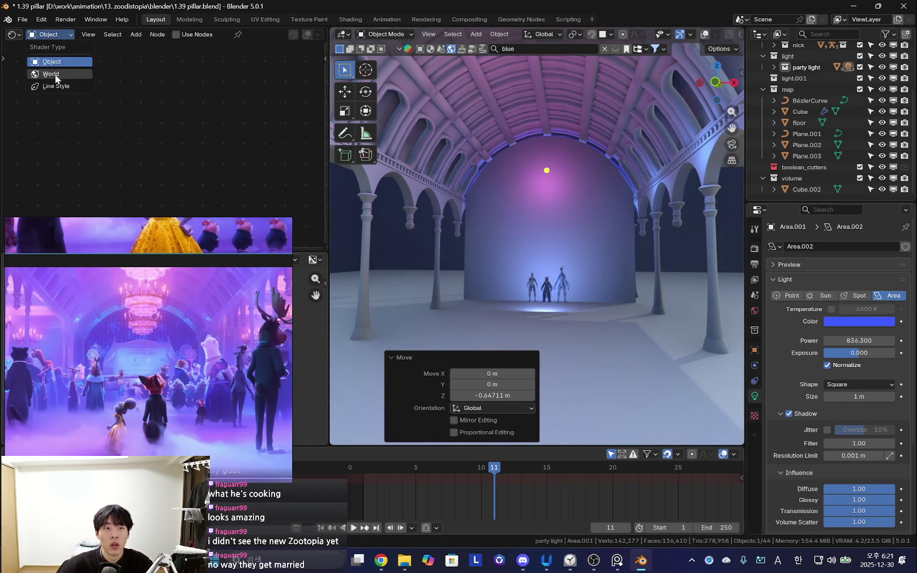
- Adjust the World Background node strengths, settling the first Background strength at 0.710
left_click(56, 78)
scroll(124, 161, "up", 3)
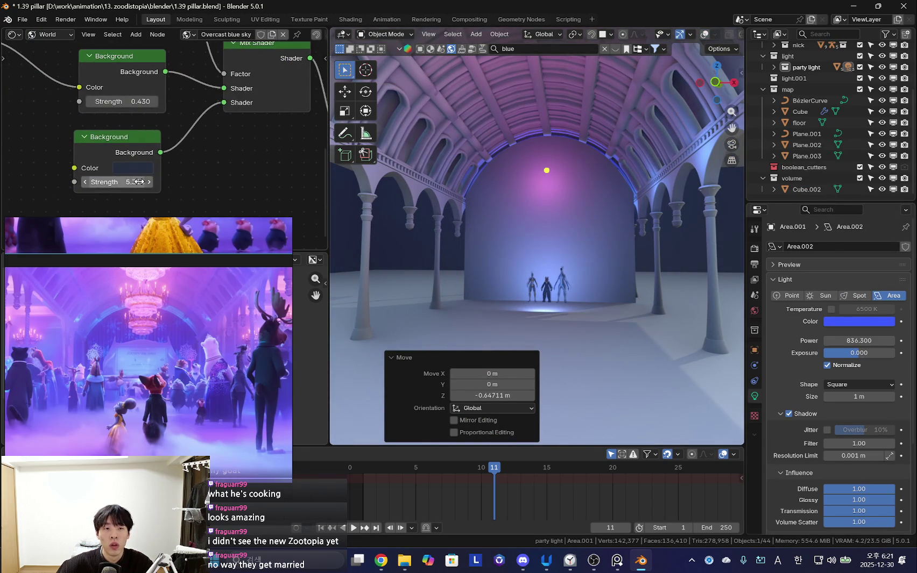
left_click_drag(119, 182, 140, 182)
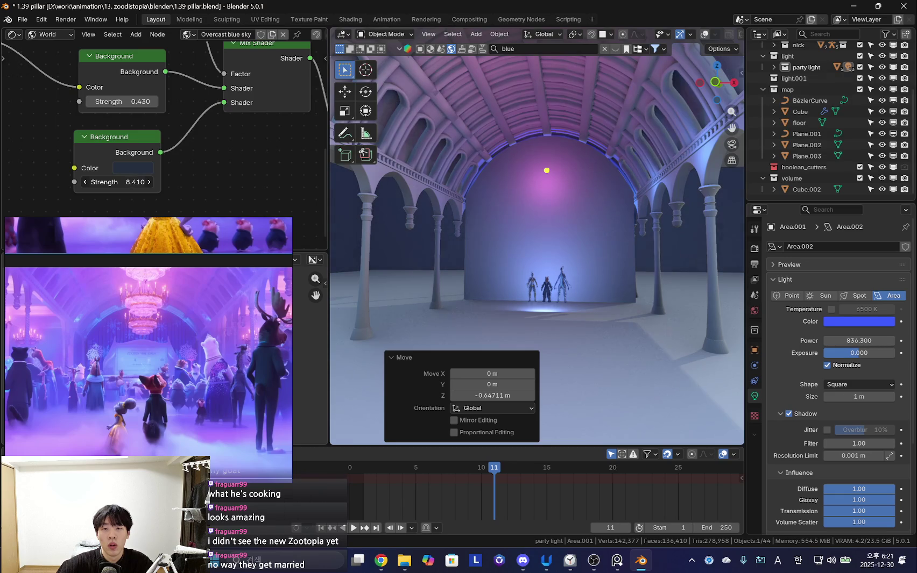
middle_click_drag(594, 248, 578, 251, "shift")
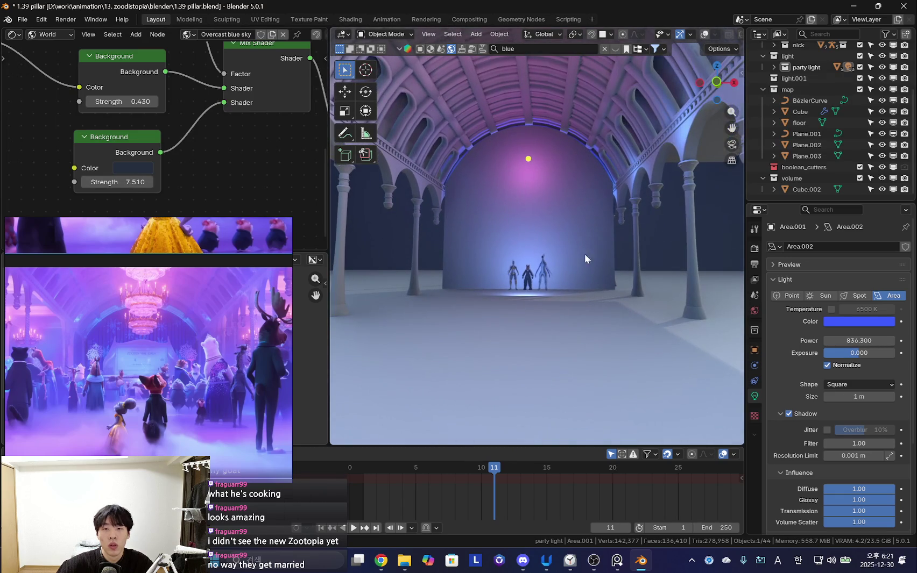
scroll(587, 294, "down", 3)
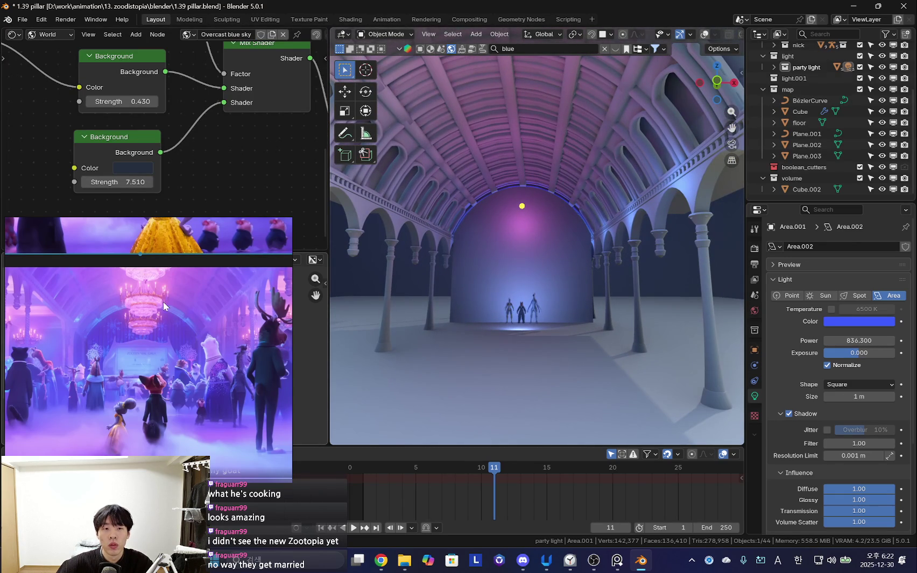
middle_click_drag(528, 142, 495, 190)
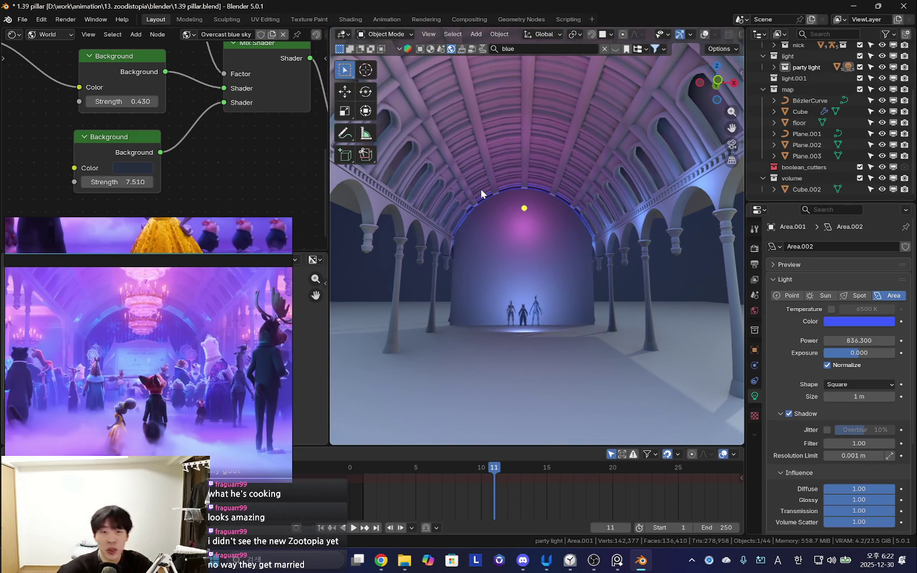
mouse_move(144, 107)
left_mouse_down()
mouse_move(177, 107)
mouse_move(105, 101)
mouse_move(123, 102)
left_mouse_up()
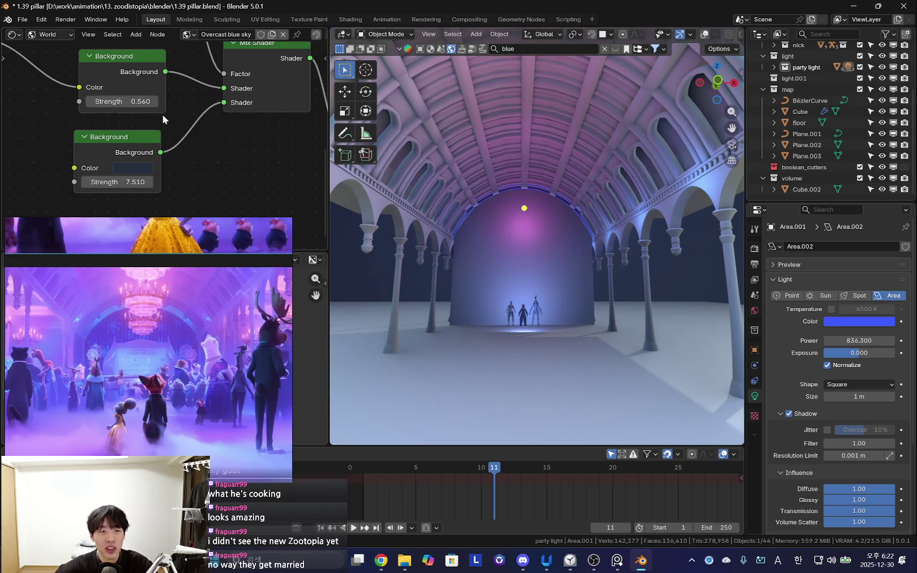
middle_click_drag(204, 142, 215, 134)
left_click_drag(129, 93, 134, 92)
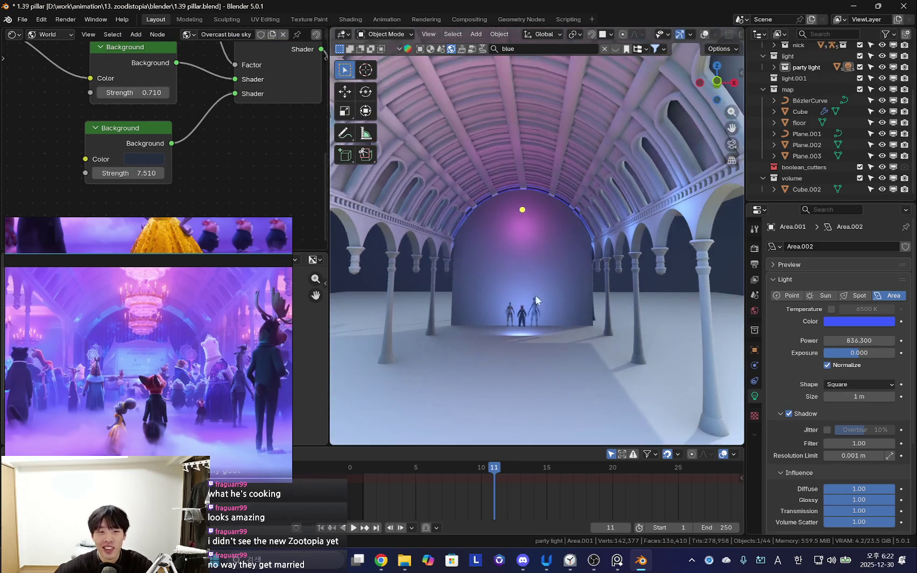
- Orbit out of the camera view and hide the selected area light
key("KP_0")
scroll(501, 347, "down", 2)
middle_click_drag(501, 347, 587, 275)
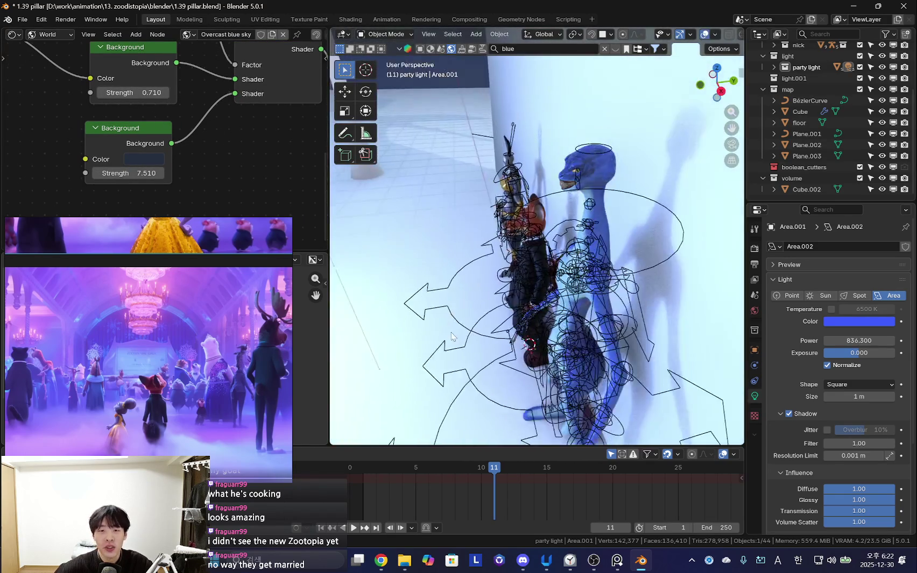
scroll(587, 276, "down", 3)
key("h")
middle_click_drag(406, 261, 527, 228)
scroll(524, 233, "up", 3)
scroll(524, 233, "up", 2)
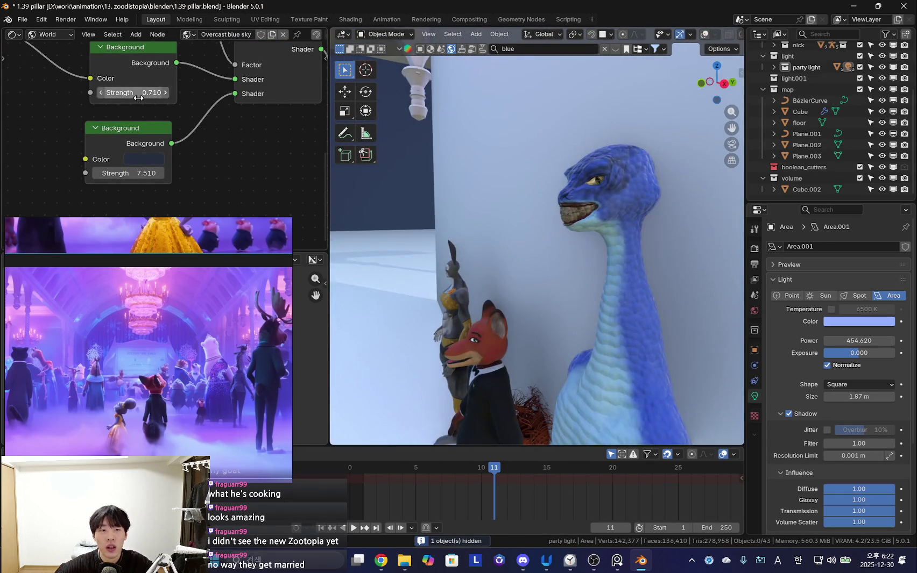
- Lower the world background strength to 0.300 and turn viewport overlays back on
left_click_drag(137, 98, 115, 98)
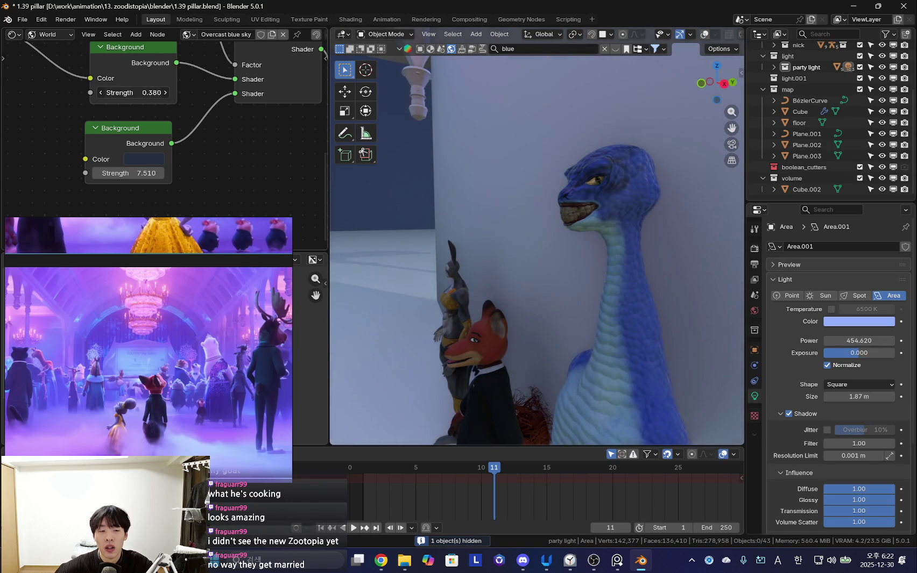
mouse_move(446, 205)
middle_mouse_down()
mouse_move(527, 191)
mouse_move(532, 207)
mouse_move(407, 159)
mouse_move(523, 238)
mouse_move(501, 229)
middle_mouse_up()
left_click_drag(137, 93, 133, 93)
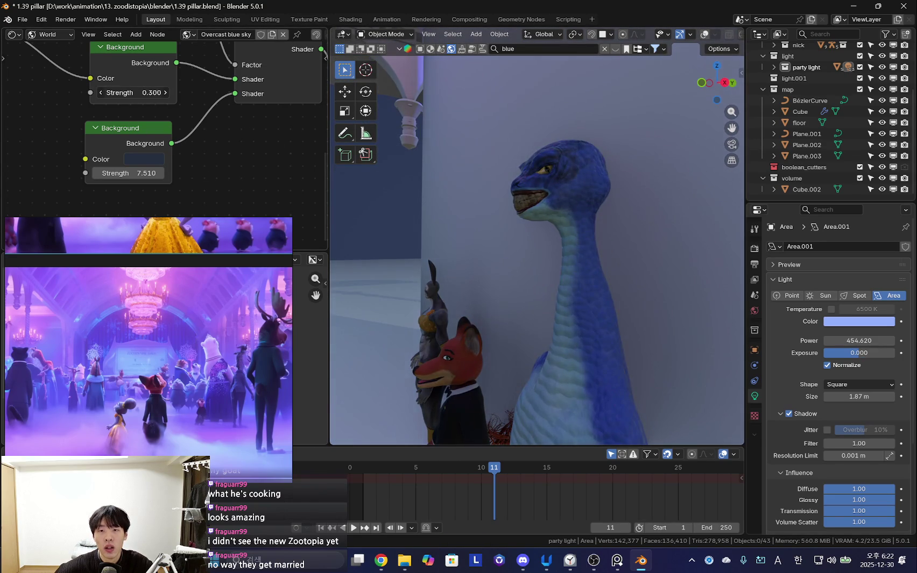
scroll(482, 266, "down", 5)
scroll(544, 272, "down", 5)
scroll(532, 257, "down", 5)
key("shift+alt+z")
scroll(539, 236, "up", 5)
- Add a point light, raise it about 1.4 m in Z, then shift it along Y
key("shift+a")
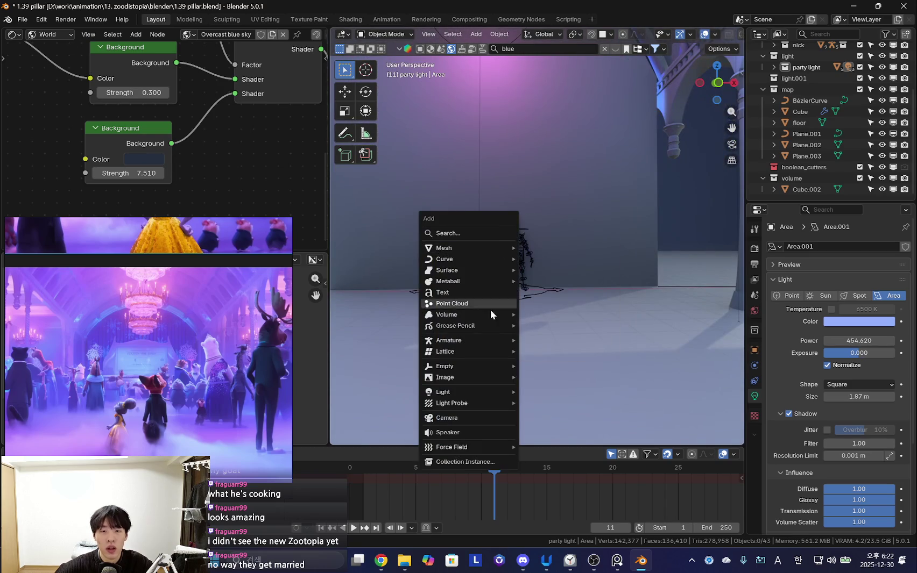
left_click(549, 391)
key("g")
key("z")
left_click(597, 264)
mouse_move(597, 264)
middle_mouse_down()
mouse_move(620, 254)
mouse_move(528, 285)
mouse_move(616, 272)
mouse_move(568, 285)
middle_mouse_up()
key("g")
key("y")
left_click(518, 290)
key("shift+z")
- Unhide the area light and review the lighting around the fox, rabbit and pillars
key("alt+h")
scroll(568, 285, "up", 5)
mouse_move(549, 244)
middle_mouse_down()
mouse_move(618, 262)
mouse_move(626, 227)
mouse_move(613, 226)
middle_mouse_up()
scroll(613, 227, "up", 3)
middle_click_drag(506, 184, 515, 233)
scroll(515, 233, "down", 5)
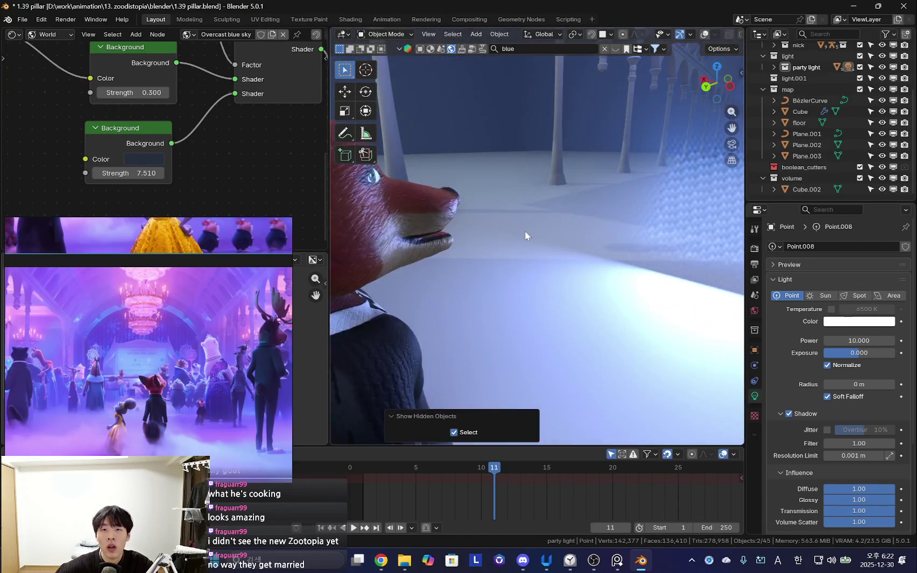
scroll(414, 246, "down", 5)
mouse_move(414, 246)
middle_mouse_down()
mouse_move(681, 288)
mouse_move(587, 286)
mouse_move(526, 267)
mouse_move(482, 293)
middle_mouse_up()
- Move the added point light to Y −7.5144 m and raise its power to 158.2
left_click(619, 285)
key("g")
left_click(677, 318)
middle_click_drag(677, 318, 611, 305)
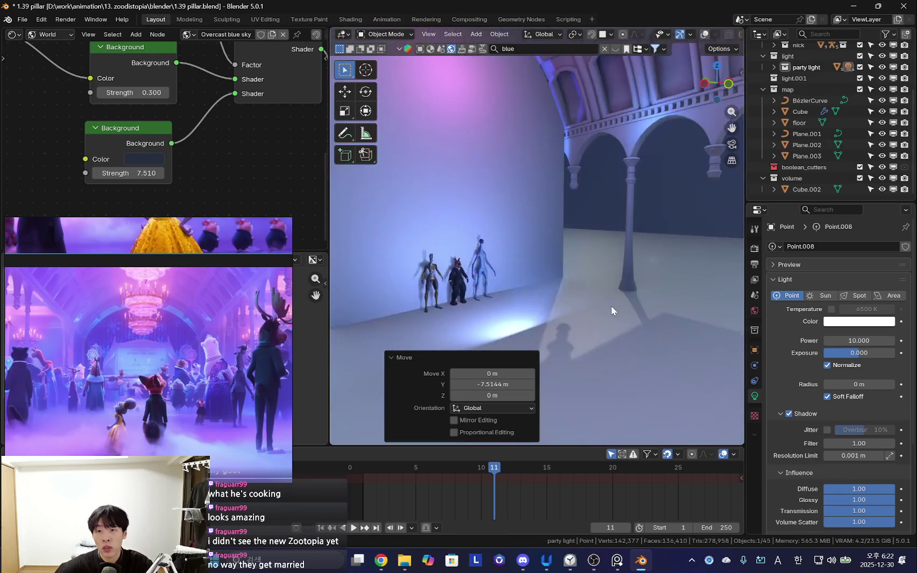
left_click_drag(859, 341, 893, 340)
mouse_move(592, 269)
middle_mouse_down()
mouse_move(553, 296)
mouse_move(604, 214)
middle_mouse_up()
- Adjust the added point light's height along Z
key("g")
key("z")
left_click(554, 295)
key("g")
key("z")
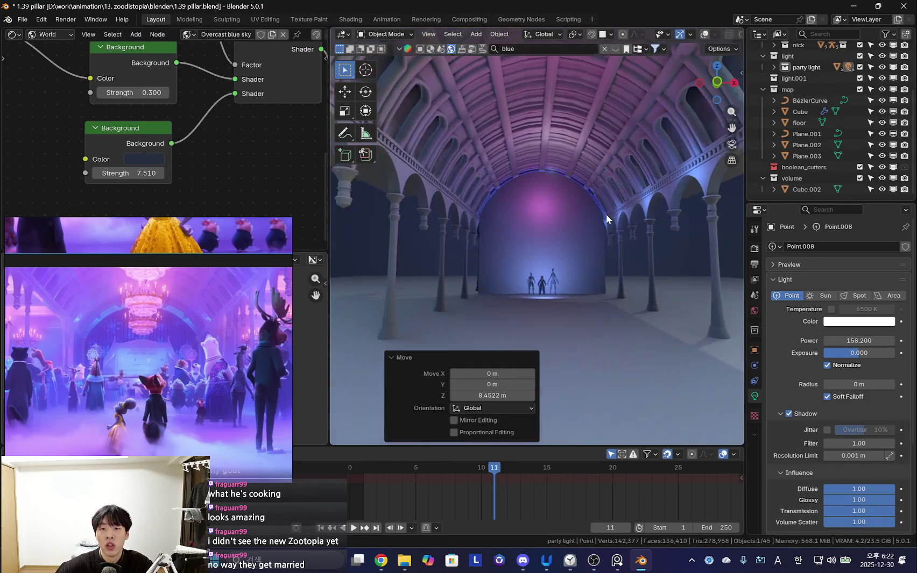
left_click(607, 224)
scroll(532, 235, "up", 2)
key("shift+alt+z")
- Move the pink party light Point.005 −3.1486 m along Y
left_click(476, 200)
middle_click_drag(476, 199, 585, 208)
key("g")
left_click(597, 225)
key("shift+alt+z")
middle_click_drag(546, 234, 583, 237)
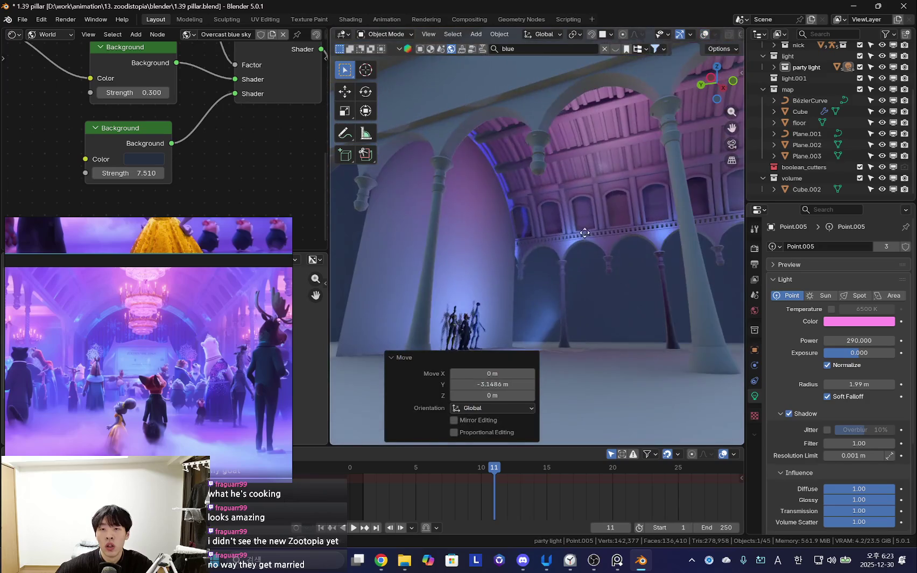
- Lower the white point light Point.008, then delete it
left_click(593, 172)
key("g")
key("z")
left_click(559, 223)
middle_click_drag(560, 224, 580, 312)
key("x")
left_click(600, 264)
scroll(603, 275, "down", 2)
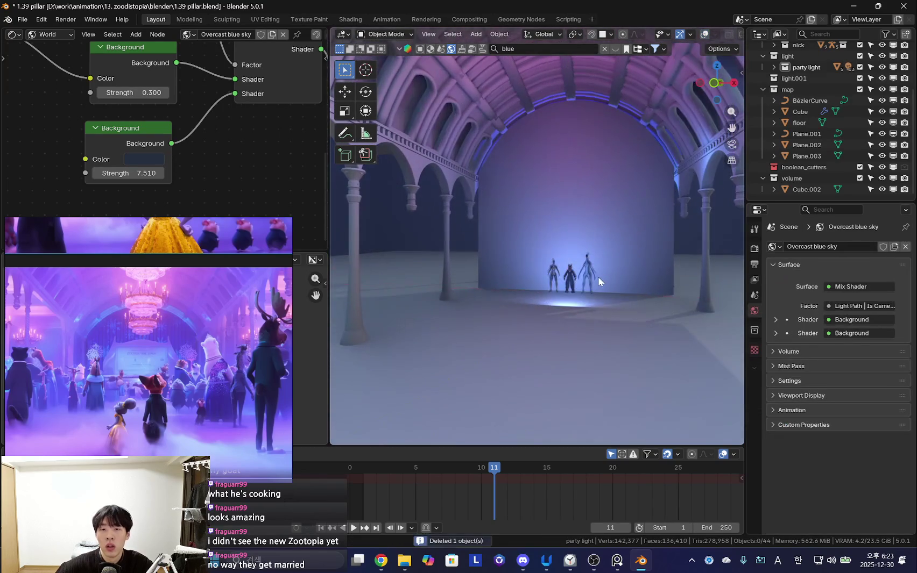
mouse_move(568, 289)
middle_mouse_down()
mouse_move(599, 303)
mouse_move(573, 271)
middle_mouse_up()
mouse_move(541, 305)
middle_mouse_down()
mouse_move(484, 311)
mouse_move(410, 289)
middle_mouse_up()
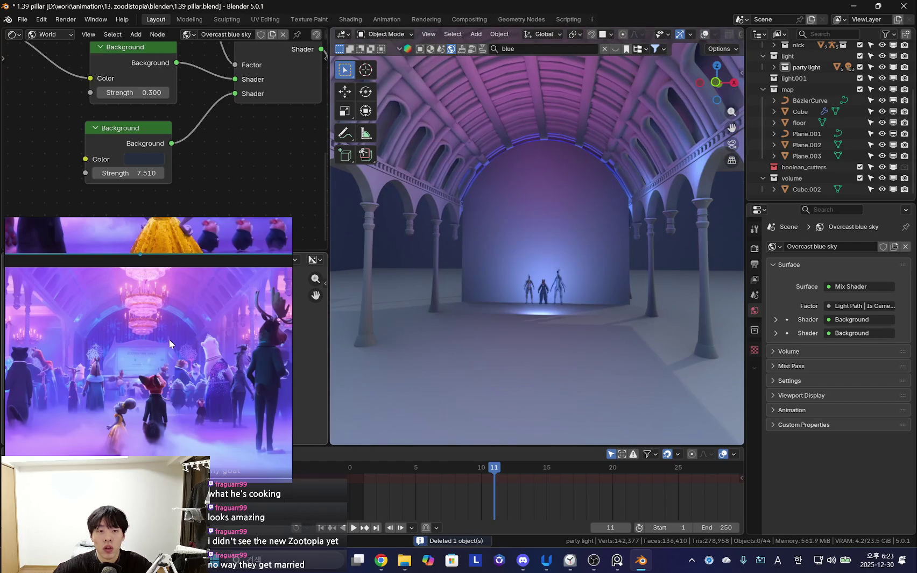
- Move the floating reference window aside and enlarge the image editor area
key("shift+alt+z")
scroll(575, 279, "up", 2)
scroll(574, 279, "up", 2)
key("shift+alt+z")
key("shift+a")
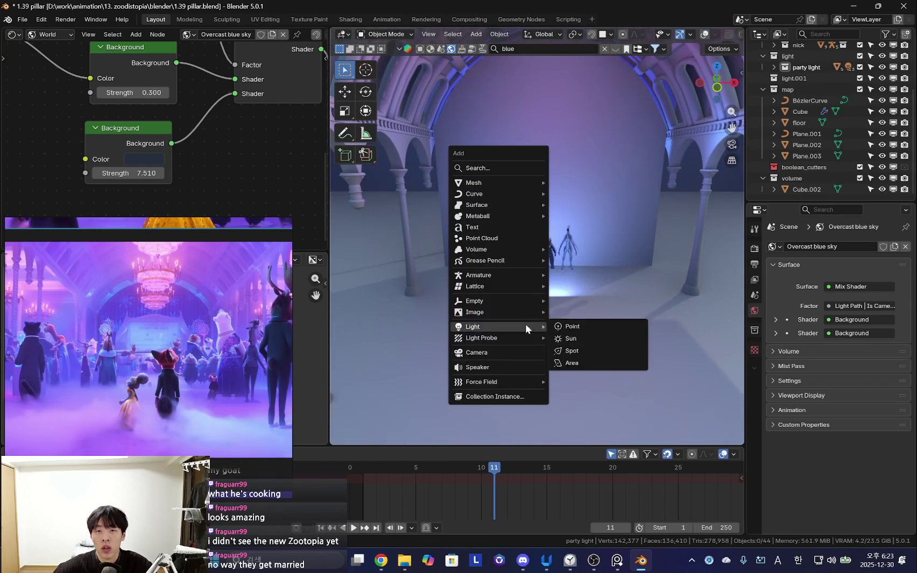
key("Escape")
mouse_move(673, 257)
middle_mouse_down()
mouse_move(424, 278)
mouse_move(551, 285)
middle_mouse_up()
mouse_move(172, 253)
left_mouse_down()
mouse_move(160, 284)
mouse_move(161, 230)
left_mouse_up()
mouse_move(532, 280)
middle_mouse_down()
mouse_move(504, 276)
mouse_move(543, 290)
middle_mouse_up()
- Show the EEVEE Render Properties down to the Raytracing, denoising and Fast GI panels
left_click(754, 248)
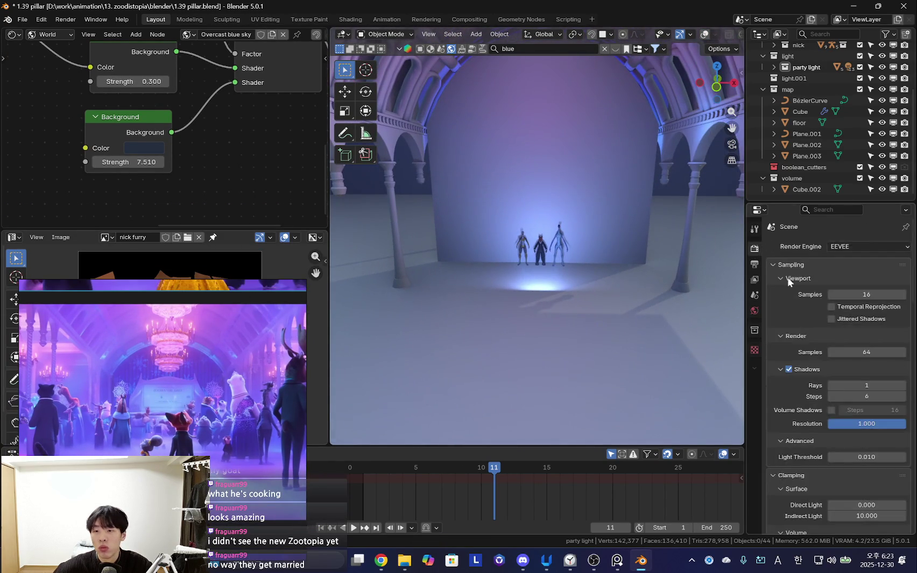
scroll(821, 369, "down", 3)
scroll(797, 411, "down", 3)
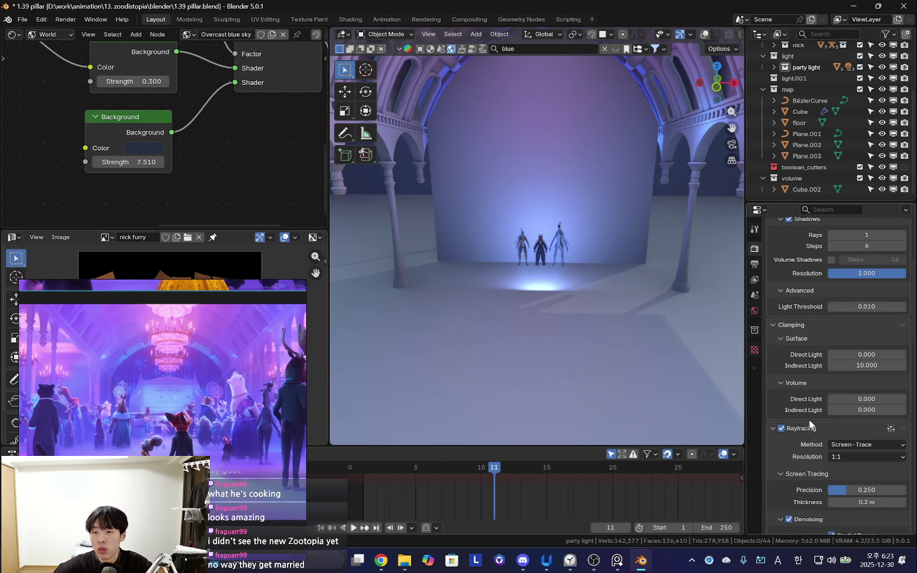
scroll(864, 402, "down", 3)
scroll(855, 412, "down", 4)
scroll(843, 423, "down", 2)
scroll(823, 418, "up", 2)
mouse_move(737, 398)
middle_mouse_down()
mouse_move(566, 348)
mouse_move(599, 325)
mouse_move(548, 319)
mouse_move(552, 348)
mouse_move(504, 342)
mouse_move(536, 331)
mouse_move(544, 304)
middle_mouse_up()
scroll(545, 304, "up", 1)
scroll(563, 325, "up", 2)
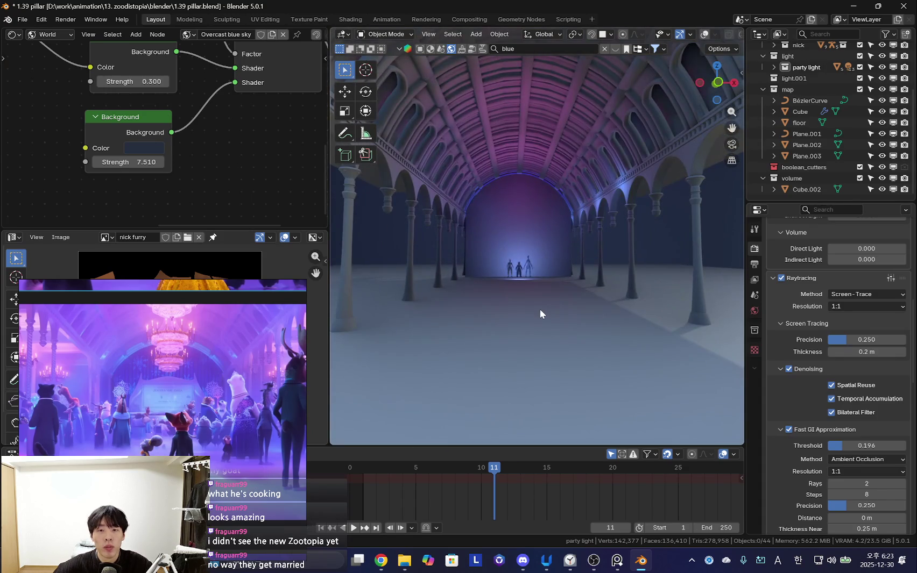
scroll(541, 309, "up", 2)
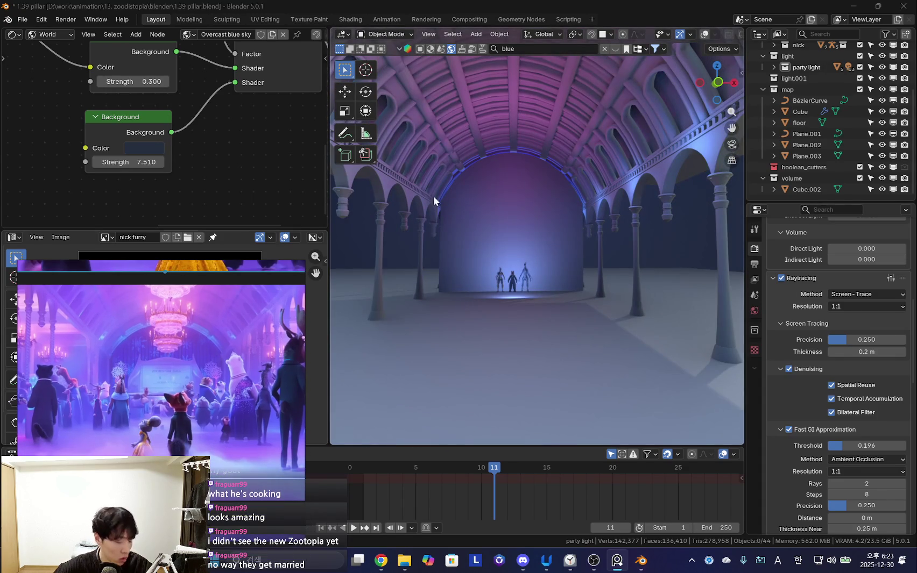
middle_click_drag(373, 232, 511, 95)
- Drop the Pink Blue Colorful Sky HDRI from the sky browser into the scene, downloading it at 2048
middle_click_drag(510, 365, 543, 285)
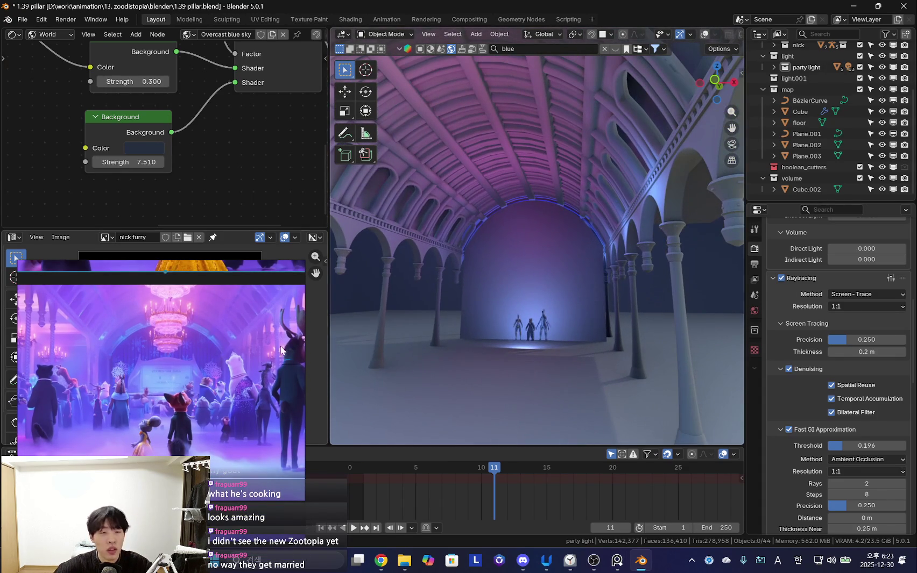
left_click_drag(246, 229, 246, 233)
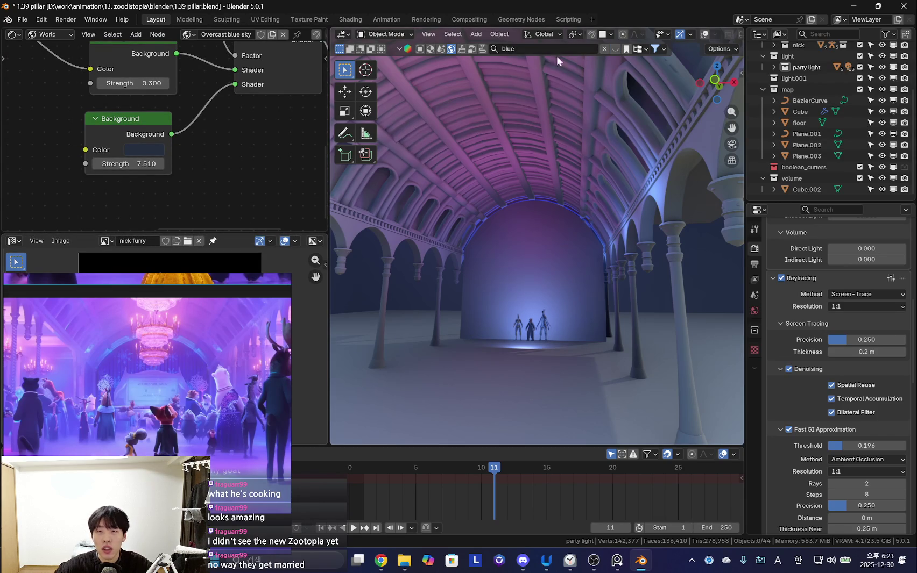
left_click(618, 50)
mouse_move(551, 87)
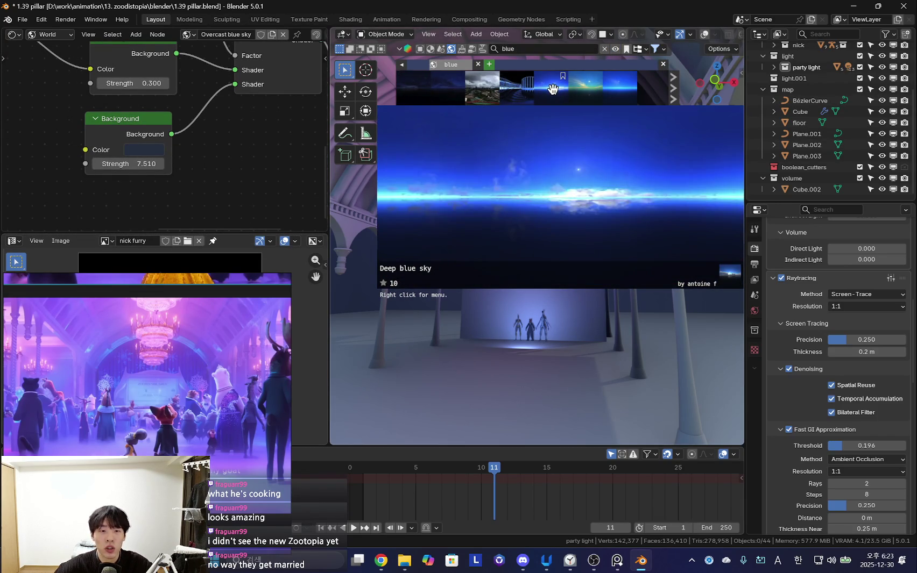
scroll(570, 89, "down", 2)
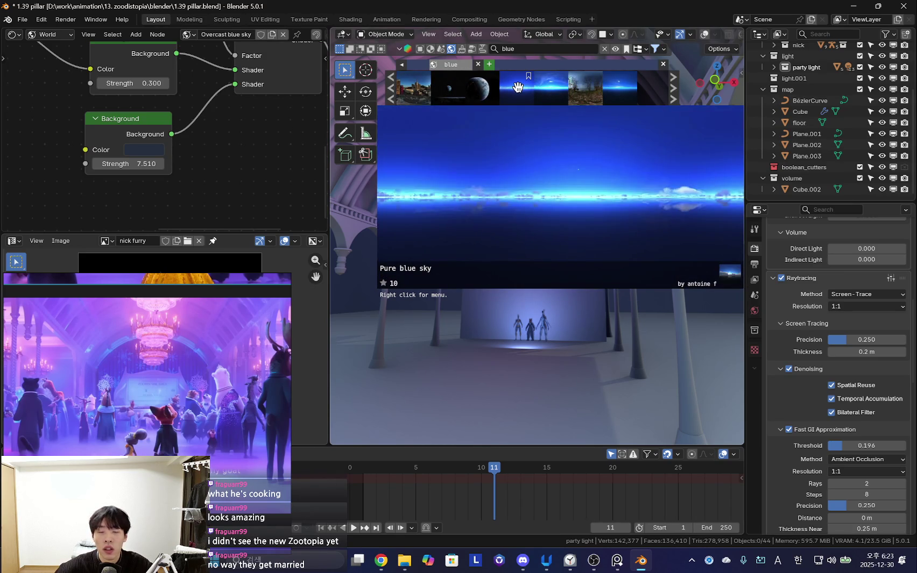
scroll(518, 87, "down", 2)
scroll(519, 88, "down", 1)
scroll(522, 88, "down", 1)
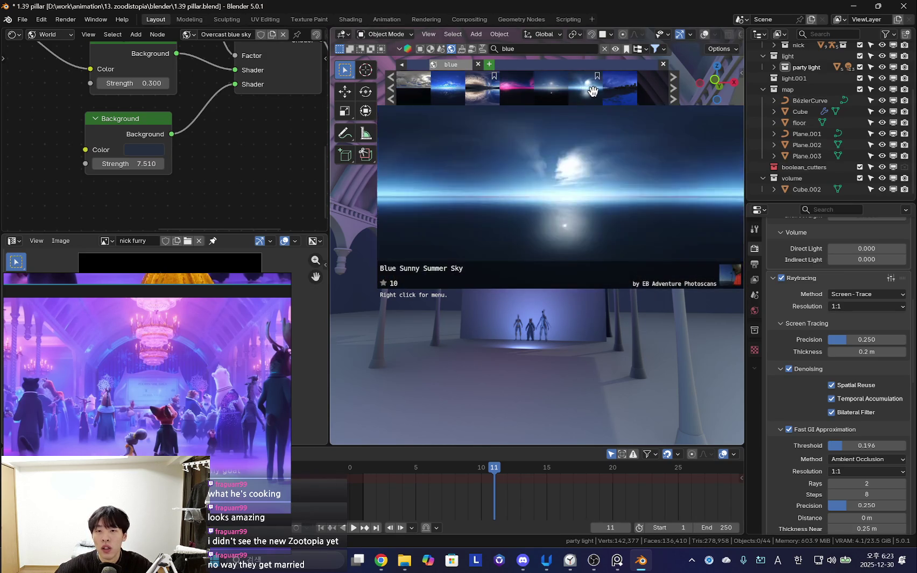
scroll(524, 88, "down", 1)
mouse_move(516, 89)
left_mouse_down()
mouse_move(679, 253)
mouse_move(624, 304)
left_mouse_up()
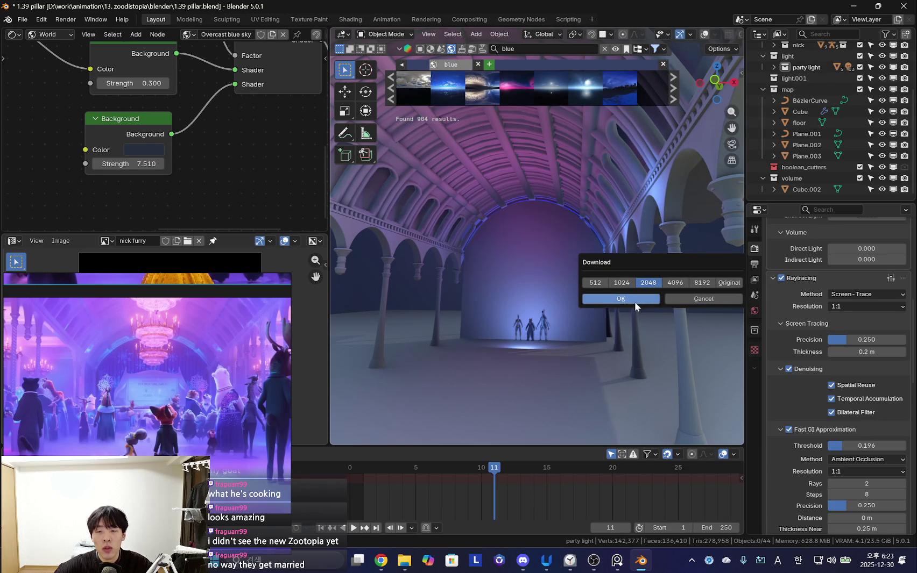
left_click(633, 301)
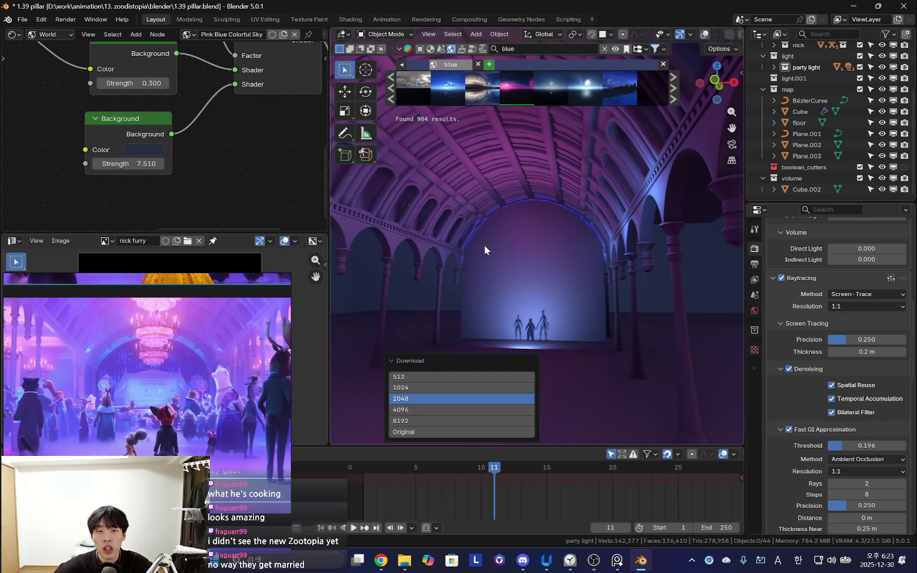
- Navigate the world node graph to the sky's environment texture node
scroll(579, 283, "down", 3)
scroll(605, 280, "down", 3)
middle_click_drag(86, 135, 202, 184)
mouse_move(482, 237)
middle_mouse_down()
mouse_move(614, 271)
mouse_move(506, 272)
mouse_move(545, 275)
mouse_move(566, 302)
mouse_move(559, 293)
middle_mouse_up()
scroll(173, 171, "down", 4)
scroll(173, 171, "down", 2)
key("b")
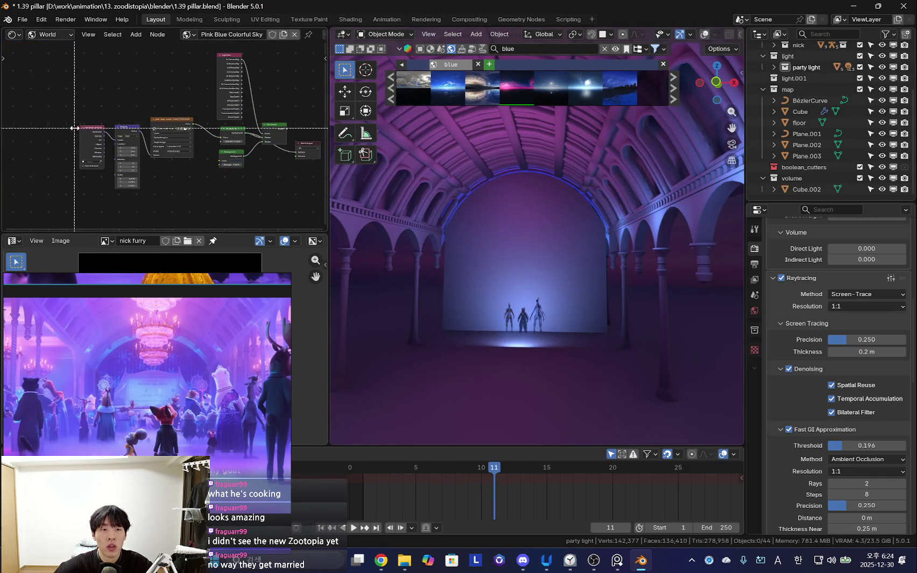
key("ctrl+z")
scroll(230, 156, "up", 2)
scroll(193, 151, "up", 3)
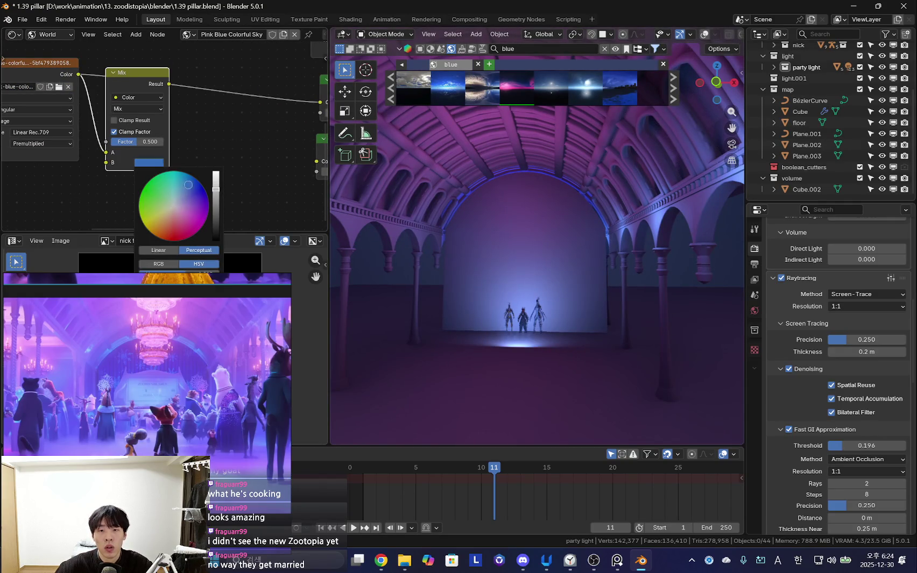
- Set the world Background node's Strength to 0.970 for a deeper purple hall
mouse_move(158, 112)
middle_mouse_down()
mouse_move(232, 147)
mouse_move(105, 119)
mouse_move(142, 99)
middle_mouse_up()
scroll(128, 167, "up", 1)
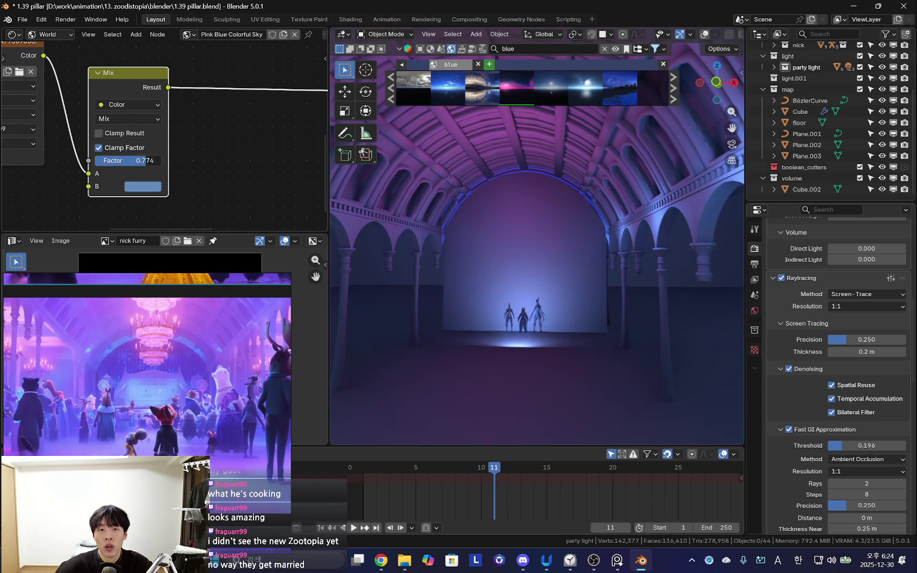
mouse_move(396, 259)
middle_mouse_down()
mouse_move(509, 255)
mouse_move(528, 233)
mouse_move(509, 244)
middle_mouse_up()
scroll(201, 143, "down", 1)
middle_click_drag(201, 143, 170, 125)
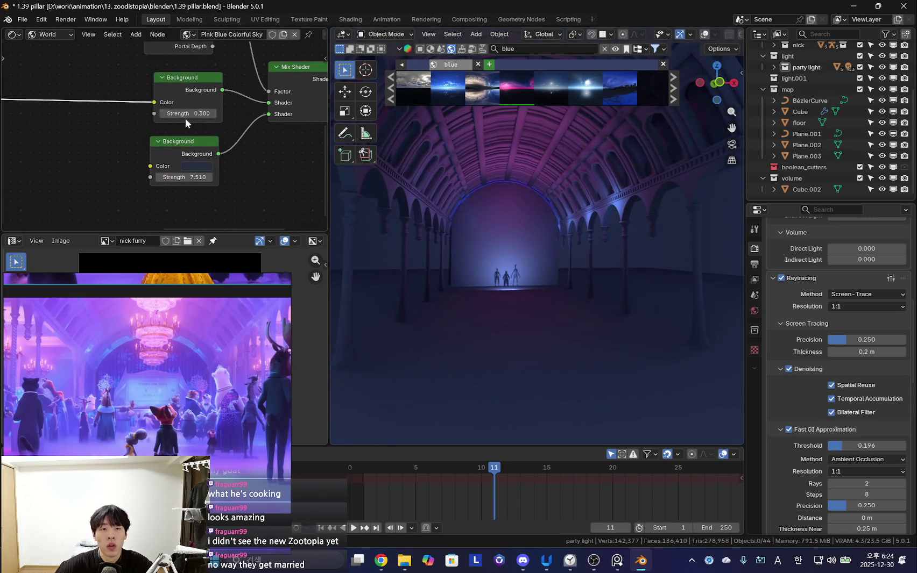
left_click_drag(185, 113, 215, 113)
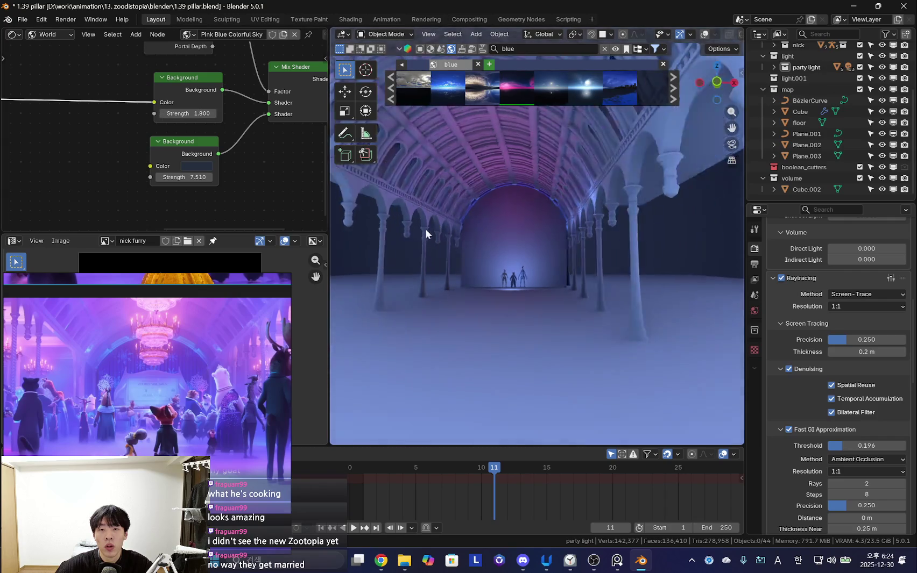
left_click_drag(192, 113, 200, 114)
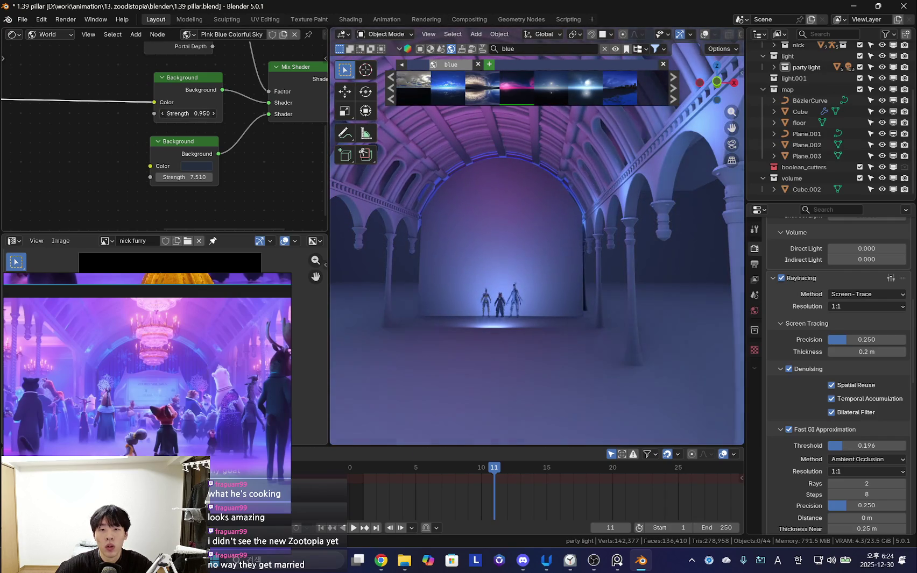
mouse_move(450, 228)
middle_mouse_down()
mouse_move(462, 246)
mouse_move(445, 259)
middle_mouse_up()
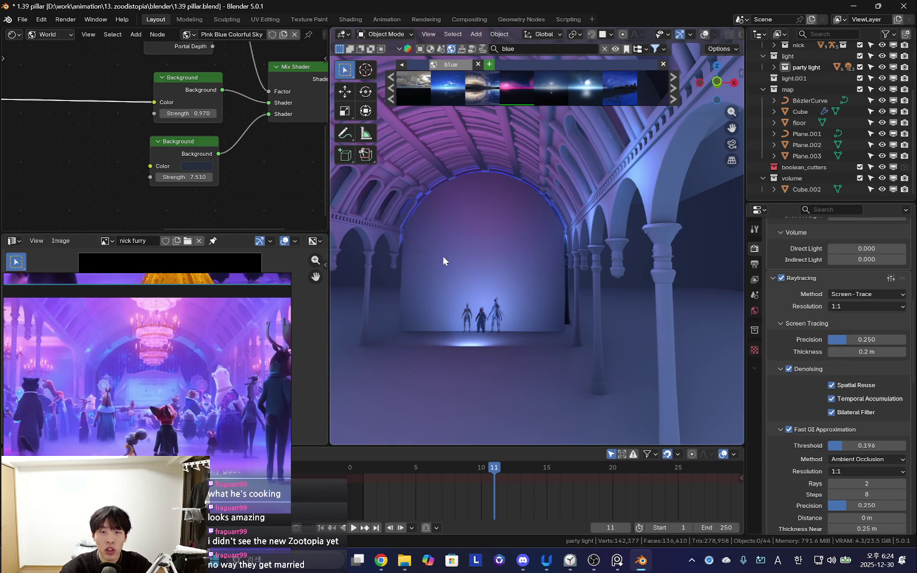
middle_click_drag(443, 261, 581, 248)
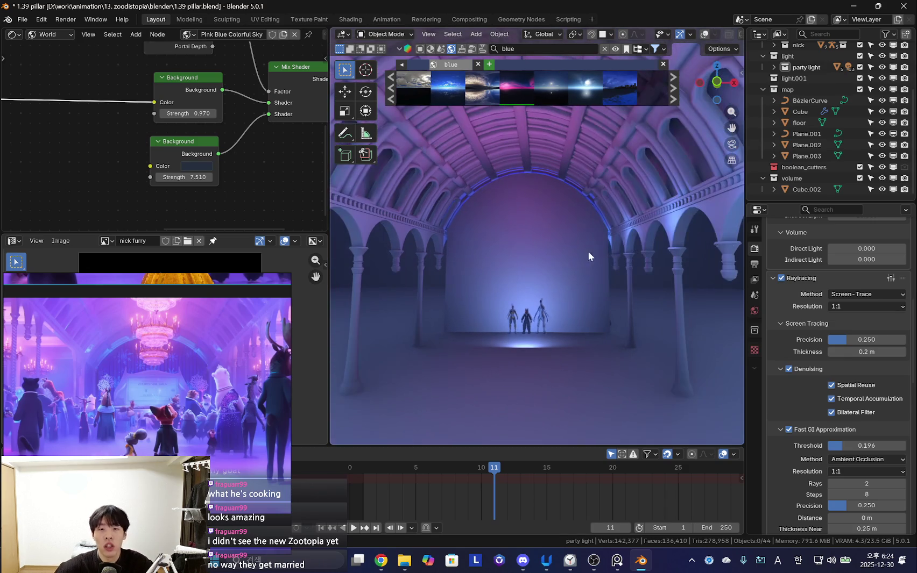
key("shift+alt+z")
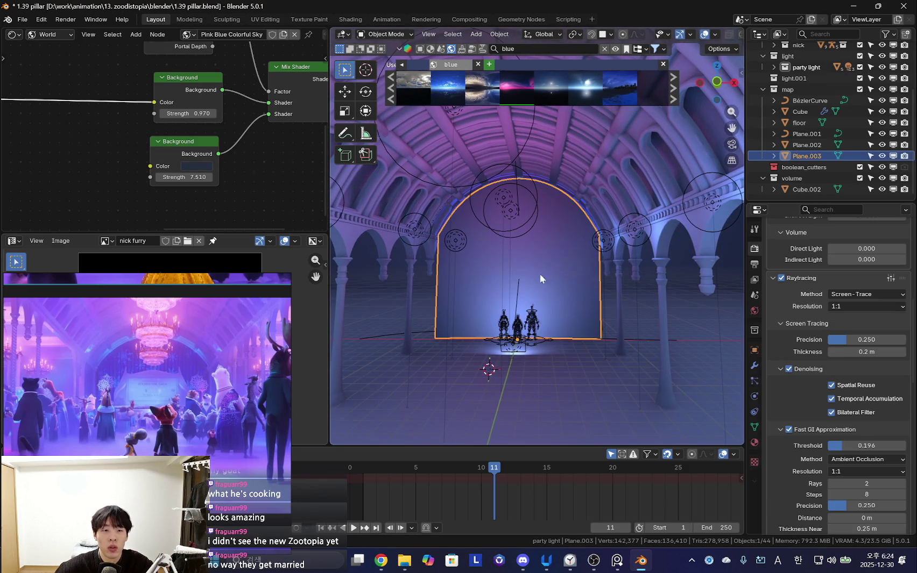
- Fly the view in among the pillars to a close side view of the arch wall
left_click(552, 266)
scroll(369, 354, "up", 5)
mouse_move(507, 350)
middle_mouse_down()
mouse_move(469, 291)
mouse_move(538, 300)
mouse_move(542, 322)
middle_mouse_up()
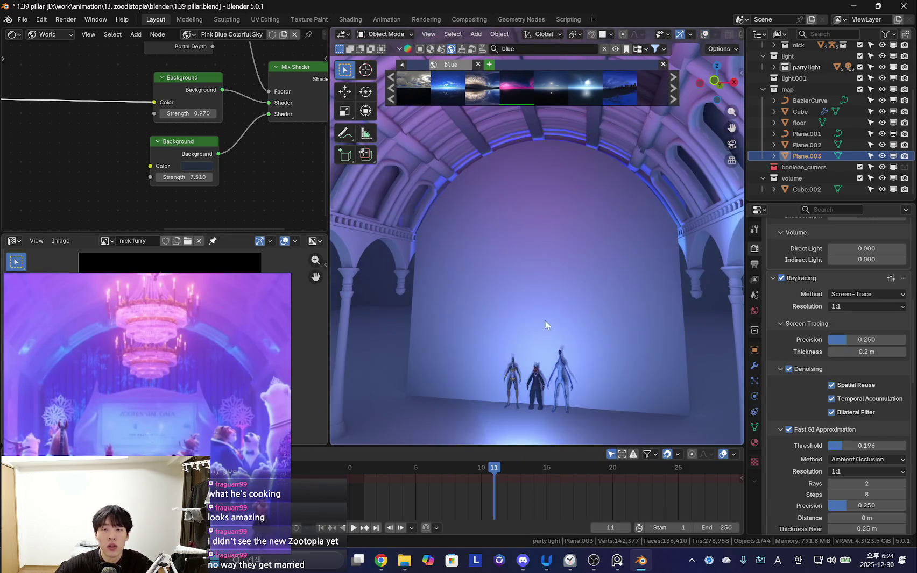
mouse_move(368, 338)
middle_mouse_down()
mouse_move(573, 307)
mouse_move(613, 229)
middle_mouse_up()
key("shift+alt+z")
left_click(610, 191)
middle_click_drag(610, 191, 790, 413)
key("shift+alt+z")
middle_click_drag(638, 365, 538, 301)
key("shift+grave")
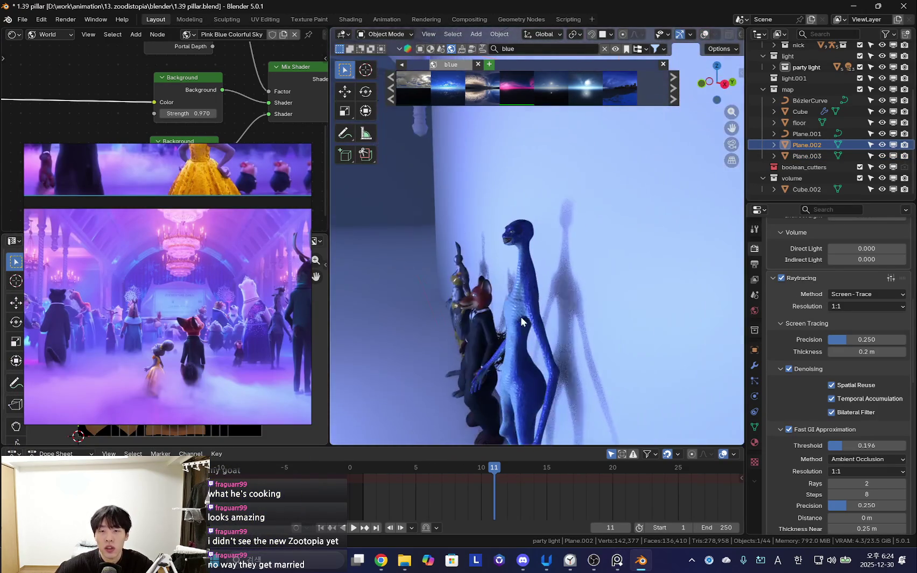
left_click(661, 230)
key("shift+alt+z")
- Hide the arch wall Plane.003 and move the view in front of the bunny and fox
left_click(640, 232)
key("h")
key("shift+alt+z")
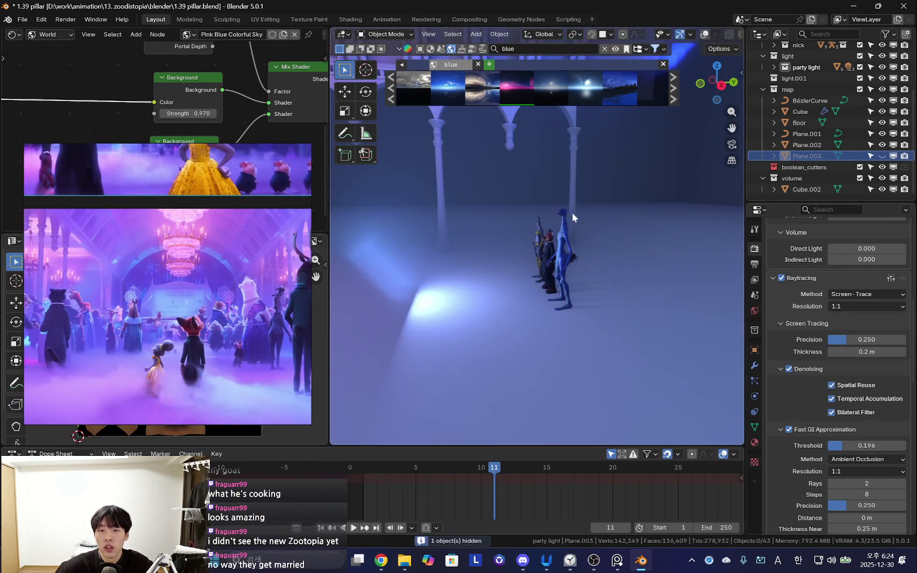
middle_click_drag(577, 213, 605, 271)
mouse_move(584, 310)
middle_mouse_down()
mouse_move(599, 303)
mouse_move(592, 302)
middle_mouse_up()
scroll(167, 317, "down", 2)
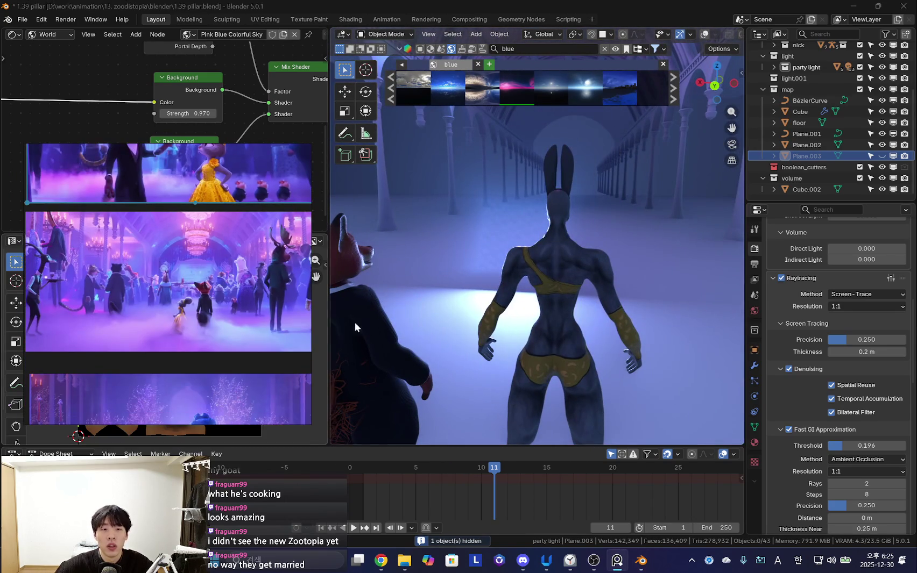
mouse_move(496, 297)
middle_mouse_down()
mouse_move(475, 301)
mouse_move(504, 277)
mouse_move(567, 287)
mouse_move(524, 369)
middle_mouse_up()
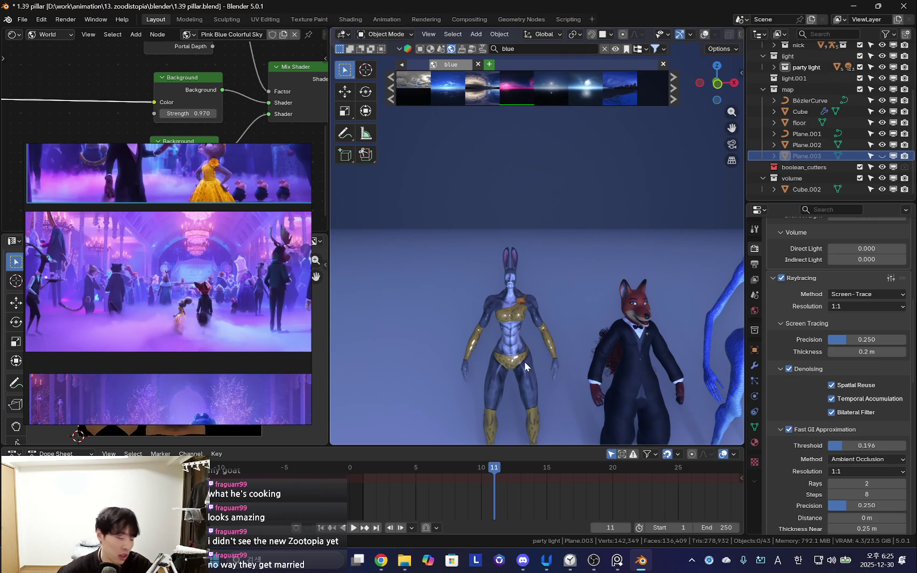
- Move the party area light back along the Y axis
mouse_move(545, 380)
middle_mouse_down()
mouse_move(598, 322)
mouse_move(623, 312)
mouse_move(414, 353)
mouse_move(452, 268)
mouse_move(600, 287)
mouse_move(608, 300)
middle_mouse_up()
left_click(452, 268)
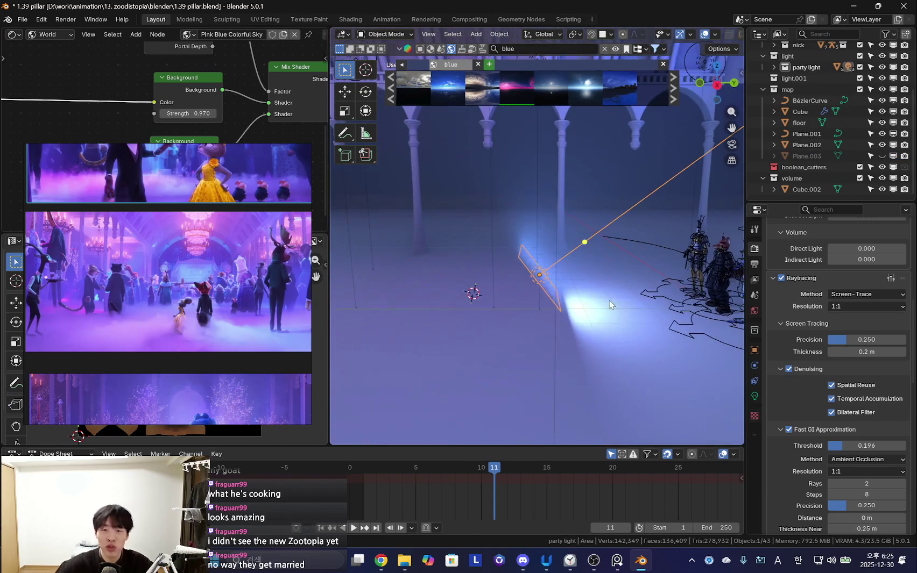
key("g")
key("y")
left_click(645, 274)
- Raise the party light along Z and tilt it -18.6° around X
key("r")
key("Escape")
key("g")
key("z")
left_click(656, 197)
key("r")
key("x")
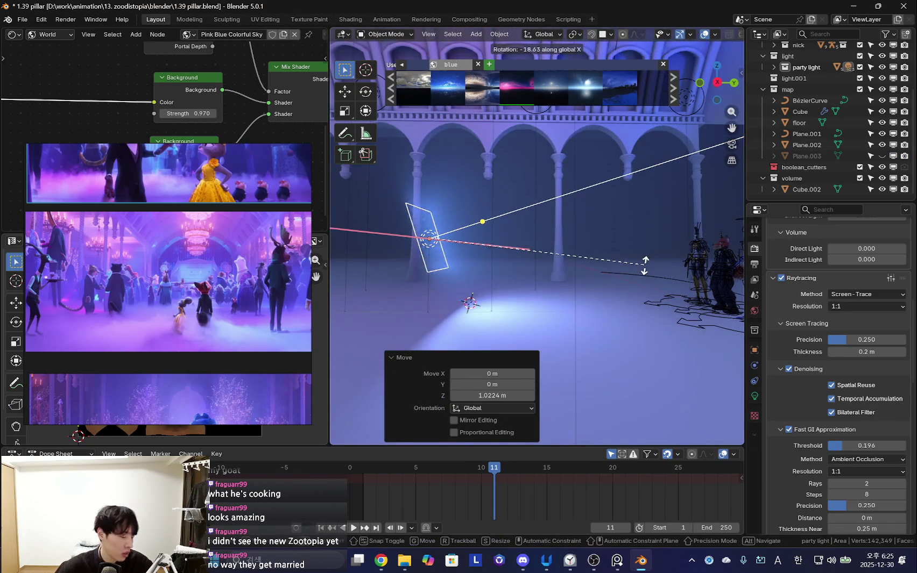
left_click(657, 253)
- Orbit and pan to view the three characters under the re-aimed light
mouse_move(658, 263)
middle_mouse_down()
mouse_move(545, 285)
mouse_move(585, 271)
mouse_move(614, 265)
mouse_move(511, 307)
mouse_move(547, 271)
middle_mouse_up()
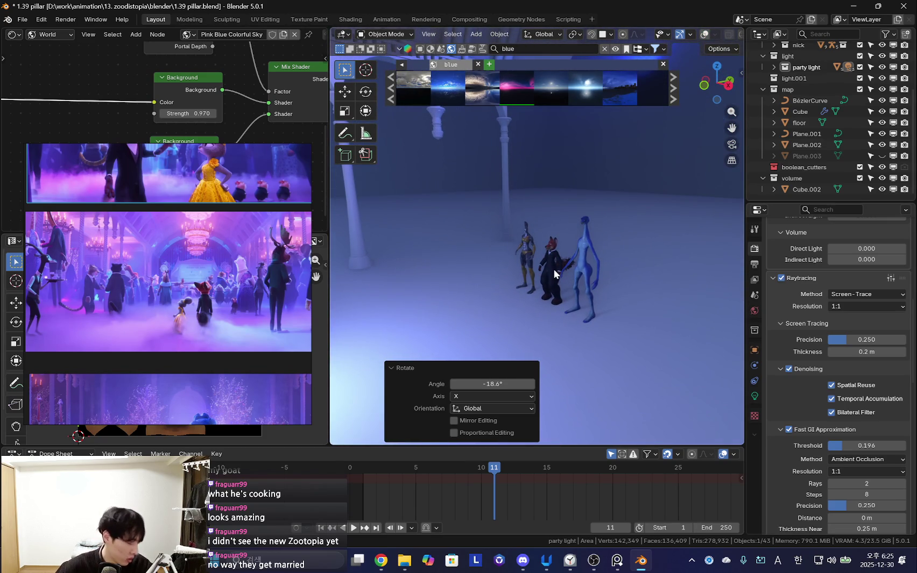
mouse_move(603, 226)
middle_mouse_down()
mouse_move(568, 253)
mouse_move(592, 277)
middle_mouse_up()
scroll(592, 277, "up", 2)
scroll(592, 278, "up", 3)
scroll(637, 236, "up", 3)
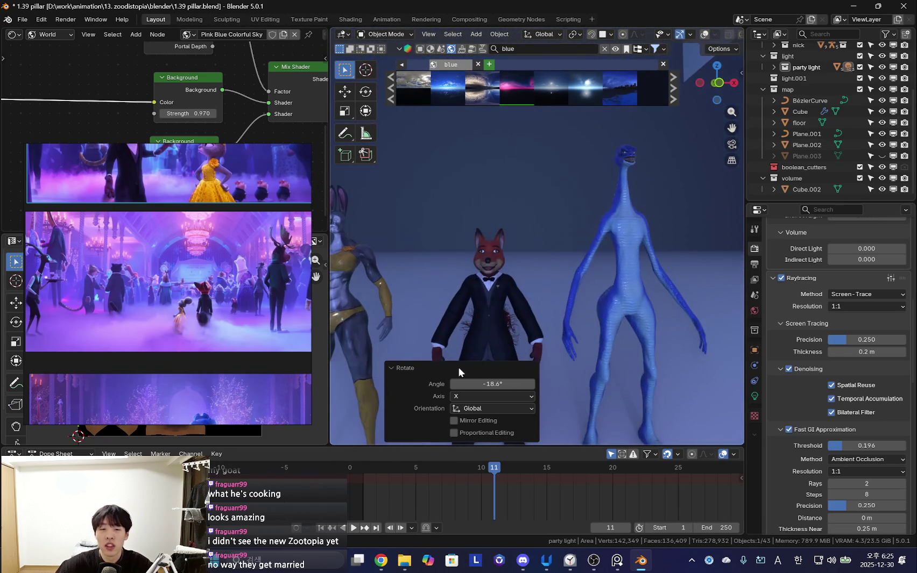
left_click(395, 368)
middle_click_drag(493, 314, 557, 315, "shift")
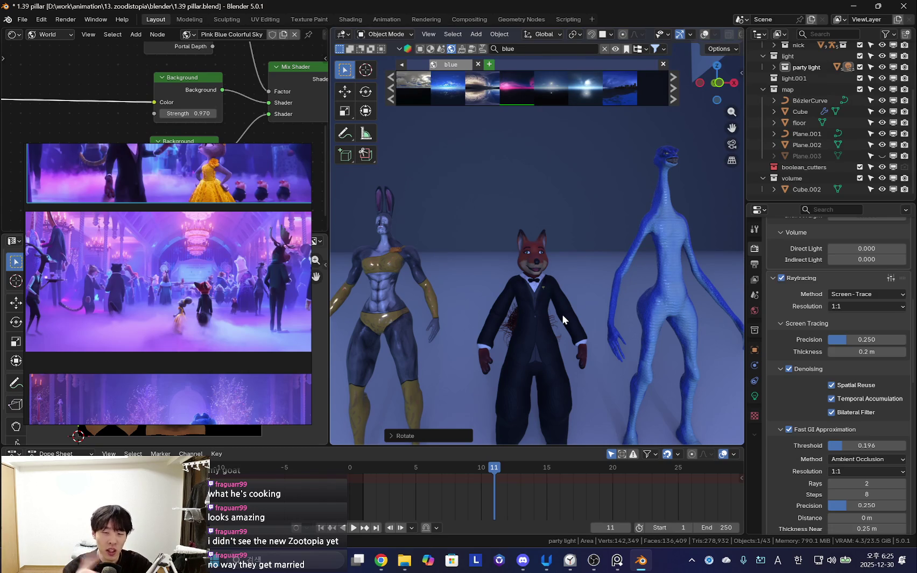
mouse_move(593, 327)
middle_mouse_down()
mouse_move(575, 302)
mouse_move(543, 358)
mouse_move(599, 319)
mouse_move(566, 320)
mouse_move(594, 241)
mouse_move(578, 282)
mouse_move(594, 286)
middle_mouse_up()
- Unhide Plane.003 with Alt+H and look at the hall from the front view
key("alt+h")
key("KP_1")
key("shift+alt+z")
left_click(504, 261)
middle_click_drag(504, 260, 543, 301)
scroll(844, 350, "down", 2)
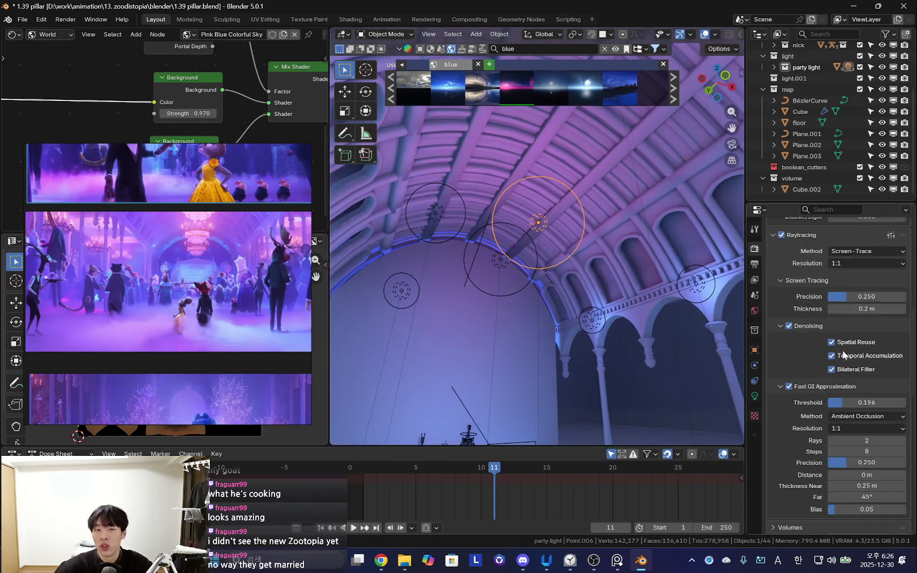
scroll(844, 351, "up", 5)
scroll(209, 253, "up", 4)
scroll(207, 323, "down", 3)
scroll(208, 319, "up", 5)
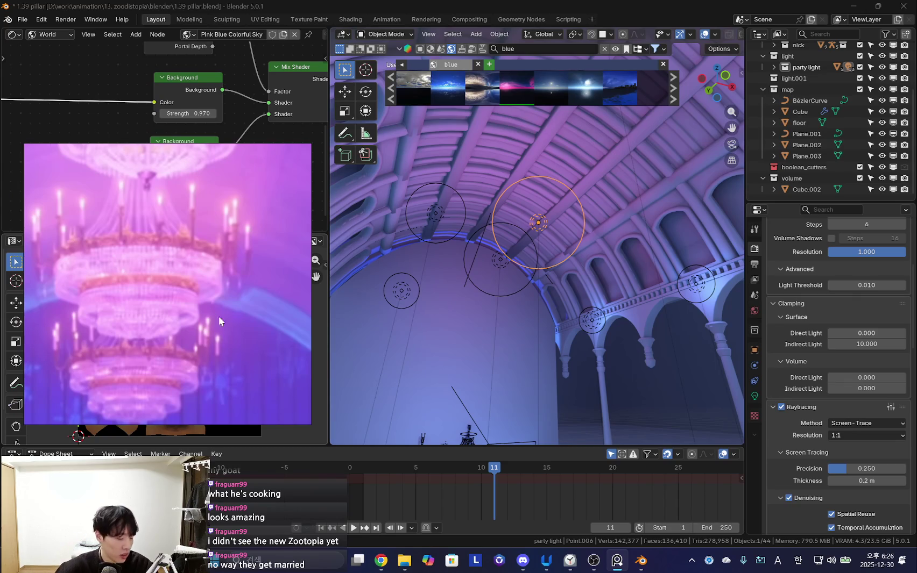
- Orbit to a level view down the hall and move the chandelier reference window aside
middle_click_drag(355, 323, 554, 298)
key("shift+alt+z")
scroll(555, 299, "up", 2)
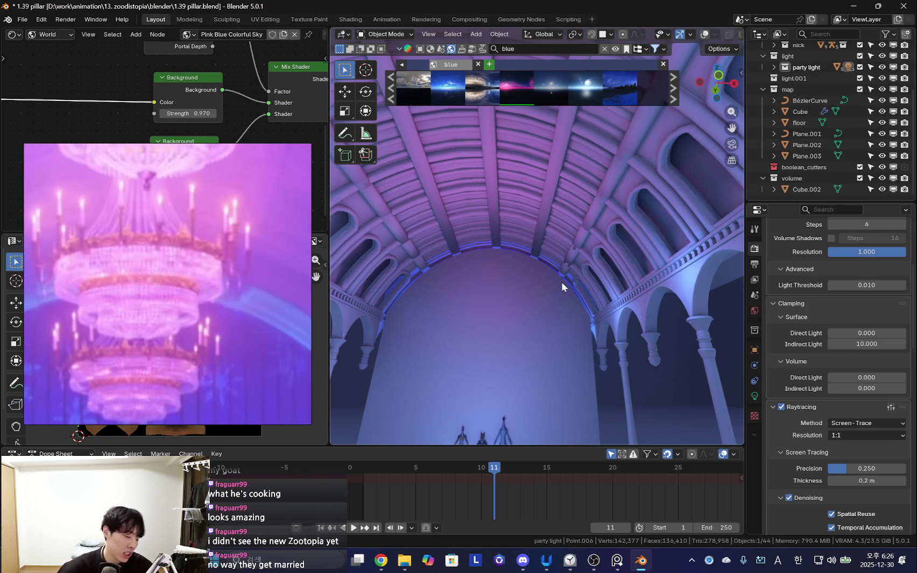
middle_click_drag(561, 284, 573, 357)
left_click_drag(229, 315, 252, 259)
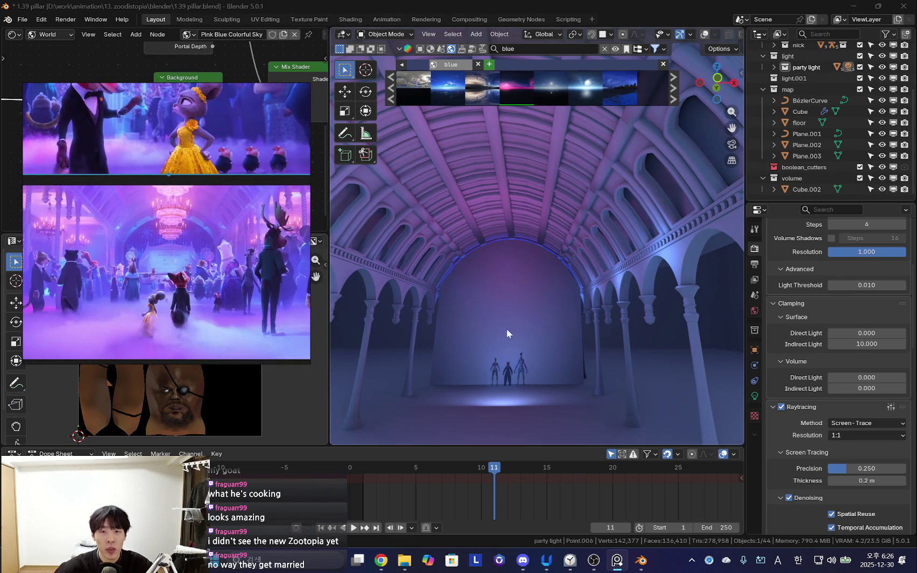
- Set the pink point light's radius to 0.933 m and raise its power
left_click(546, 305)
key("shift+alt+z")
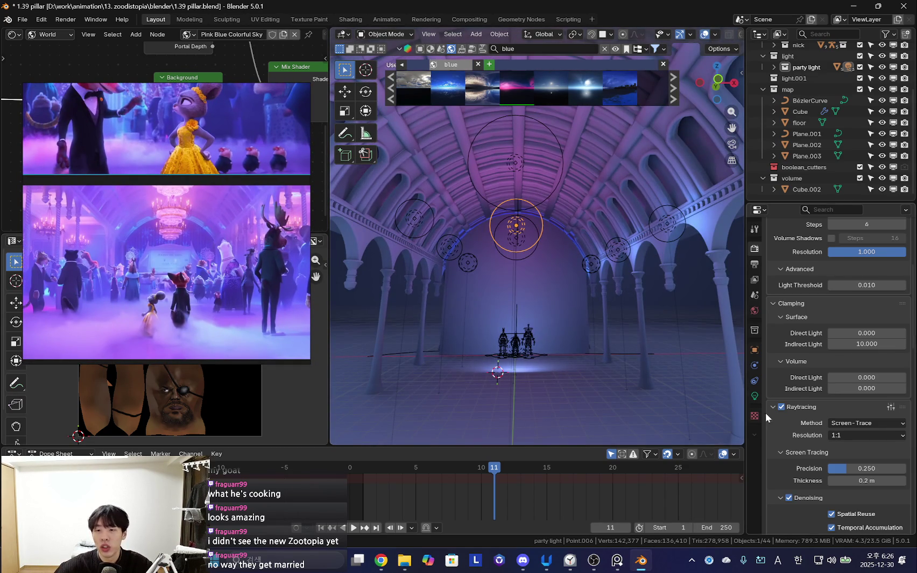
left_click(755, 396)
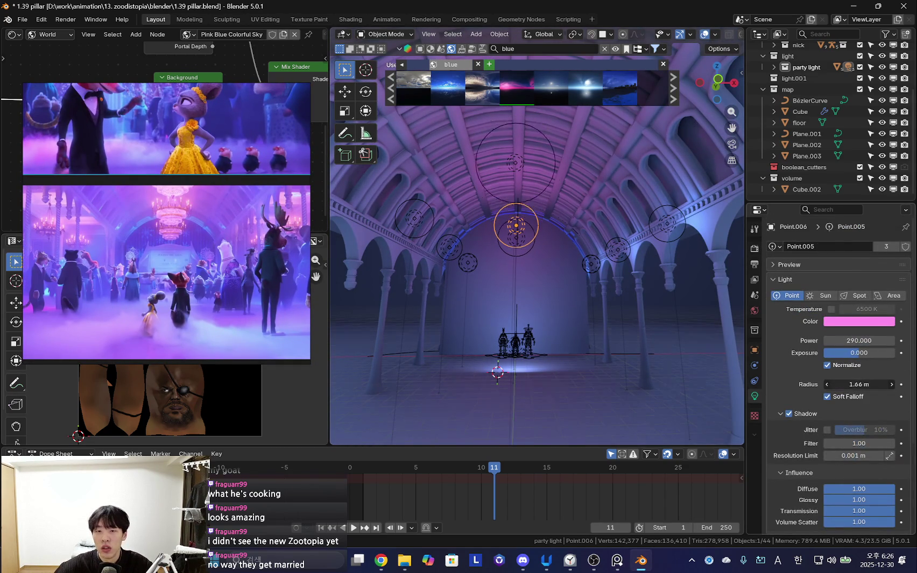
left_click_drag(858, 384, 614, 325)
key("shift+alt+z")
mouse_move(862, 339)
left_mouse_down()
mouse_move(893, 339)
mouse_move(882, 340)
left_mouse_up()
- Raise the pink point light slightly along Z
key("shift+alt+z")
key("g")
key("z")
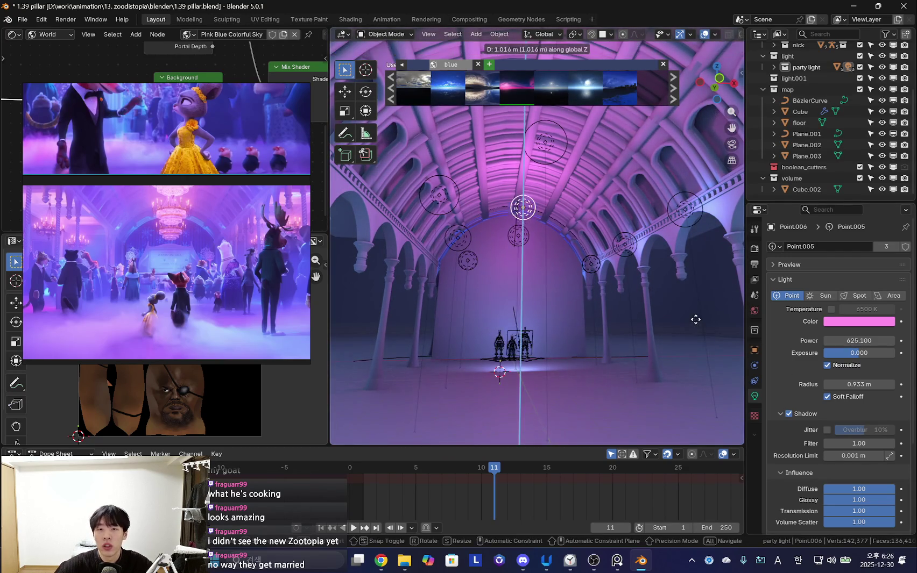
left_click(712, 332)
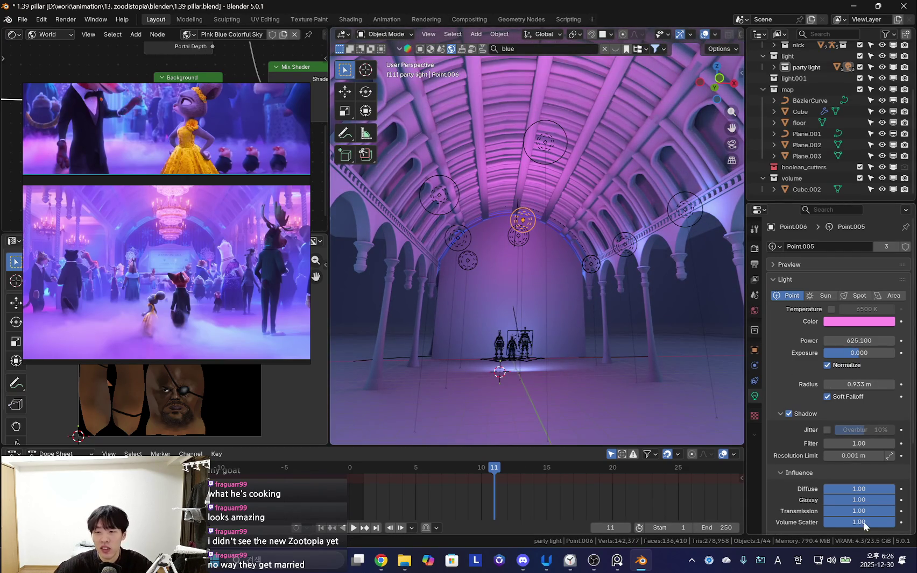
- Set the light's volume scatter to 4.00 and its power to 381
left_click_drag(864, 526, 887, 526)
key("shift+alt+z")
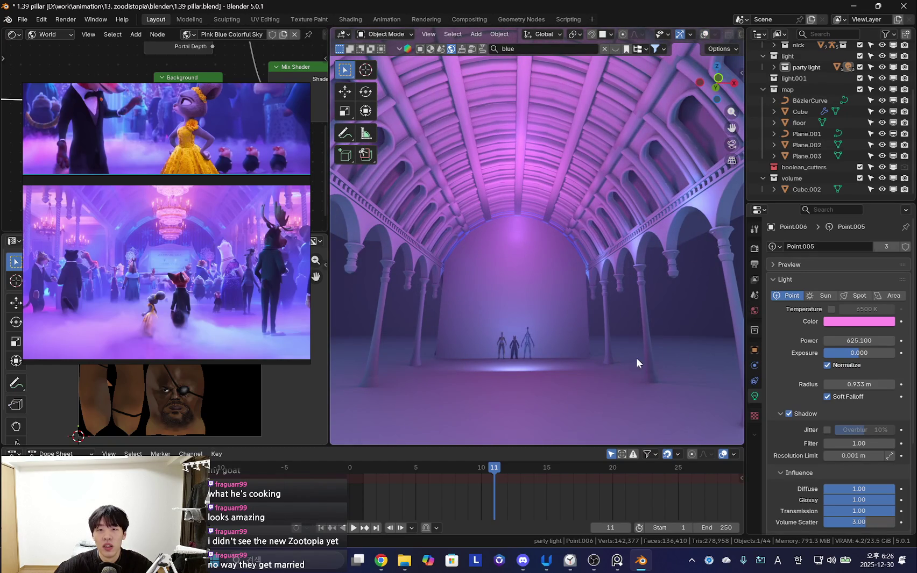
key("ctrl+z")
left_click_drag(867, 526, 890, 526)
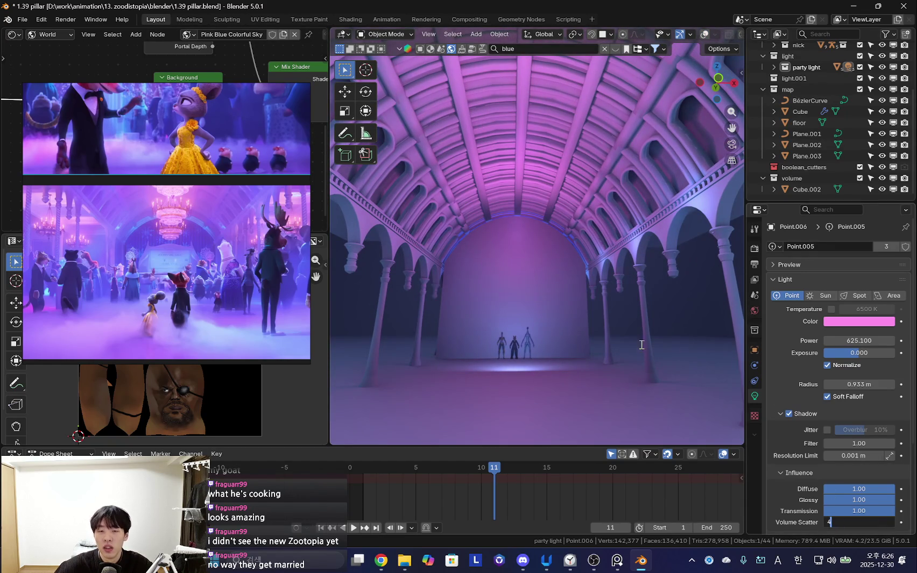
left_click_drag(857, 340, 833, 340)
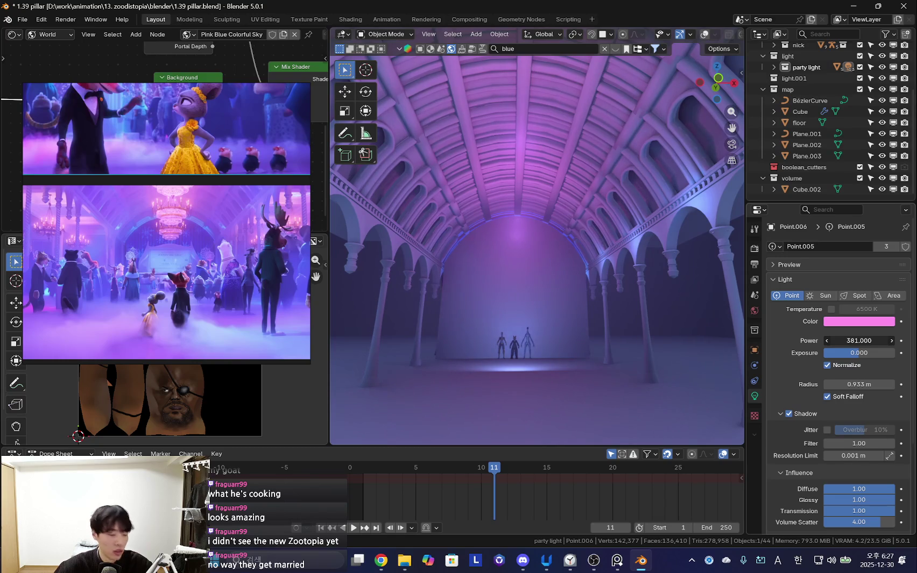
middle_click_drag(635, 290, 670, 286)
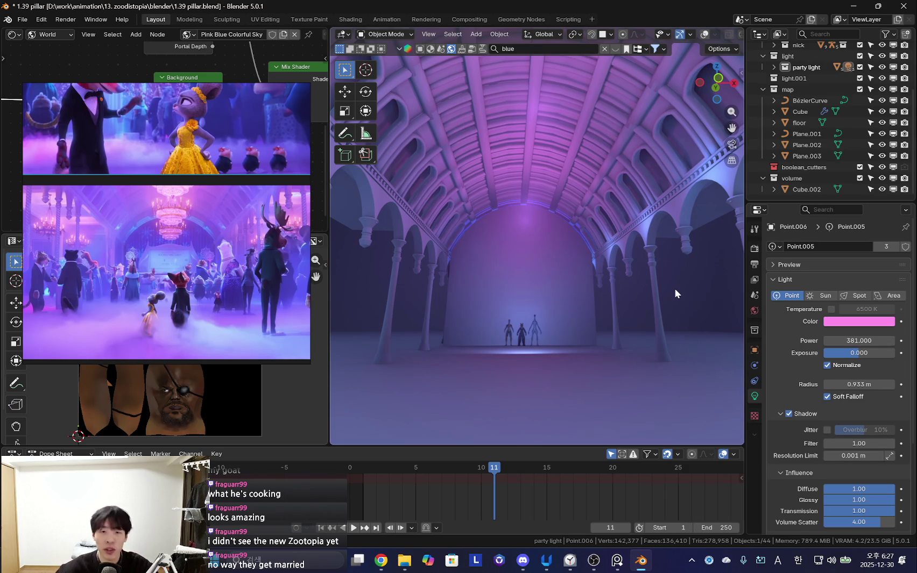
mouse_move(673, 289)
middle_mouse_down("ctrl")
mouse_move(572, 290)
mouse_move(575, 267)
mouse_move(504, 253)
mouse_move(547, 270)
mouse_move(628, 275)
mouse_move(530, 290)
middle_mouse_up("ctrl")
key("shift+alt+z")
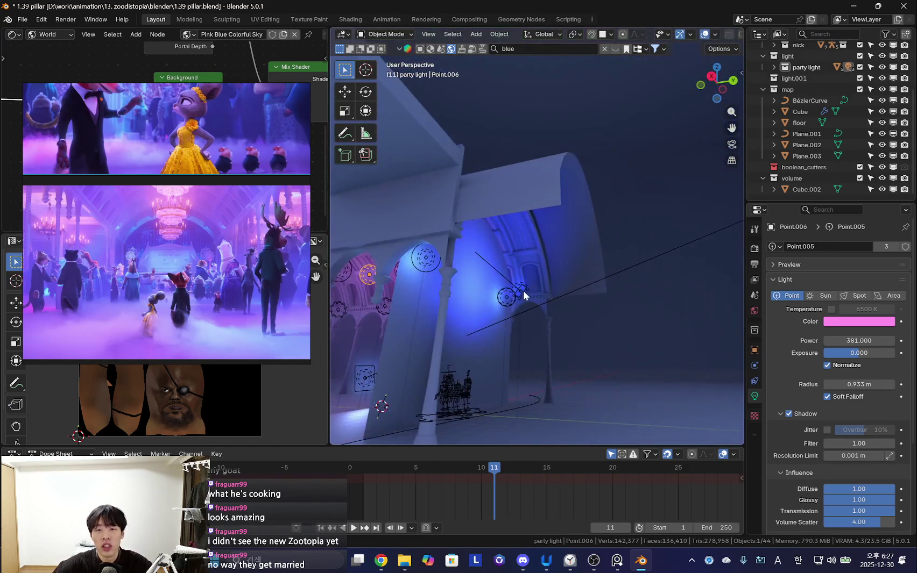
- Orbit out of camera view around the purple hall and select the top slab Cube.007
left_click(529, 290)
key("shift+alt+z")
mouse_move(594, 299)
middle_mouse_down()
mouse_move(569, 333)
mouse_move(587, 311)
middle_mouse_up()
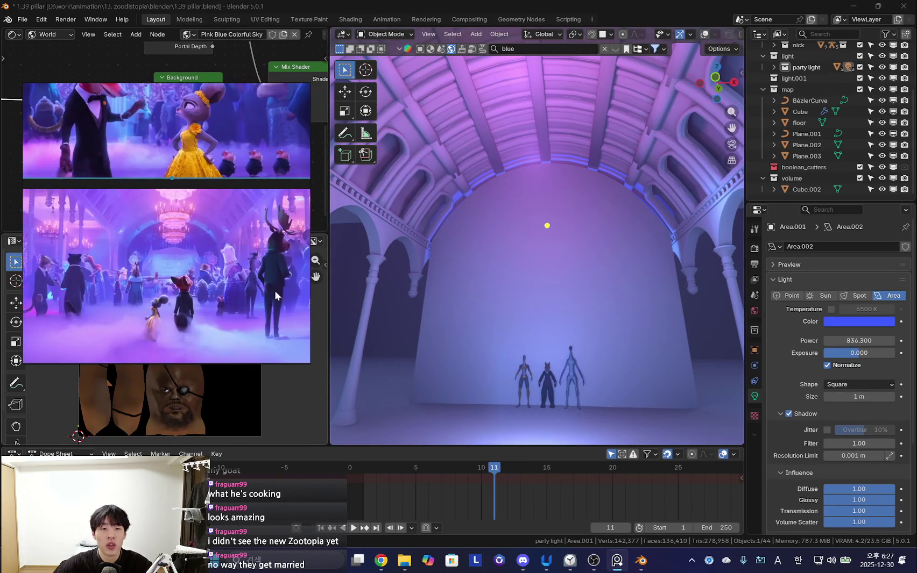
scroll(594, 288, "up", 3)
mouse_move(594, 294)
middle_mouse_down()
mouse_move(506, 278)
mouse_move(571, 310)
middle_mouse_up()
scroll(579, 305, "up", 3)
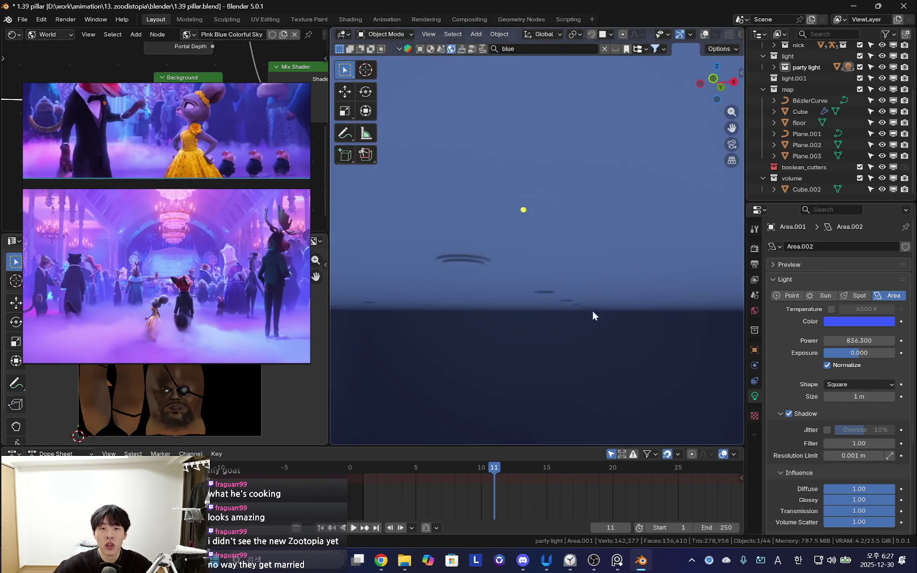
scroll(642, 325, "down", 3)
mouse_move(641, 320)
middle_mouse_down()
mouse_move(500, 290)
mouse_move(541, 295)
middle_mouse_up()
scroll(542, 295, "up", 2)
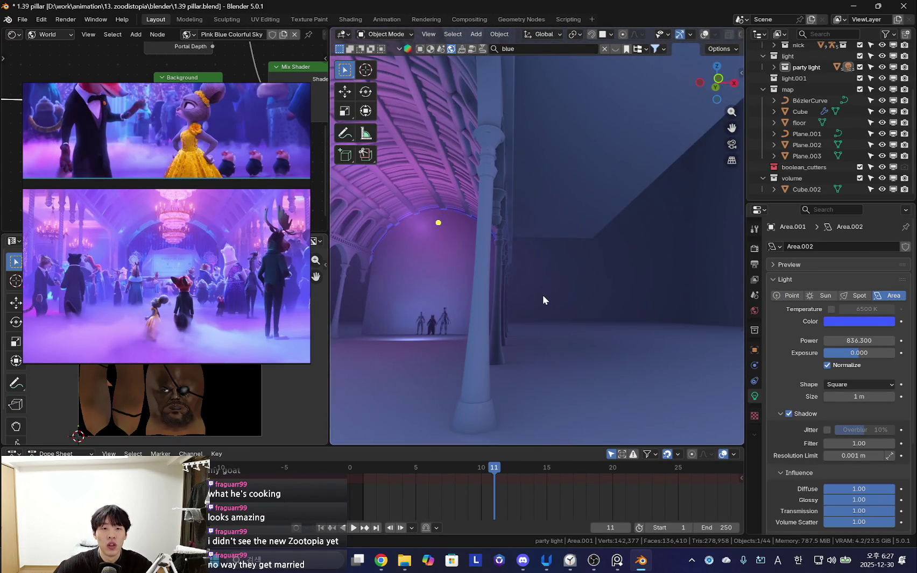
scroll(282, 247, "up", 3)
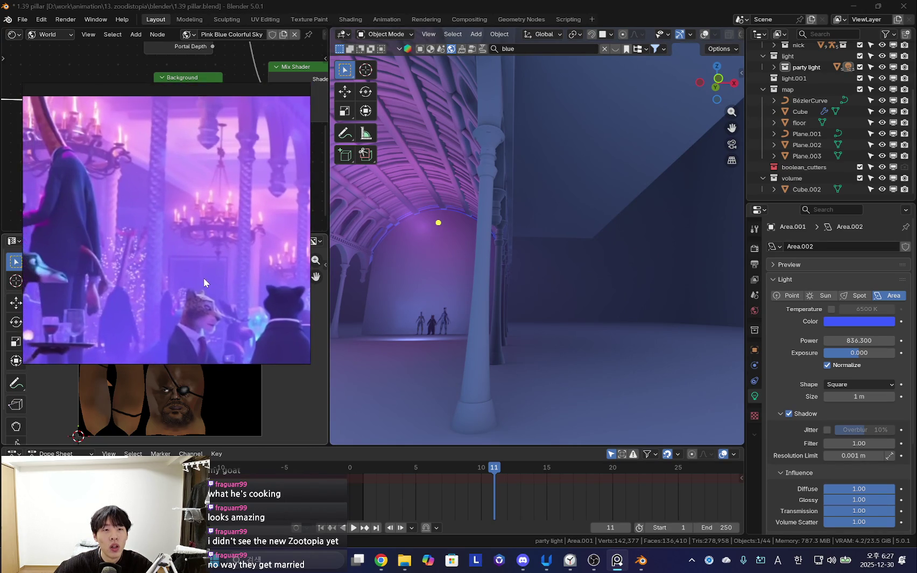
mouse_move(541, 258)
middle_mouse_down()
mouse_move(592, 229)
mouse_move(509, 257)
mouse_move(598, 272)
mouse_move(560, 253)
middle_mouse_up()
left_click(593, 229)
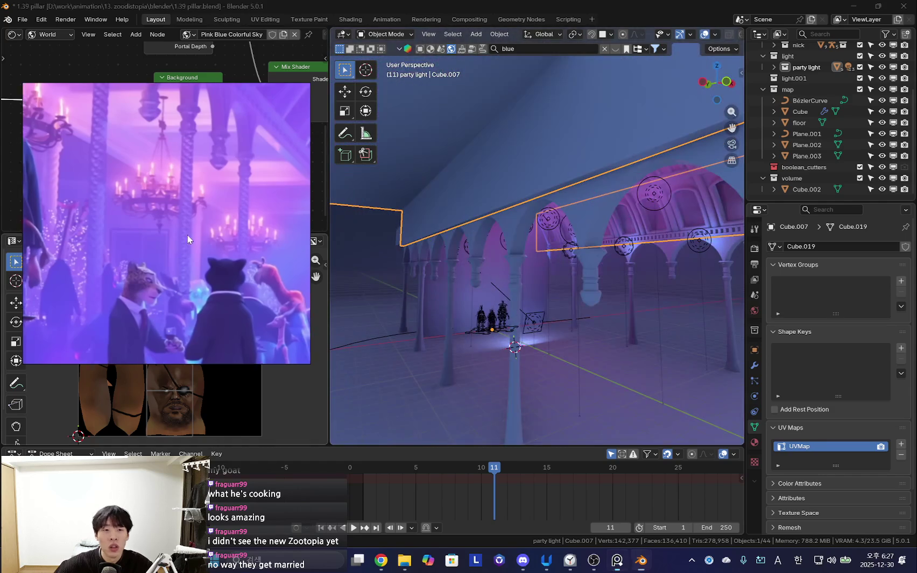
- Enlarge the reference board, zoom around it, then orbit down the hall interior
double_click(178, 250)
scroll(178, 250, "up", 3)
scroll(193, 249, "down", 5)
scroll(207, 252, "up", 5)
scroll(211, 246, "down", 5)
scroll(211, 246, "up", 3)
scroll(207, 297, "down", 3)
scroll(161, 317, "up", 2)
scroll(190, 186, "up", 1)
scroll(197, 188, "up", 2)
scroll(206, 182, "up", 2)
scroll(151, 242, "up", 2)
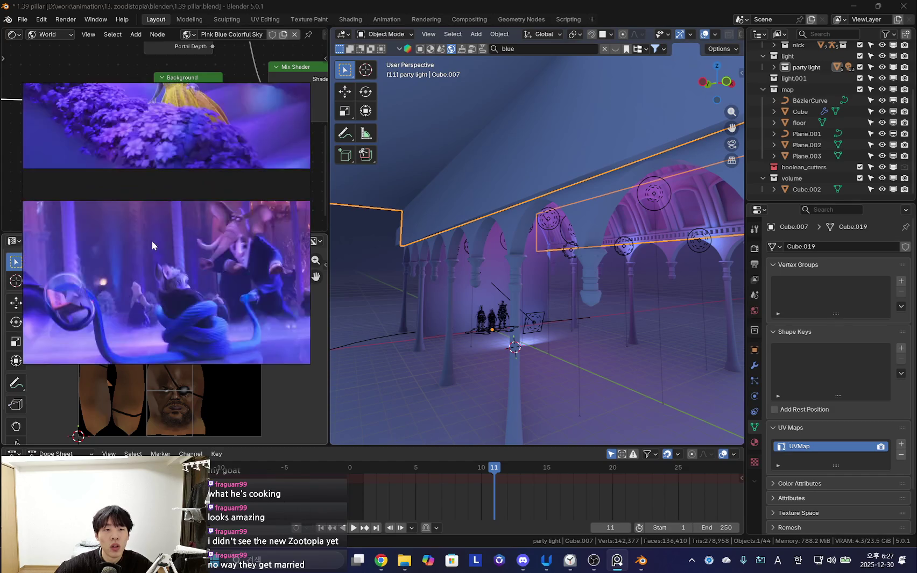
scroll(244, 243, "up", 2)
scroll(208, 285, "up", 2)
scroll(206, 288, "down", 2)
scroll(234, 284, "up", 1)
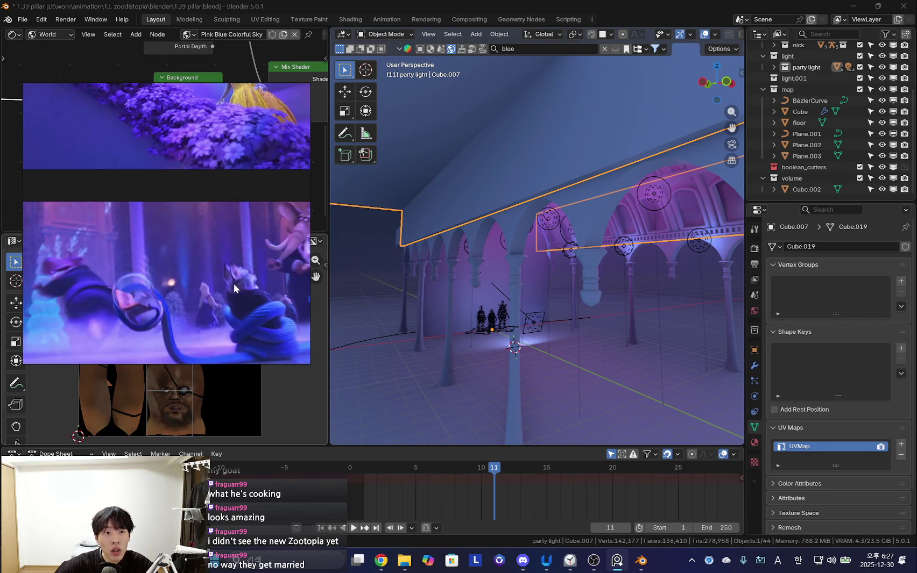
mouse_move(512, 294)
middle_mouse_down()
mouse_move(640, 303)
mouse_move(577, 278)
mouse_move(594, 310)
mouse_move(609, 252)
middle_mouse_up()
- Select the arch-and-pillar section and collapse its Array and Mirror modifiers
left_click(575, 261)
scroll(593, 265, "up", 2)
left_click(754, 366)
left_click(772, 265)
left_click(773, 279)
key("g")
left_click(627, 332)
scroll(543, 300, "down", 3)
- Duplicate the arch-and-pillar geometry in Edit Mode and shift the copy along X
key("Tab")
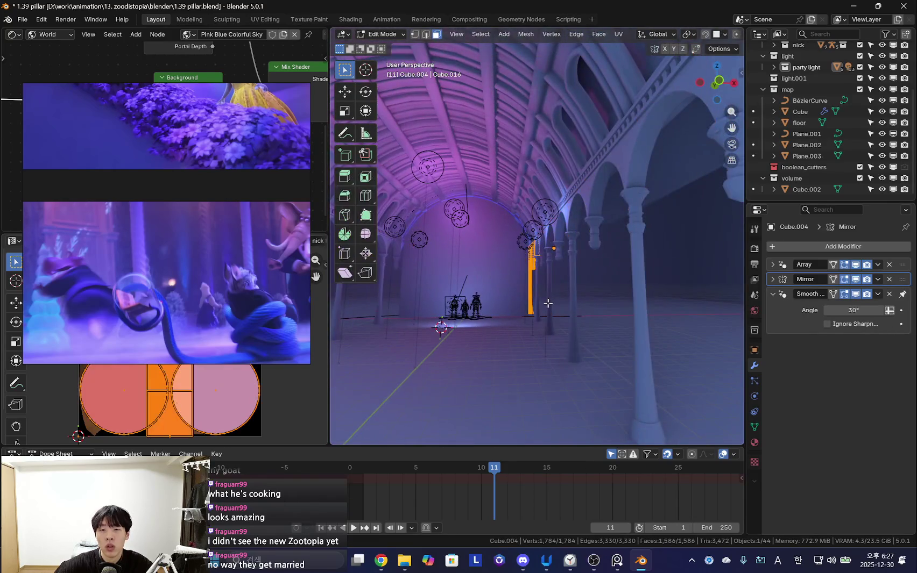
key("Tab")
key("shift+d")
key("Escape")
key("Tab")
key("g")
key("x")
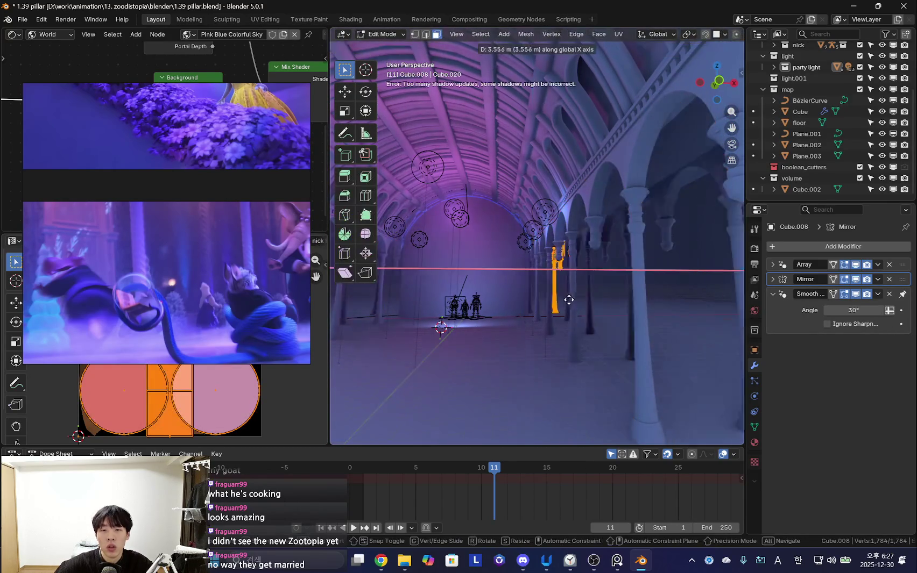
left_click(566, 300)
scroll(590, 304, "up", 3)
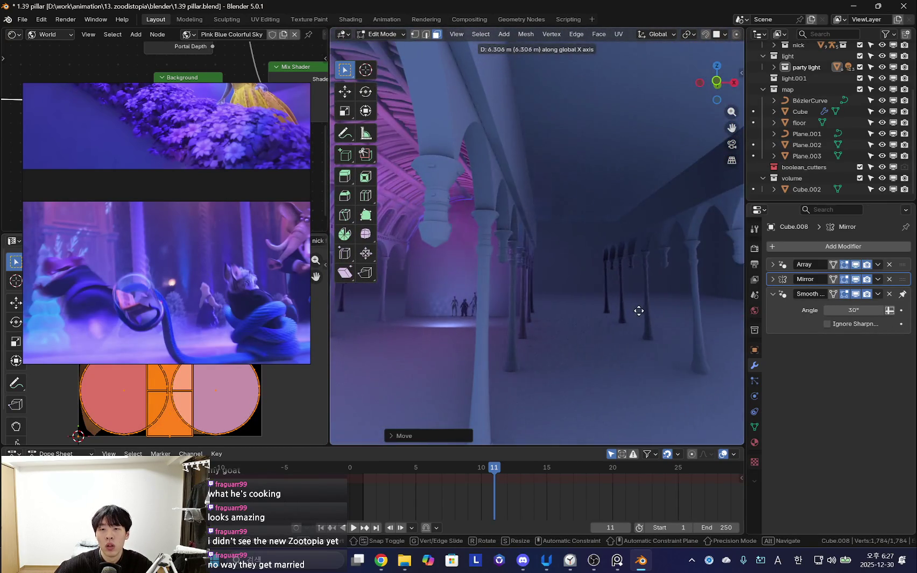
left_click(638, 311)
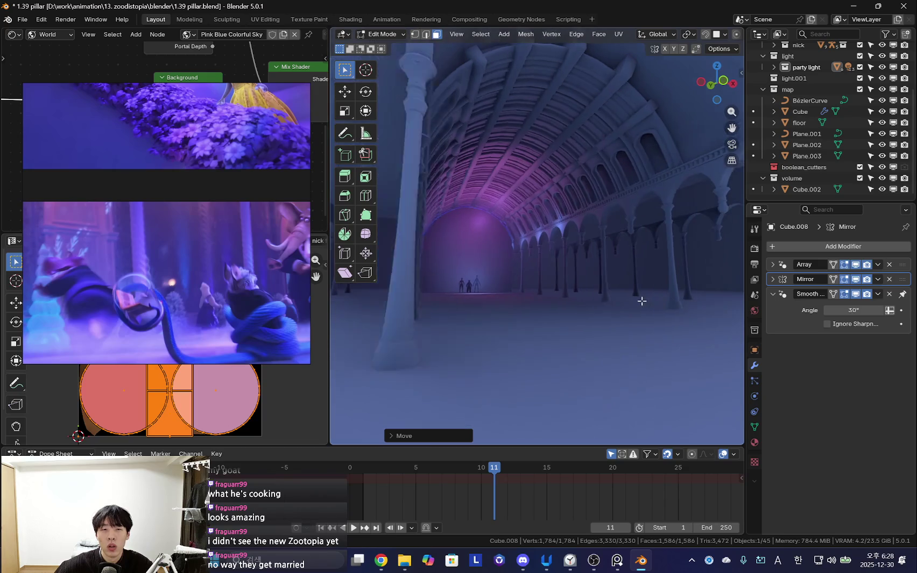
- Check the arcade from outside and redo the copy's move along the X axis
middle_click_drag(646, 307, 601, 295)
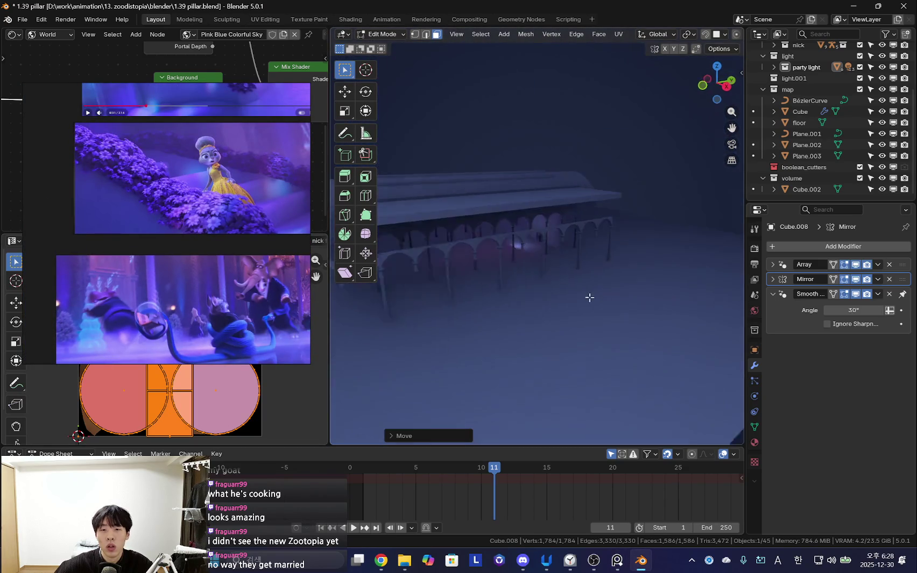
mouse_move(526, 301)
middle_mouse_down()
mouse_move(595, 274)
mouse_move(579, 285)
middle_mouse_up()
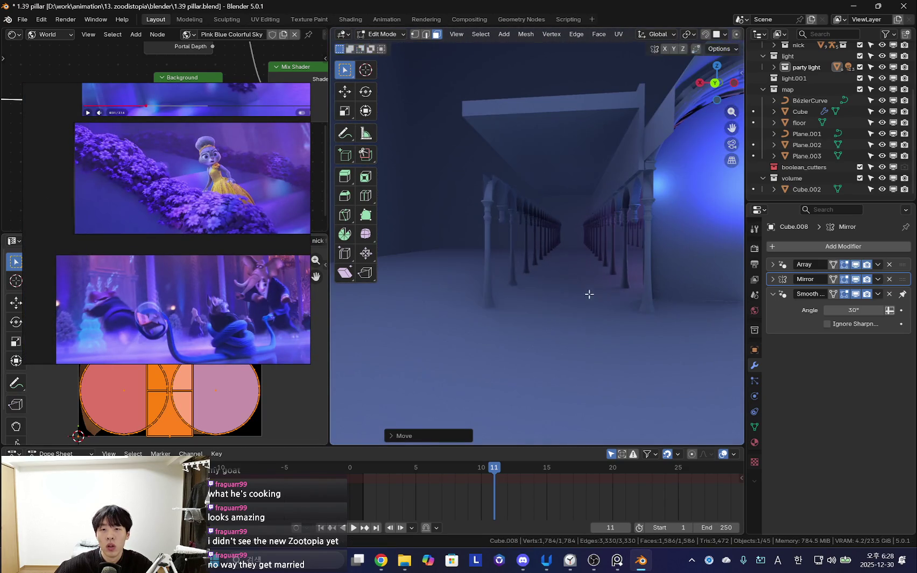
right_click(589, 290)
key("g")
left_click(612, 316)
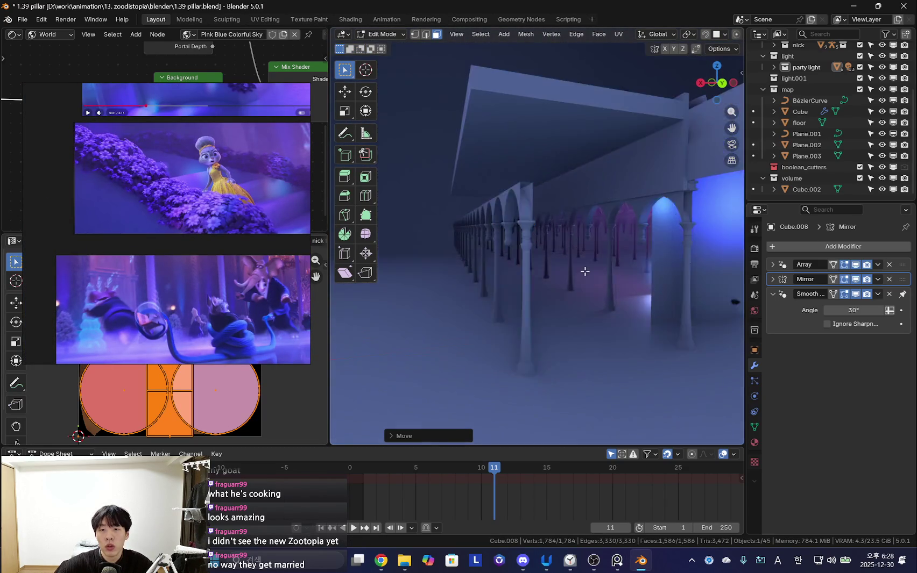
mouse_move(661, 272)
middle_mouse_down()
mouse_move(430, 245)
mouse_move(475, 284)
mouse_move(593, 258)
mouse_move(631, 268)
mouse_move(599, 269)
mouse_move(665, 245)
mouse_move(624, 231)
mouse_move(580, 266)
mouse_move(532, 255)
mouse_move(543, 161)
middle_mouse_up()
key("shift+alt+z")
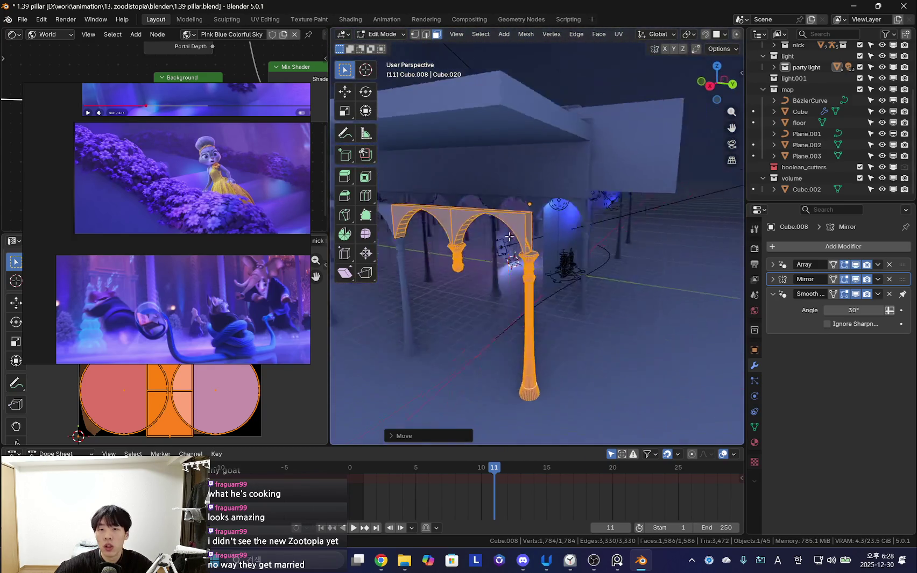
- Select the top slab Cube.007 and pick its triangular end face in Edit Mode
key("Tab")
left_click(544, 113)
key("Tab")
mouse_move(543, 112)
middle_mouse_down()
mouse_move(465, 113)
mouse_move(619, 194)
middle_mouse_up()
left_click(638, 194)
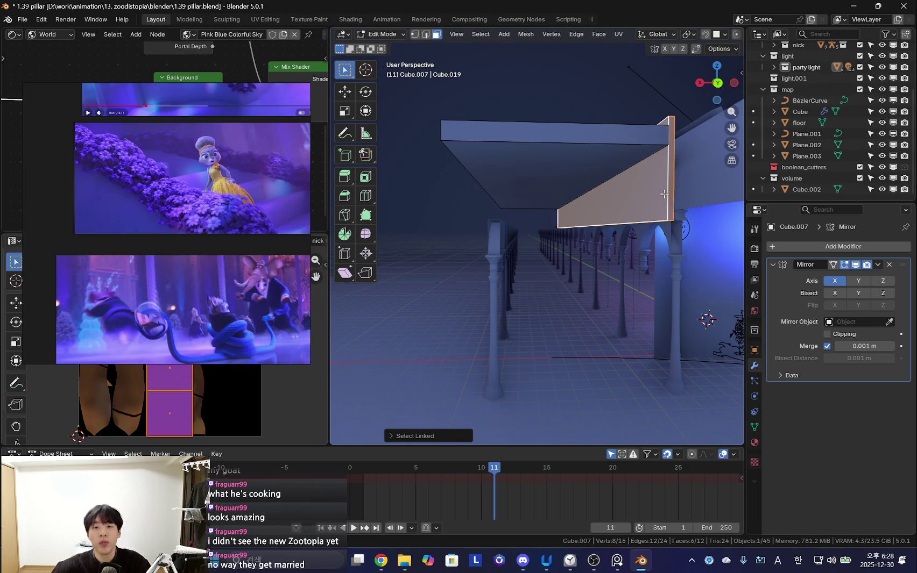
- Duplicate the slab's triangular end face and lock the copy's movement to X
scroll(619, 231, "up", 2)
scroll(589, 272, "up", 3)
scroll(589, 272, "up", 2)
key("shift+d")
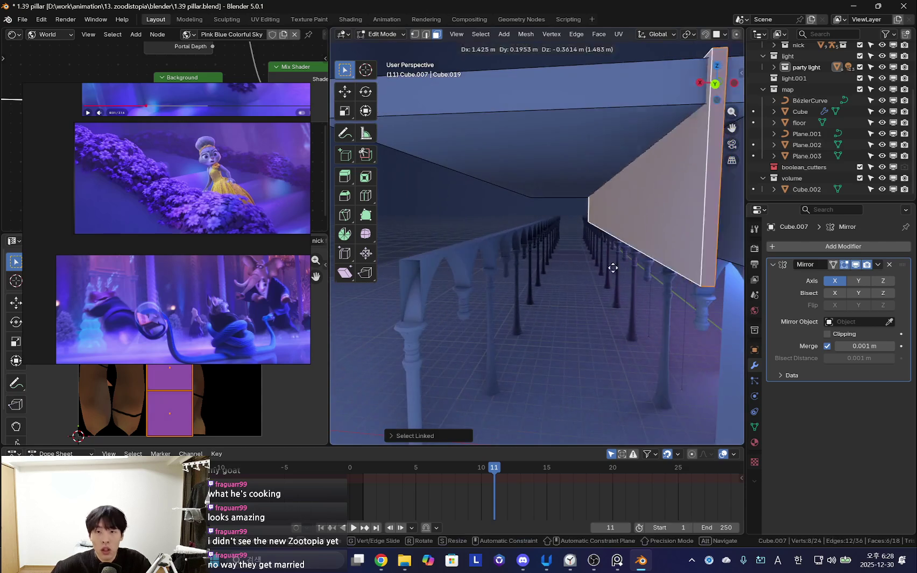
key("x")
mouse_move(540, 260)
middle_mouse_down()
mouse_move(514, 244)
mouse_move(529, 252)
middle_mouse_up()
key("alt+Tab")
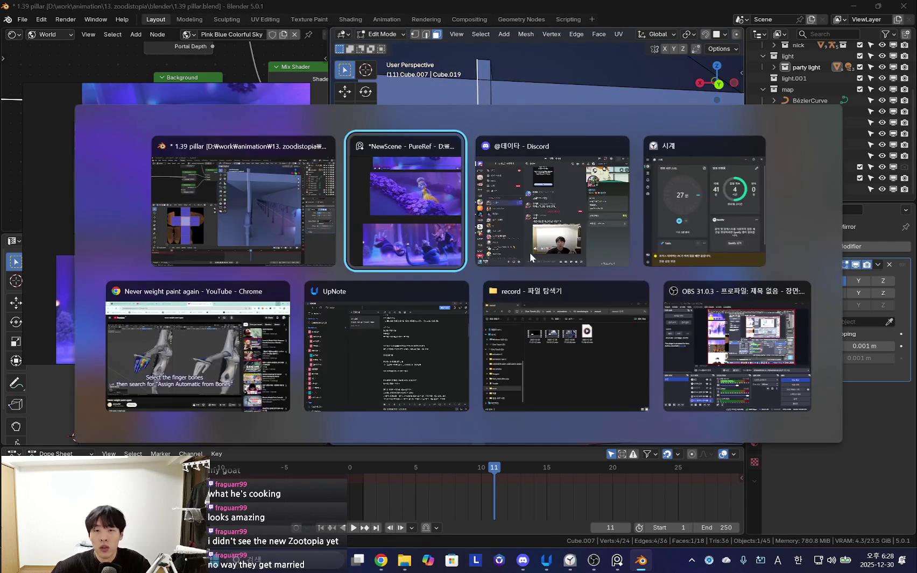
- Play the first queued YouTube Music track, raise the volume slightly, then return to Blender
left_click(202, 320)
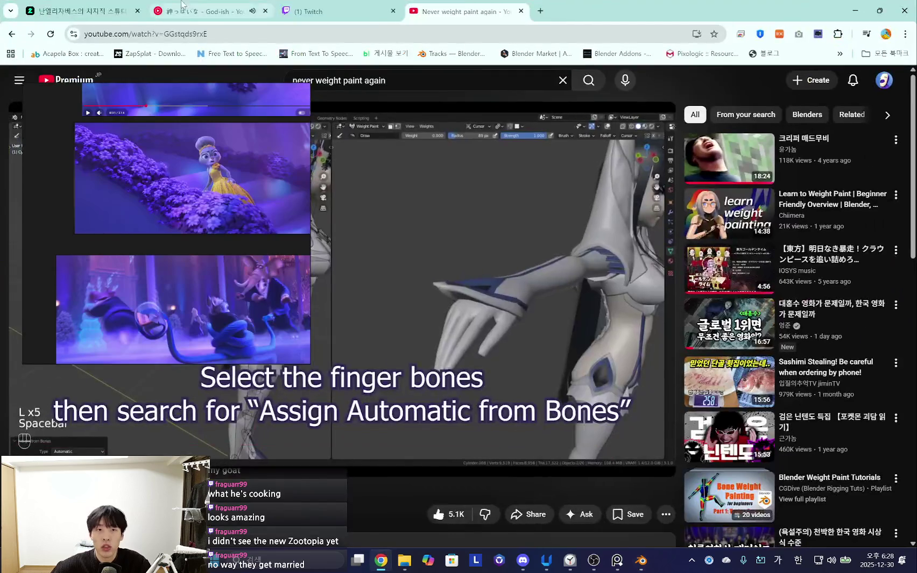
left_click(204, 10)
left_click(898, 528)
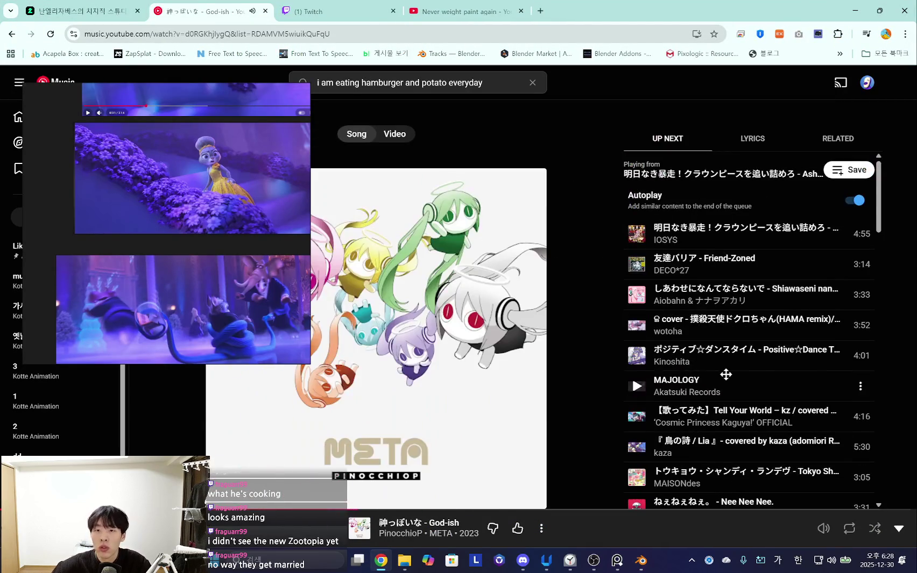
left_click(637, 237)
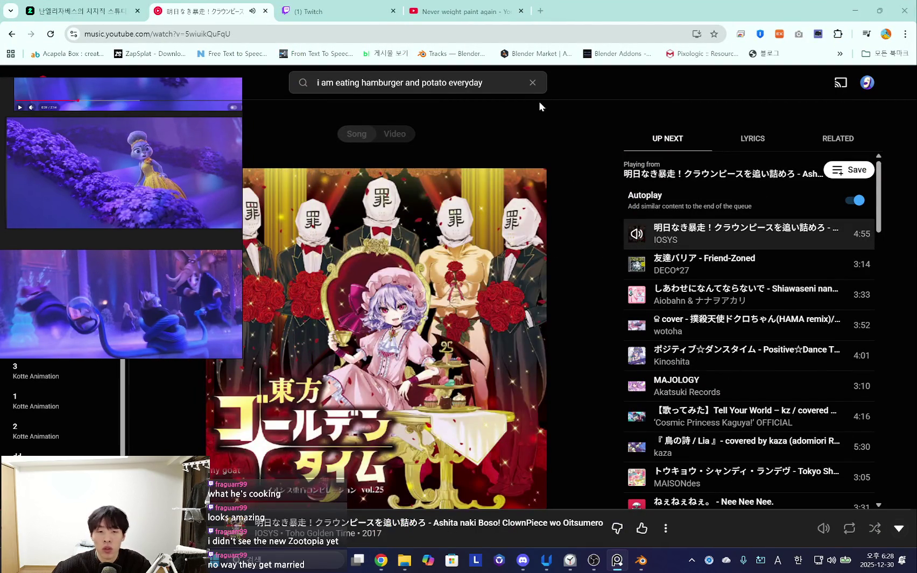
mouse_move(230, 528)
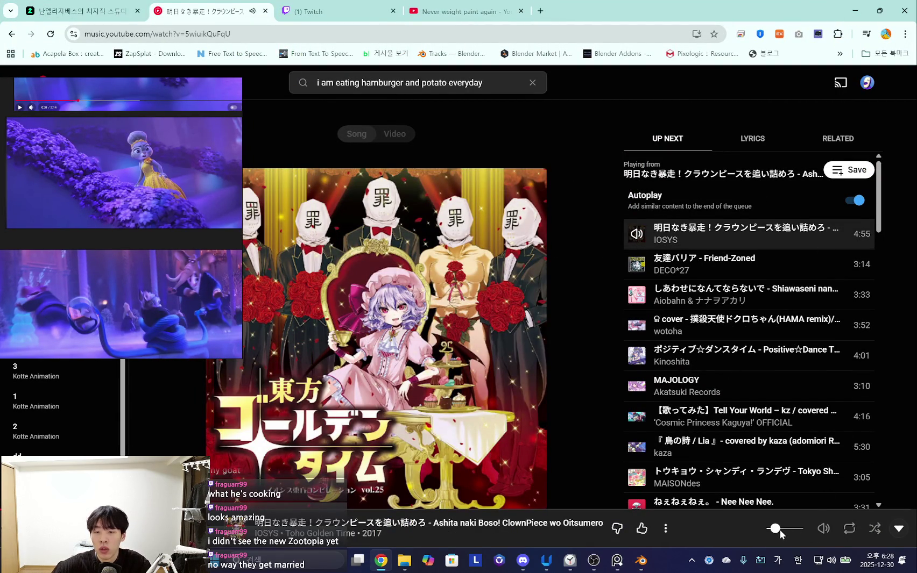
left_click(779, 530)
left_click(617, 561)
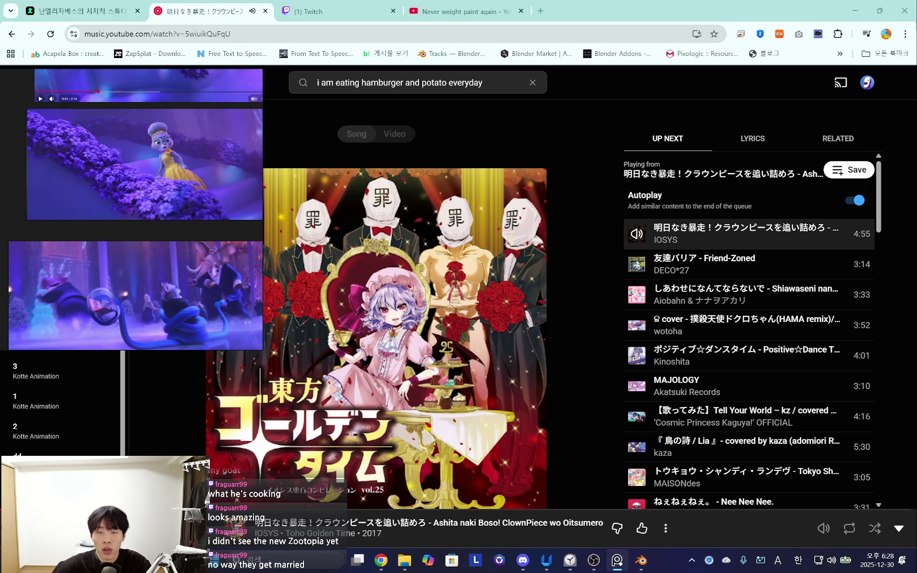
left_click(854, 11)
mouse_move(484, 242)
middle_mouse_down()
mouse_move(522, 249)
mouse_move(544, 299)
middle_mouse_up()
- Move the duplicated wedge face further along X and return to Object Mode
key("g")
key("x")
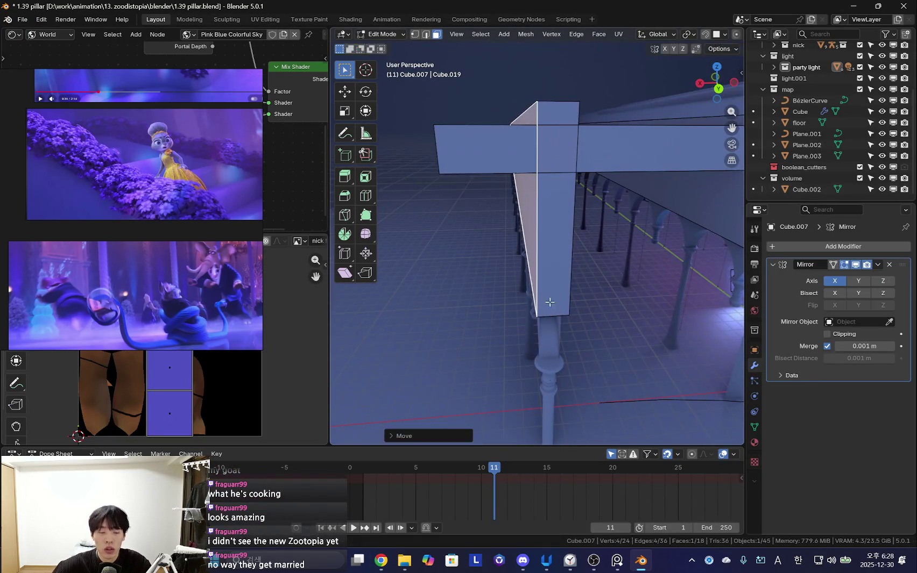
scroll(550, 302, "down", 3)
key("Tab")
mouse_move(662, 276)
middle_mouse_down()
mouse_move(486, 261)
mouse_move(583, 242)
mouse_move(589, 270)
middle_mouse_up()
- Select an arcade piece and briefly inspect its mesh in Edit Mode
left_click(583, 242)
key("Tab")
scroll(548, 251, "up", 3)
scroll(552, 260, "down", 3)
key("Tab")
- Orbit and zoom around the vaulted hall and reposition the reference images
mouse_move(477, 274)
middle_mouse_down()
mouse_move(450, 301)
mouse_move(641, 313)
mouse_move(598, 318)
mouse_move(619, 323)
mouse_move(568, 307)
mouse_move(622, 300)
mouse_move(591, 286)
mouse_move(634, 292)
mouse_move(437, 293)
mouse_move(649, 292)
mouse_move(632, 292)
mouse_move(628, 305)
mouse_move(543, 301)
middle_mouse_up()
scroll(124, 261, "down", 3)
scroll(146, 262, "up", 3)
scroll(156, 233, "up", 3)
scroll(190, 254, "up", 2)
mouse_move(560, 280)
middle_mouse_down()
mouse_move(584, 277)
mouse_move(495, 336)
mouse_move(545, 294)
mouse_move(537, 282)
middle_mouse_up()
scroll(214, 245, "up", 2)
left_click_drag(214, 245, 303, 248)
mouse_move(575, 260)
middle_mouse_down()
mouse_move(488, 256)
mouse_move(624, 288)
middle_mouse_up()
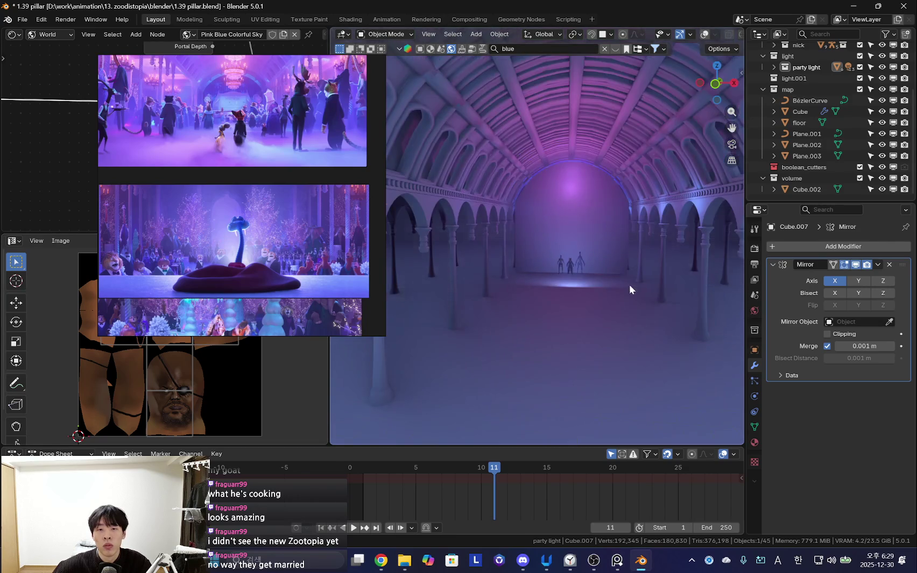
- Select the area light near the figures and view its #ABA5FF colour picker
scroll(607, 285, "up", 3)
left_click(555, 293)
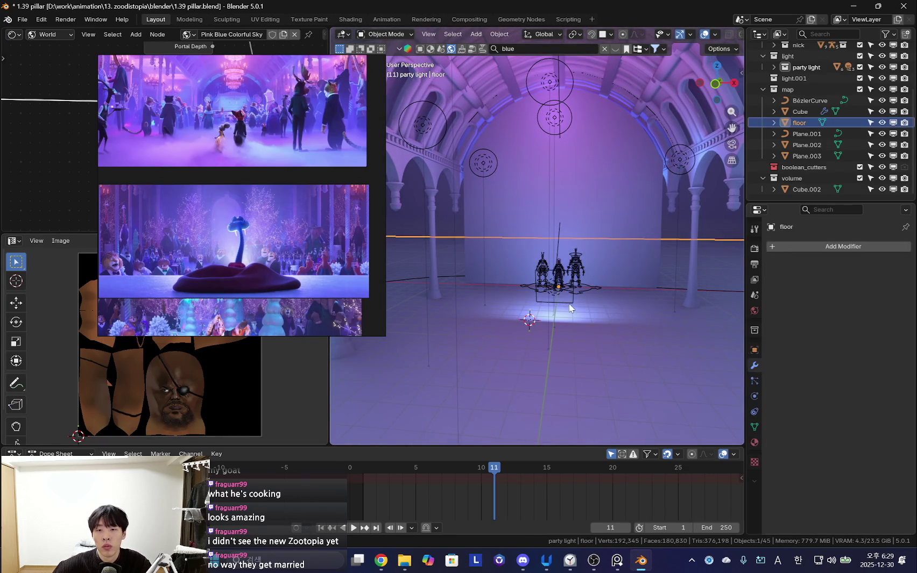
left_click(564, 304)
key("shift+alt+z")
left_click(754, 397)
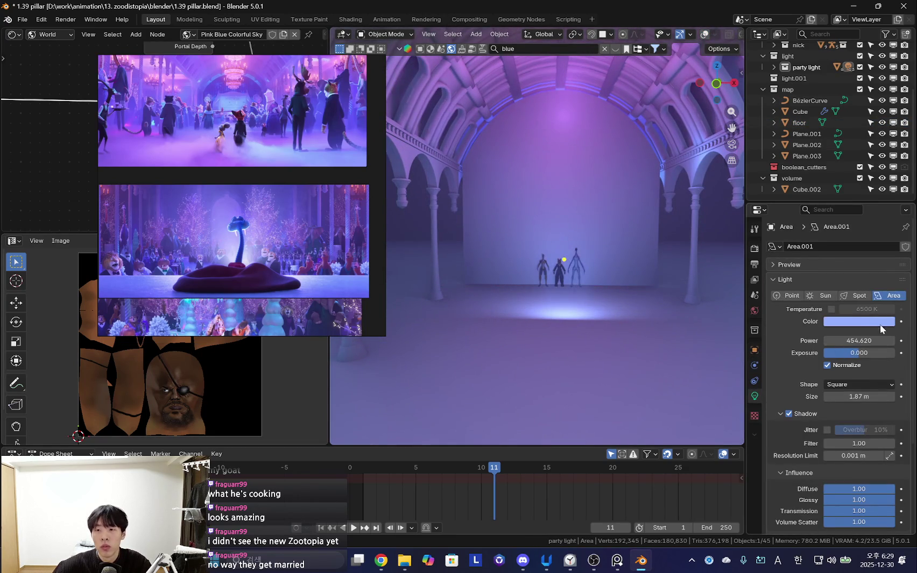
left_click(876, 322)
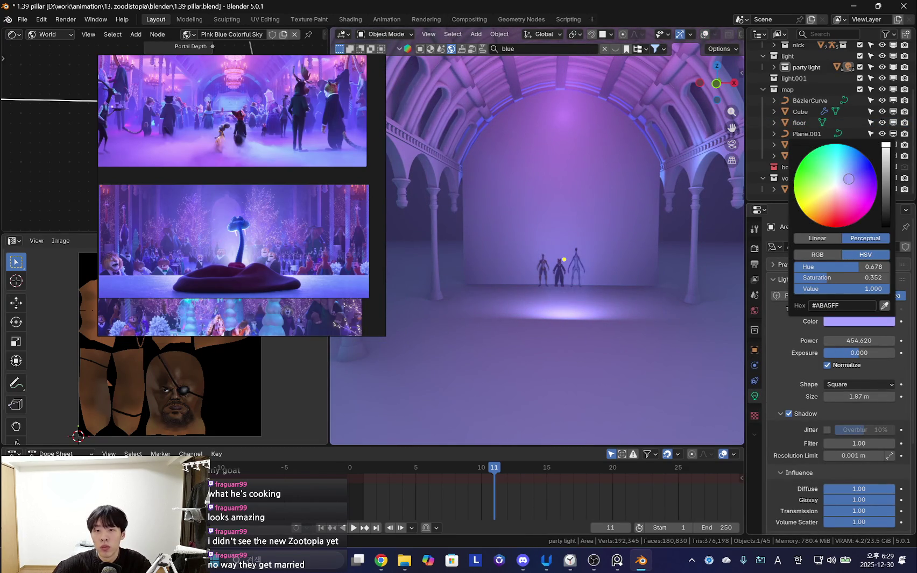
- Orbit around the arcade and figures, toggling the viewport overlays
mouse_move(548, 237)
middle_mouse_down()
mouse_move(497, 275)
mouse_move(499, 243)
middle_mouse_up()
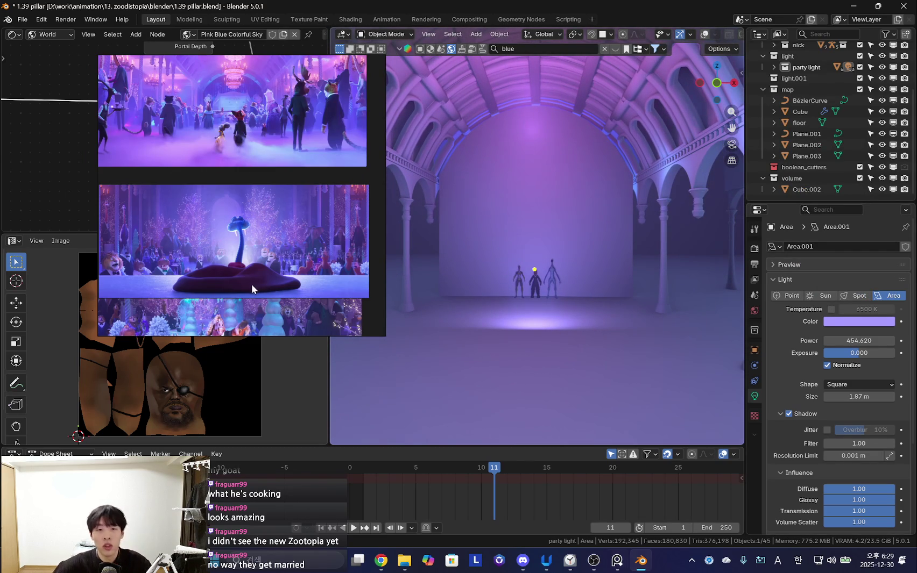
scroll(253, 283, "up", 2)
scroll(249, 241, "up", 2)
scroll(249, 241, "up", 1)
key("shift+alt+z")
mouse_move(559, 323)
middle_mouse_down()
mouse_move(594, 342)
mouse_move(592, 376)
mouse_move(536, 369)
mouse_move(559, 365)
mouse_move(538, 323)
mouse_move(558, 340)
middle_mouse_up()
key("shift+alt+z")
scroll(563, 247, "up", 3)
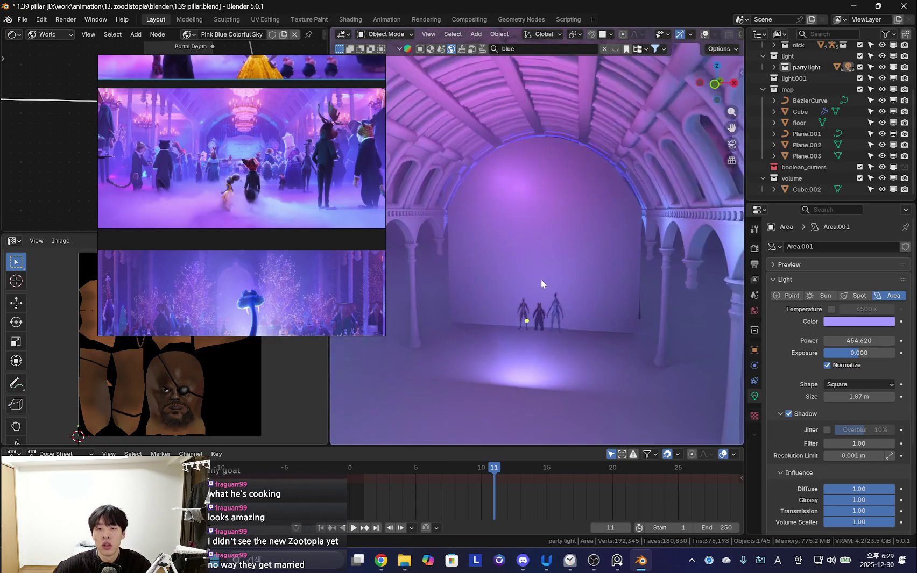
scroll(541, 279, "up", 3)
scroll(223, 166, "up", 2)
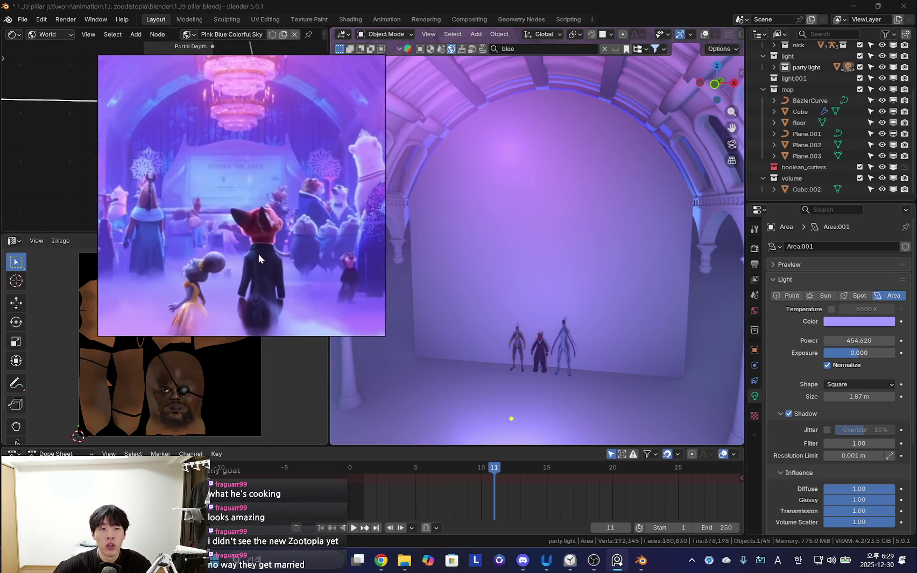
mouse_move(349, 293)
middle_mouse_down()
mouse_move(583, 296)
mouse_move(482, 320)
middle_mouse_up()
key("shift+alt+z")
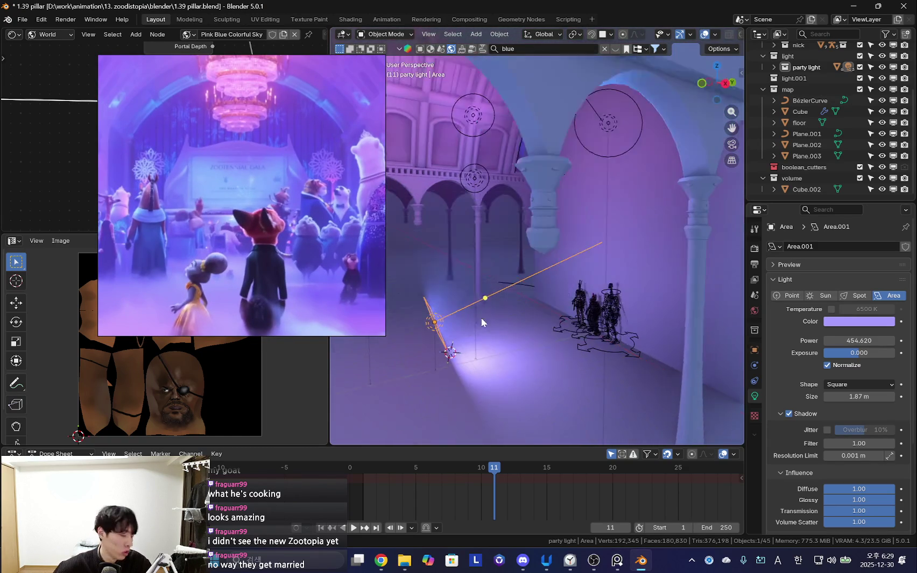
- Duplicate the area light, shift the copy along Y and rotate it about X
key("shift+d")
key("y")
left_click(555, 353)
middle_click_drag(555, 354, 538, 323)
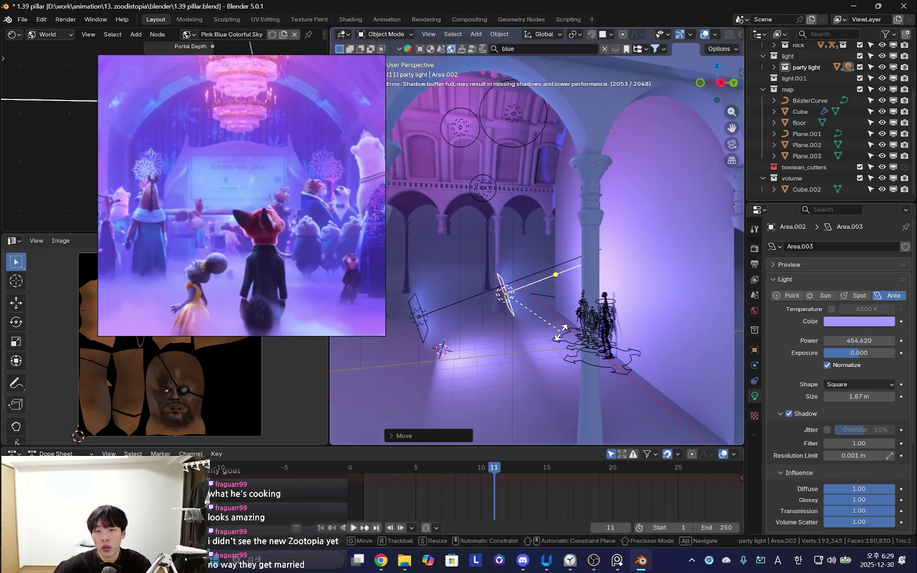
key("r")
key("x")
key("Return")
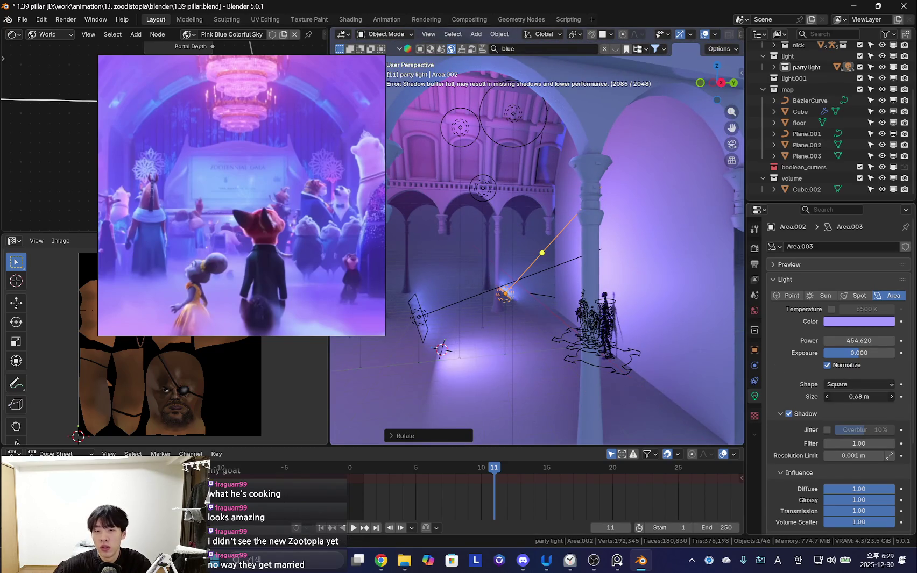
- Tint the light copy pale blue and lower its power to 161.72
key("shift+alt+z")
middle_click_drag(716, 389, 646, 377)
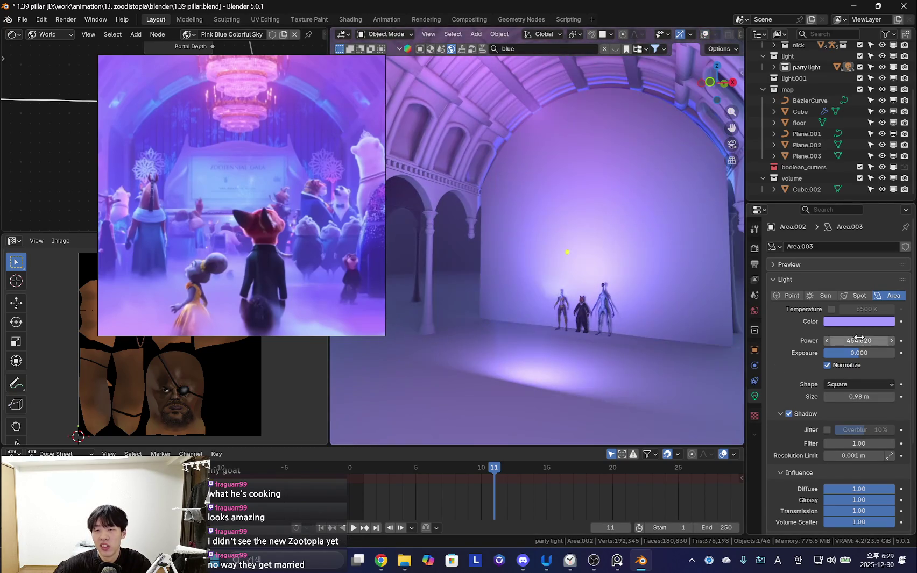
left_click(858, 321)
left_click(844, 178)
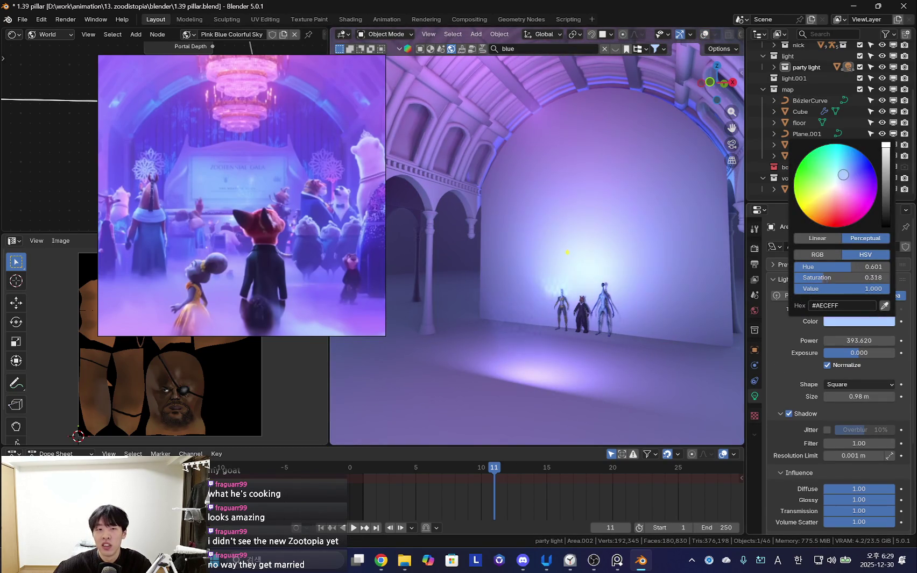
left_click_drag(842, 172, 839, 174)
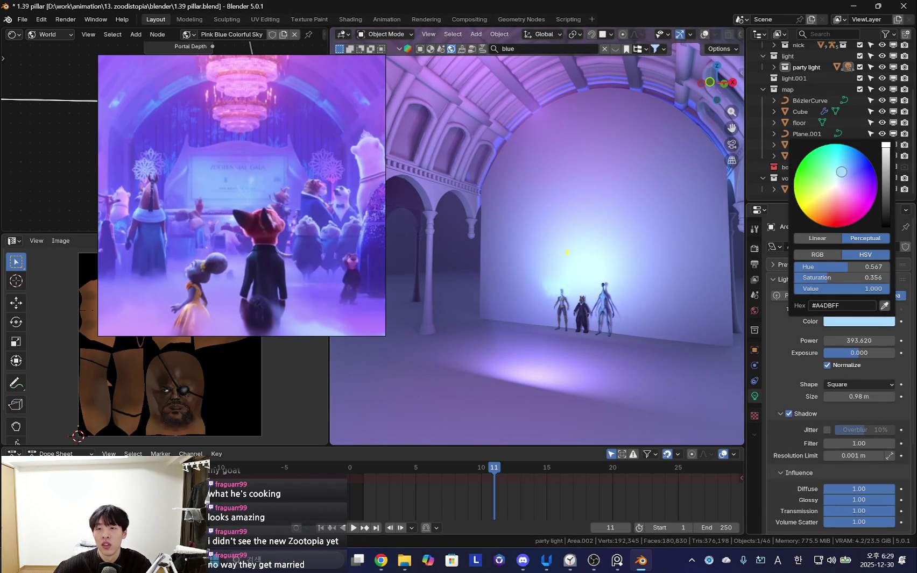
mouse_move(863, 339)
left_mouse_down()
mouse_move(839, 339)
mouse_move(866, 340)
left_mouse_up()
- Zoom out over the hall centre, glance at the music player, and return to Blender
scroll(621, 340, "down", 3)
mouse_move(622, 340)
middle_mouse_down()
mouse_move(609, 320)
mouse_move(612, 303)
middle_mouse_up()
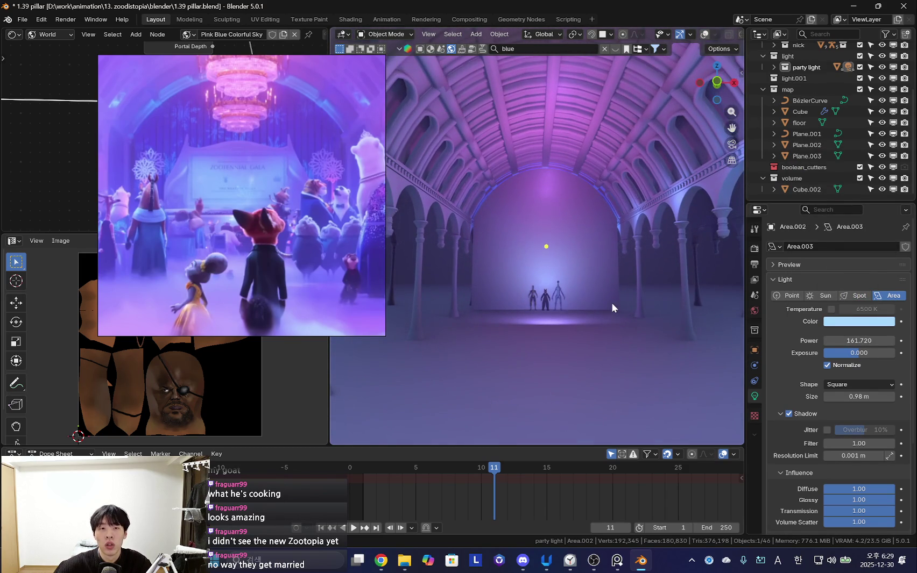
scroll(344, 253, "down", 3)
scroll(322, 247, "down", 3)
scroll(301, 242, "down", 3)
scroll(274, 237, "down", 2)
scroll(274, 235, "down", 1)
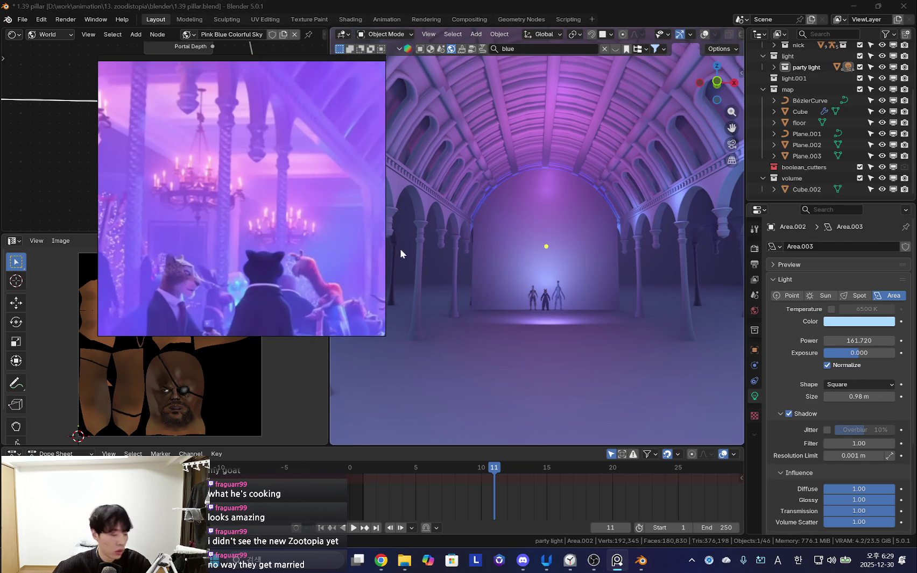
middle_click_drag(645, 223, 633, 222)
key("alt+Tab")
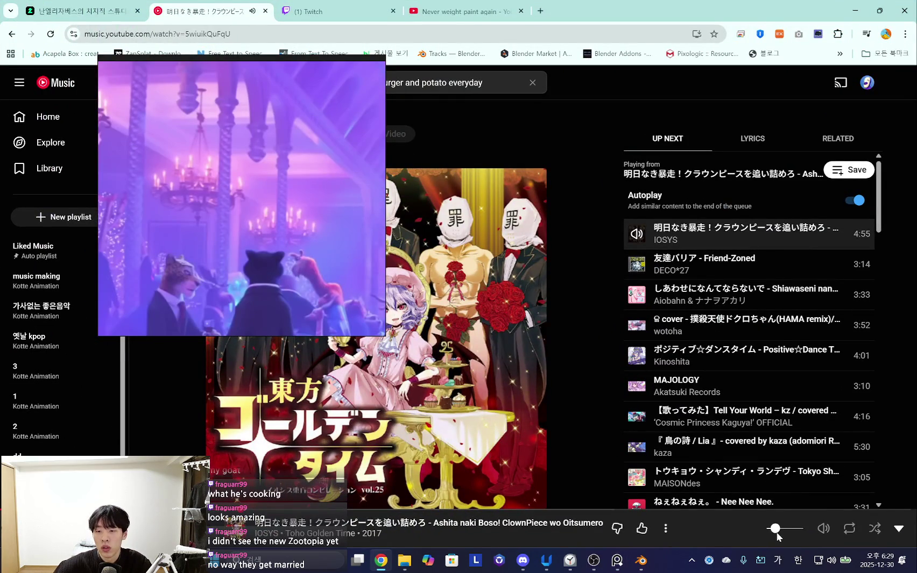
left_click(855, 10)
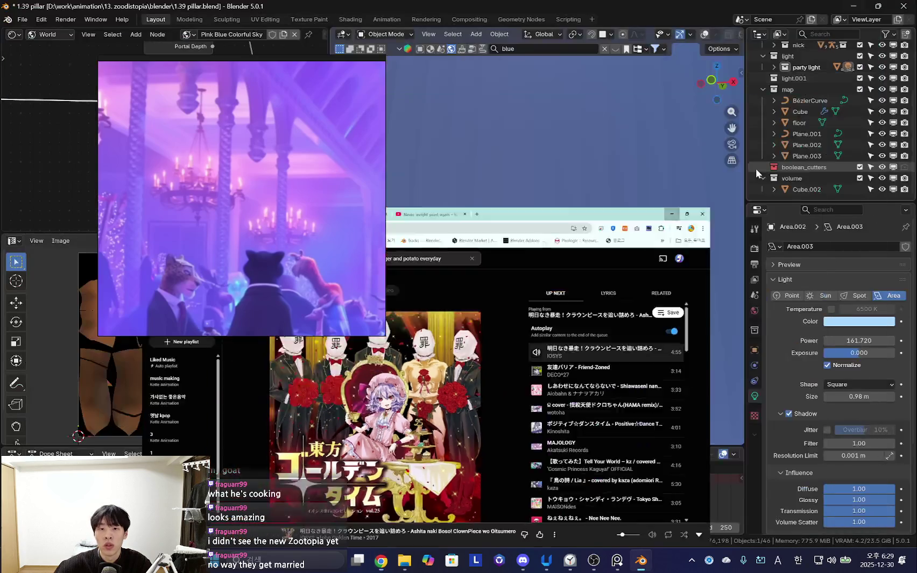
left_click(250, 216)
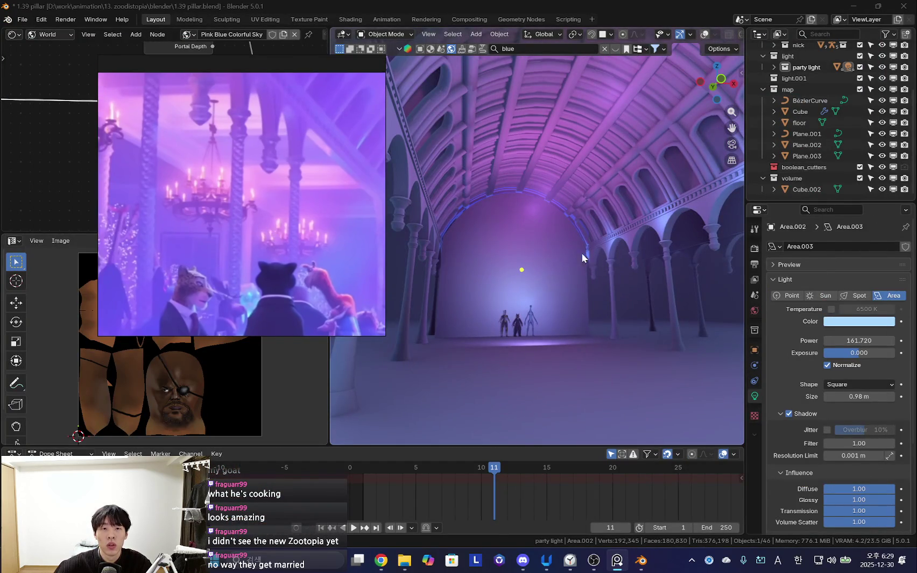
- Put ceiling beam Cube.007 into Edit Mode and select a lengthwise edge in edge mode
mouse_move(638, 253)
middle_mouse_down()
mouse_move(633, 270)
mouse_move(545, 243)
middle_mouse_up()
middle_click_drag(677, 248, 577, 212)
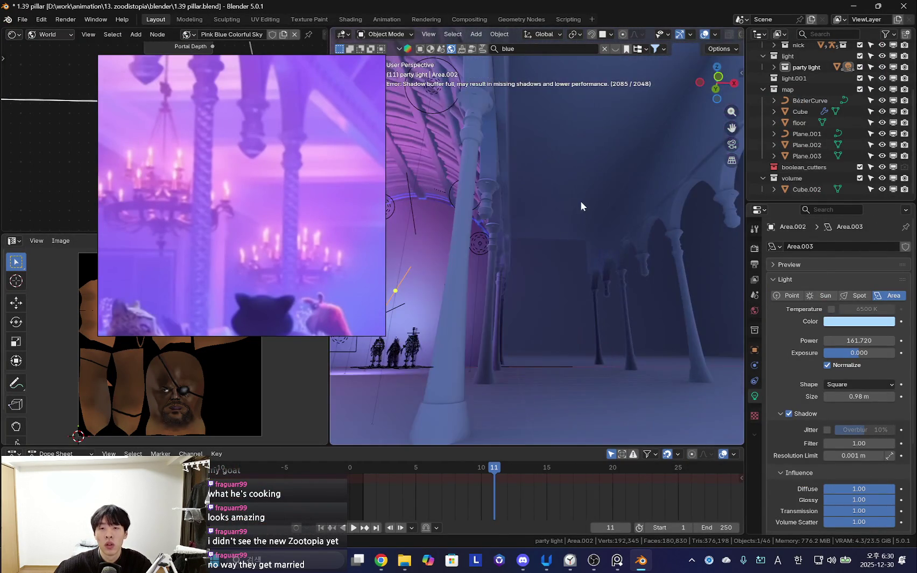
left_click(538, 192)
key("Tab")
mouse_move(537, 261)
middle_mouse_down()
mouse_move(598, 265)
mouse_move(581, 250)
mouse_move(602, 250)
mouse_move(462, 242)
mouse_move(486, 172)
mouse_move(529, 244)
mouse_move(547, 209)
middle_mouse_up()
scroll(599, 266, "up", 3)
scroll(616, 262, "up", 3)
key("2")
left_click(487, 173)
left_click(522, 223)
middle_click_drag(572, 252, 556, 161)
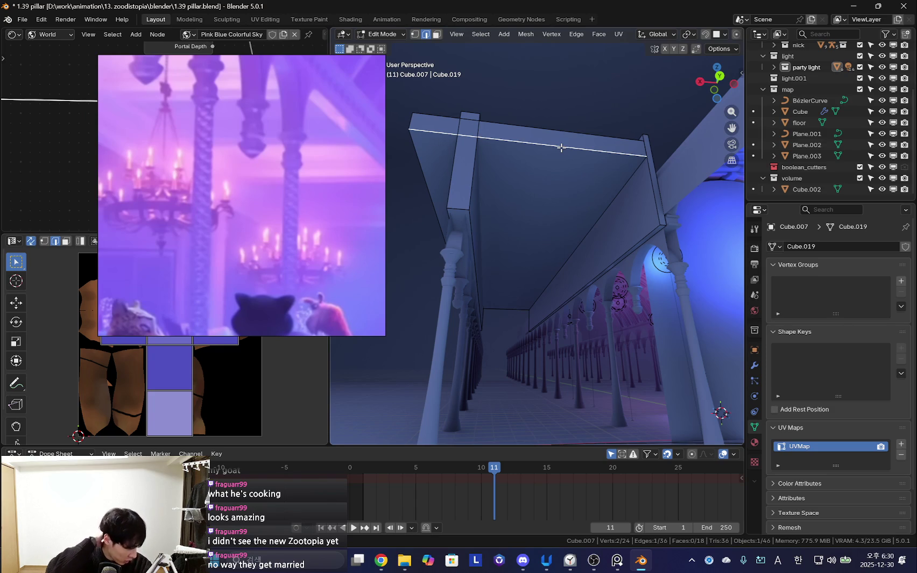
- Snap the 3D cursor to the selected edge and add a cube there
key("shift+s")
left_click(549, 230)
key("shift+a")
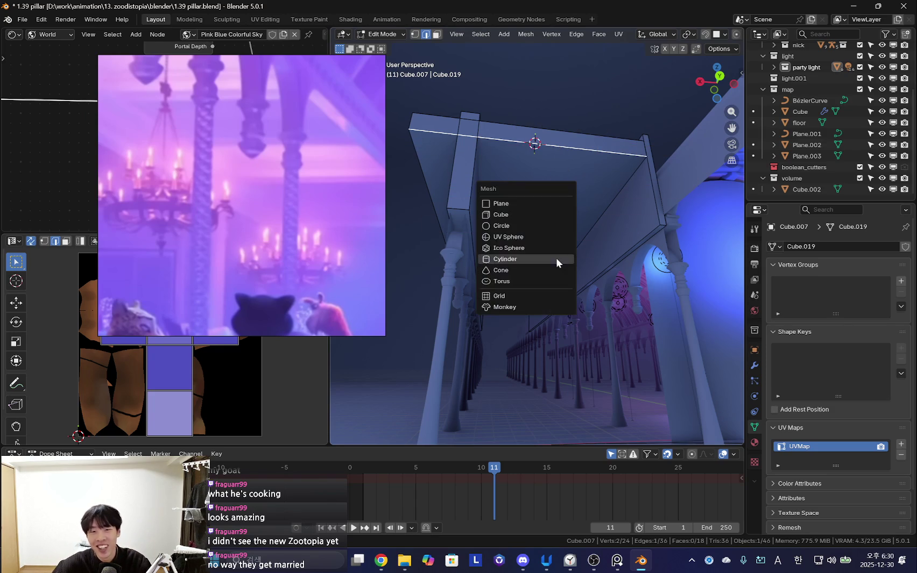
left_click(528, 214)
mouse_move(567, 220)
middle_mouse_down()
mouse_move(619, 203)
mouse_move(630, 266)
mouse_move(567, 252)
middle_mouse_up()
- Move the new box's face along Y, then along X, across the ceiling
key("g")
key("y")
mouse_move(468, 242)
middle_mouse_down()
mouse_move(575, 247)
mouse_move(489, 233)
mouse_move(563, 276)
middle_mouse_up()
key("t")
key("g")
key("z")
key("x")
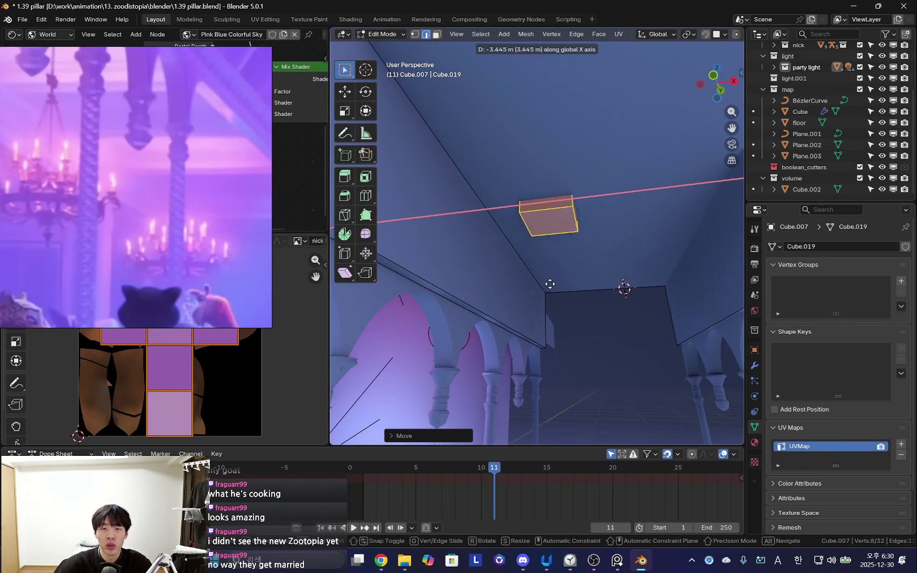
middle_click_drag(534, 265, 527, 220)
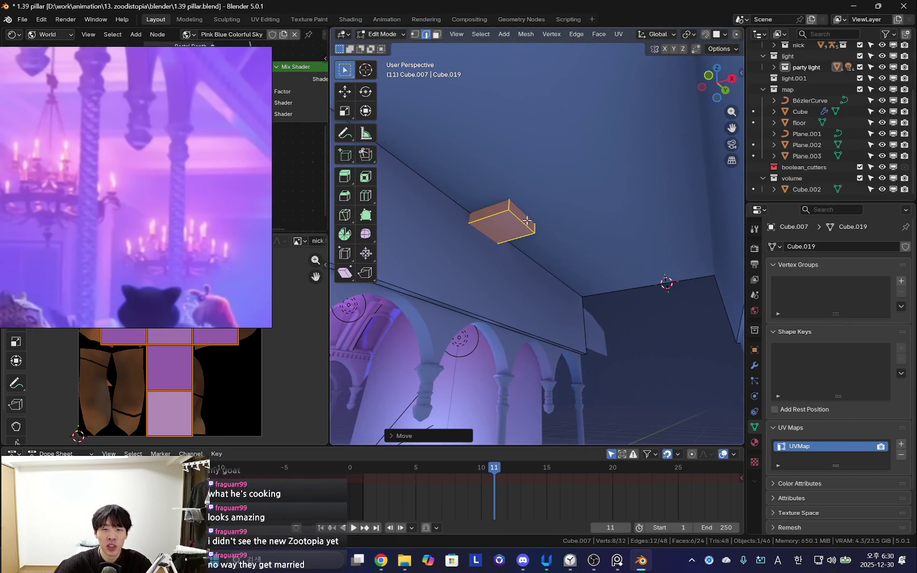
mouse_move(468, 298)
middle_mouse_down()
mouse_move(436, 300)
mouse_move(495, 304)
middle_mouse_up()
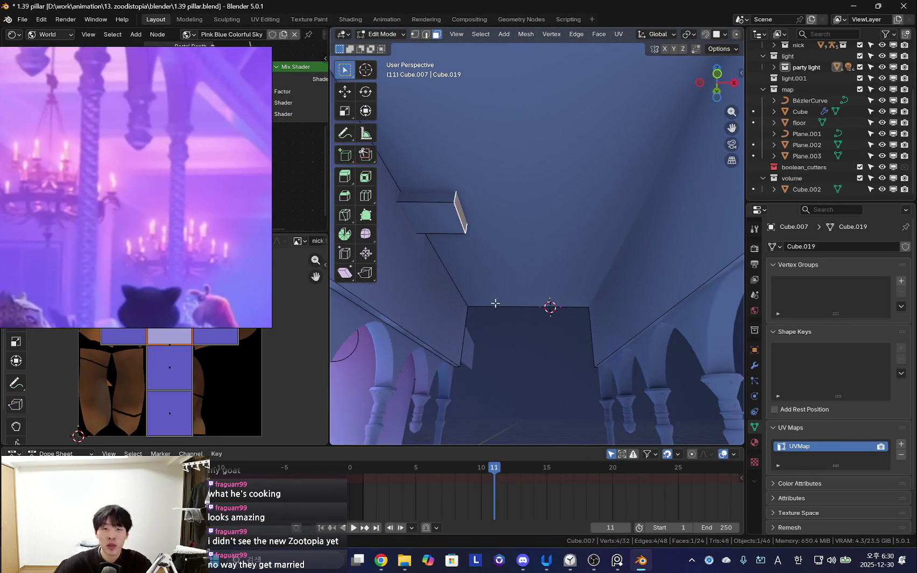
left_click(641, 307)
- Select the whole linked box and lower it along Z
mouse_move(563, 262)
middle_mouse_down()
mouse_move(564, 241)
mouse_move(549, 266)
mouse_move(577, 257)
mouse_move(612, 323)
mouse_move(541, 333)
mouse_move(579, 308)
mouse_move(611, 303)
mouse_move(566, 240)
mouse_move(548, 272)
mouse_move(597, 232)
mouse_move(595, 254)
mouse_move(613, 301)
middle_mouse_up()
key("ctrl+l")
key("g")
left_click(546, 301)
mouse_move(546, 300)
middle_mouse_down()
mouse_move(533, 295)
mouse_move(637, 281)
mouse_move(590, 287)
mouse_move(624, 262)
mouse_move(665, 253)
mouse_move(631, 256)
middle_mouse_up()
key("g")
key("z")
left_click(640, 303)
- Resize the box along X and Y, then raise its top face about 0.37 m along Z
left_click(709, 258)
left_click(718, 261)
mouse_move(718, 260)
middle_mouse_down()
mouse_move(632, 247)
mouse_move(525, 273)
mouse_move(559, 242)
mouse_move(635, 211)
mouse_move(510, 197)
mouse_move(589, 183)
mouse_move(598, 218)
mouse_move(640, 210)
middle_mouse_up()
left_click(590, 183)
key("g")
key("z")
mouse_move(649, 270)
middle_mouse_down()
mouse_move(667, 276)
mouse_move(631, 275)
middle_mouse_up()
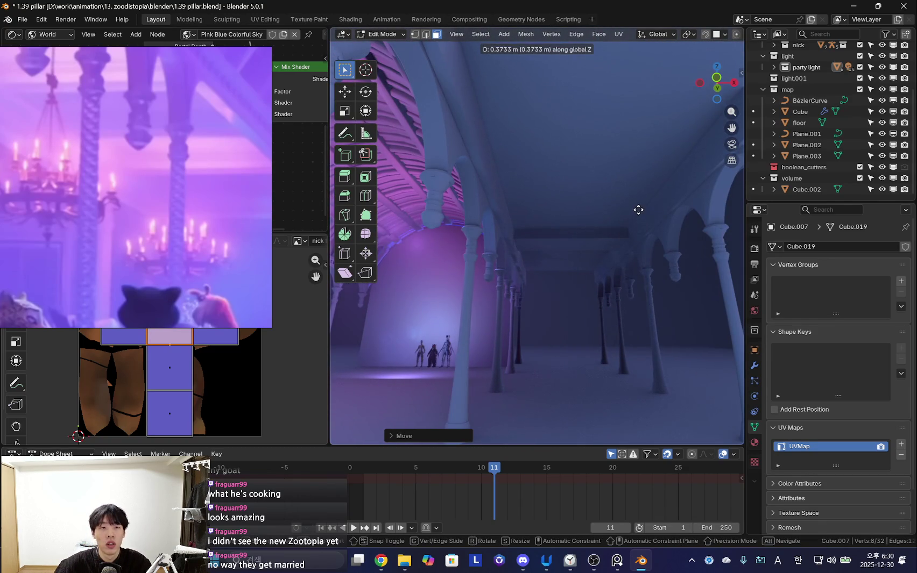
mouse_move(625, 211)
middle_mouse_down()
mouse_move(613, 262)
mouse_move(527, 272)
mouse_move(538, 283)
middle_mouse_up()
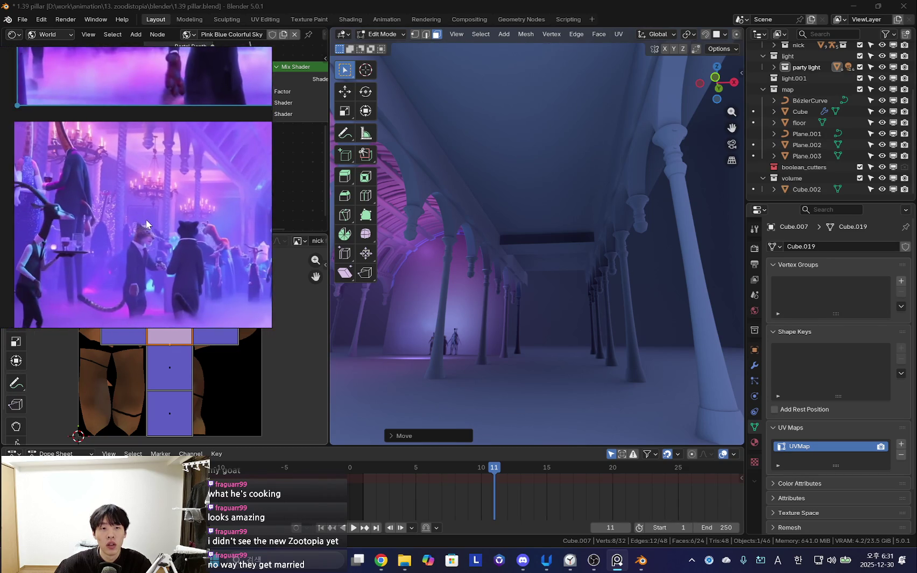
- Select the whole linked beam and slide it about 5.2 m along X
key("shift+alt+z")
mouse_move(629, 307)
middle_mouse_down()
mouse_move(501, 254)
mouse_move(552, 257)
mouse_move(491, 247)
middle_mouse_up()
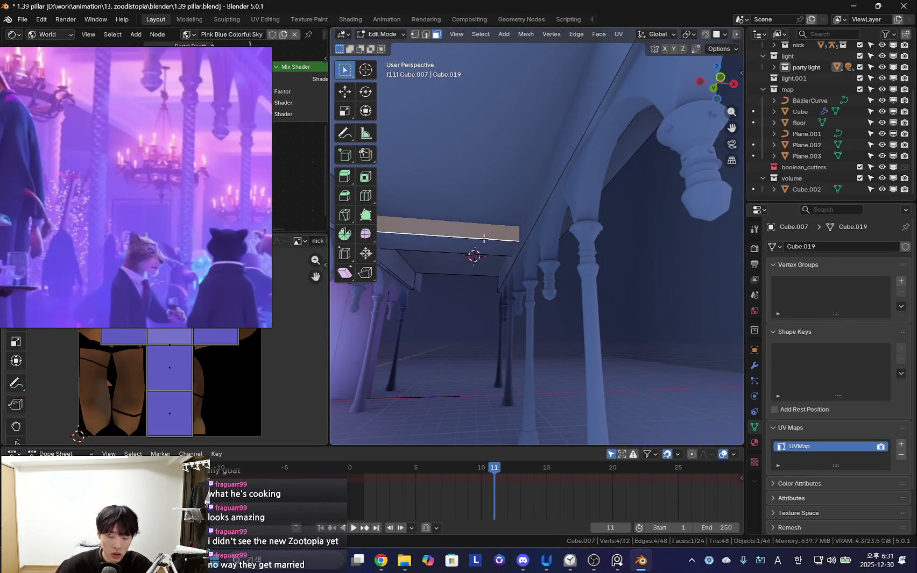
key("ctrl+l")
mouse_move(486, 179)
middle_mouse_down()
mouse_move(516, 226)
mouse_move(501, 236)
mouse_move(476, 232)
mouse_move(577, 256)
mouse_move(588, 267)
mouse_move(557, 278)
middle_mouse_up()
left_click(476, 233)
key("ctrl+l")
key("g")
key("x")
left_click(636, 273)
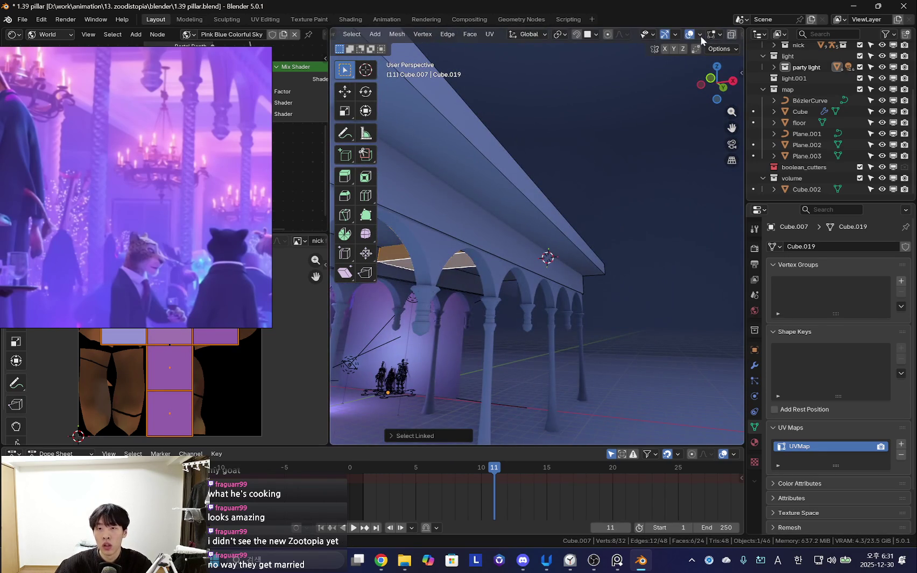
- Stretch the beam's end faces along X so it spans the arcade
middle_click_drag(515, 235, 527, 231)
left_click(528, 231)
key("g")
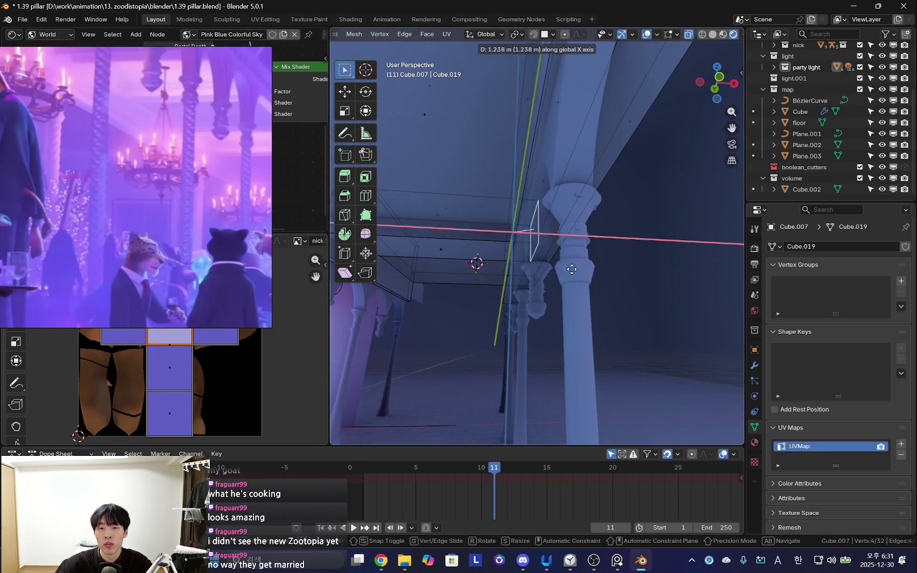
key("g")
key("x")
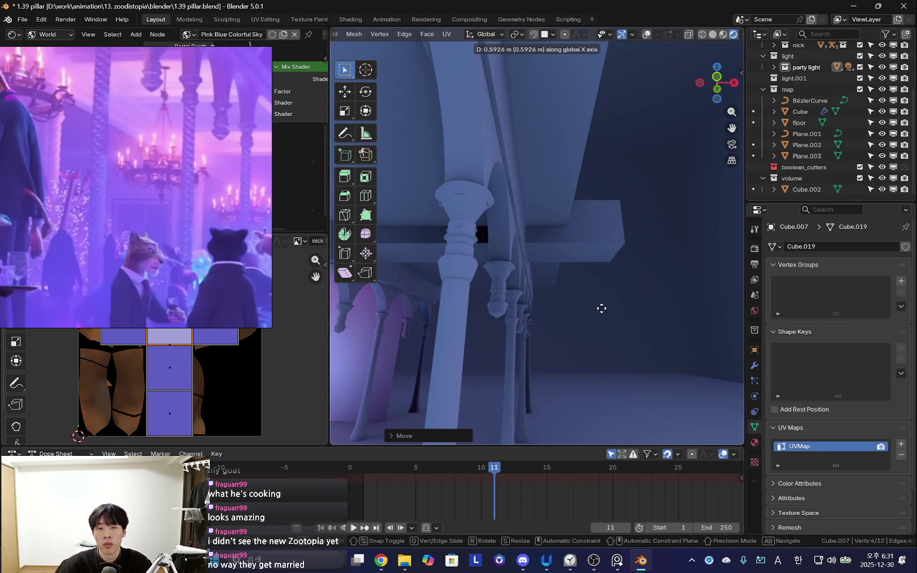
middle_click_drag(642, 309, 559, 239)
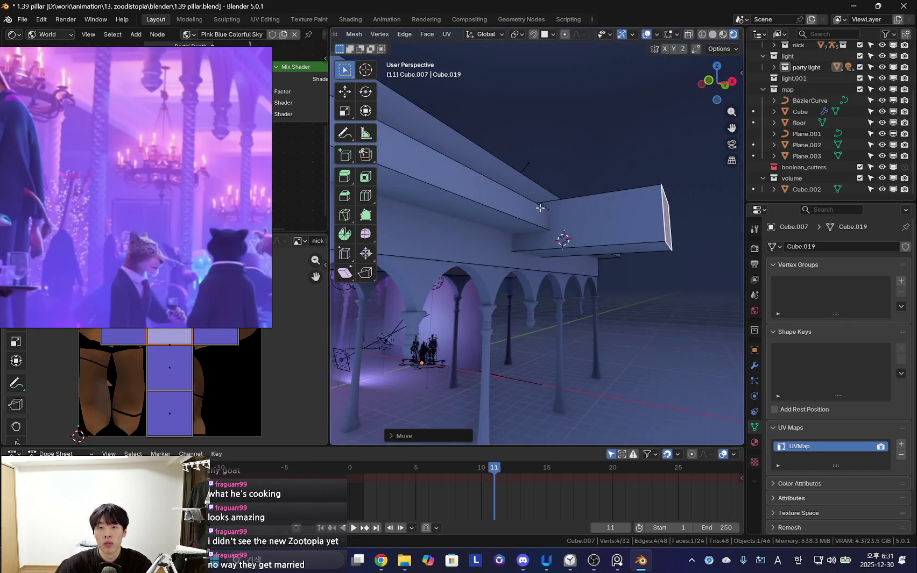
scroll(558, 240, "down", 3)
key("g")
key("x")
left_click(686, 280)
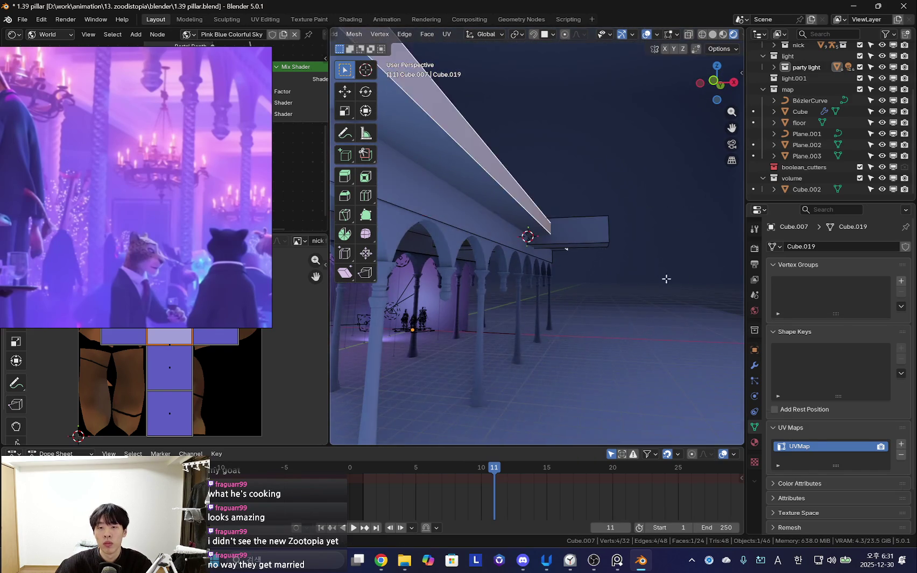
middle_click_drag(686, 280, 554, 280)
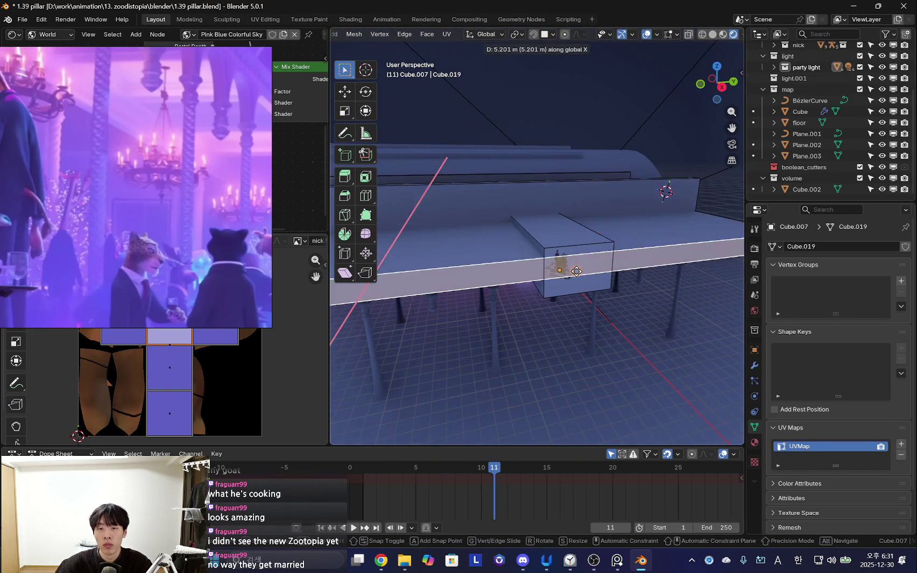
left_click(577, 269)
- Orbit through the arcade and out to view the hall from above
scroll(603, 255, "up", 5)
mouse_move(606, 283)
middle_mouse_down()
mouse_move(592, 332)
mouse_move(620, 332)
mouse_move(605, 321)
mouse_move(616, 318)
middle_mouse_up()
middle_click_drag(513, 306, 615, 305)
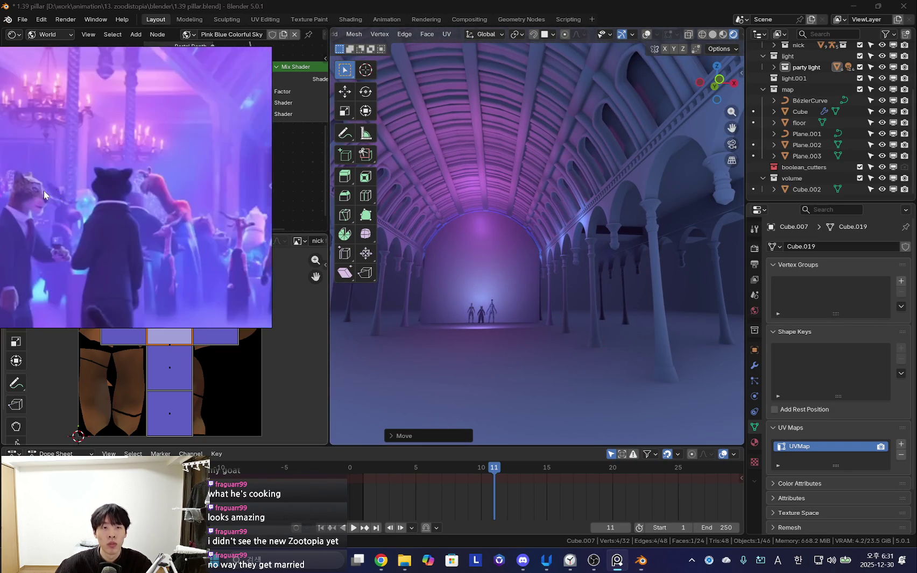
mouse_move(409, 280)
middle_mouse_down()
mouse_move(501, 286)
mouse_move(466, 303)
mouse_move(555, 356)
mouse_move(561, 270)
mouse_move(543, 290)
middle_mouse_up()
- Back in Object Mode, duplicate the big volume cube and scale the copy down
key("Tab")
key("shift+alt+z")
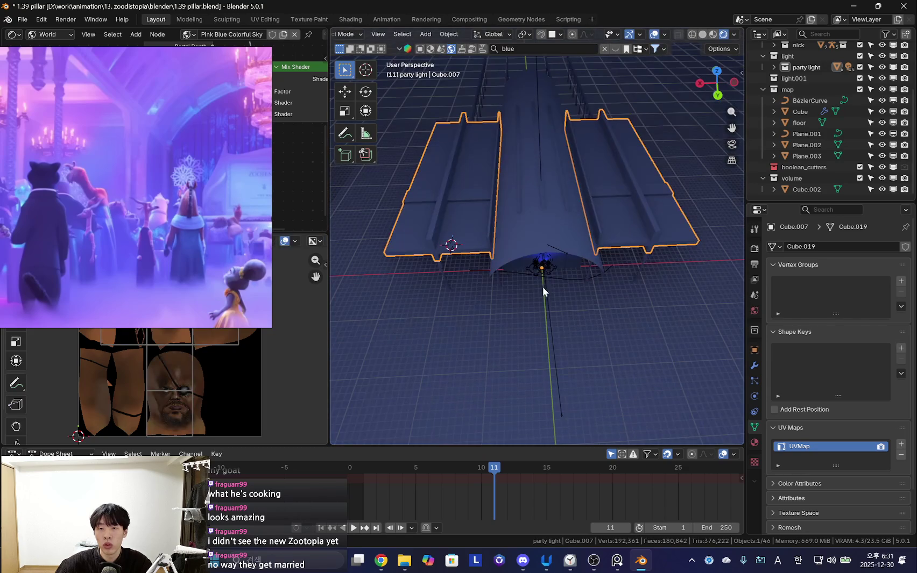
key("KP_Decimal")
key("shift+d")
right_click(627, 346)
key("s")
left_click(642, 312)
mouse_move(642, 312)
middle_mouse_down()
mouse_move(670, 247)
mouse_move(610, 302)
mouse_move(713, 295)
mouse_move(689, 321)
middle_mouse_up()
key("g")
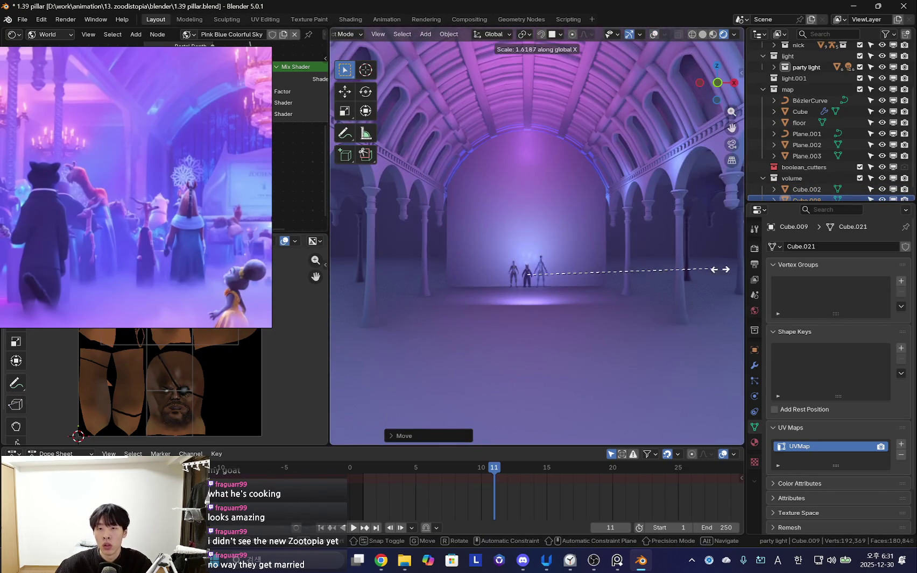
left_click(395, 263)
- Select the small volume cube Cube.009 and rename its material
left_click(755, 441)
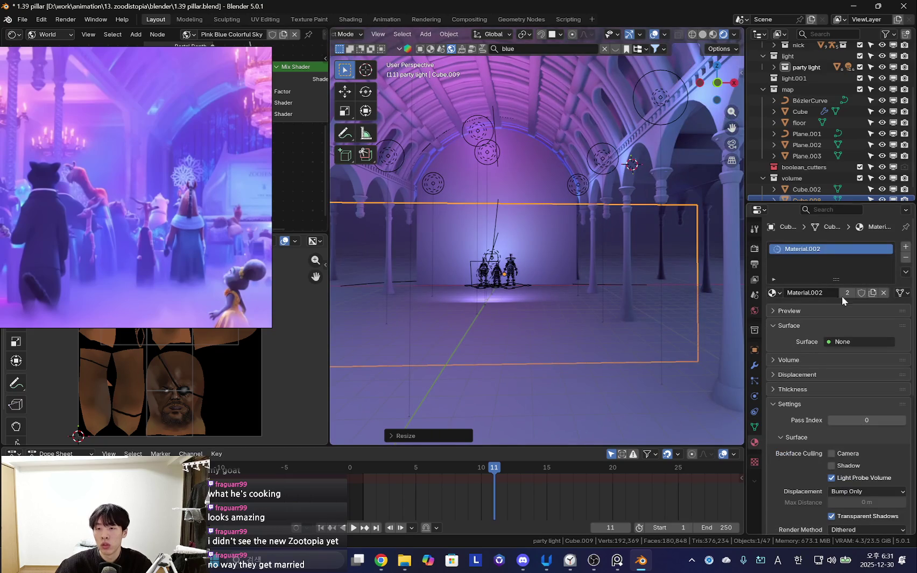
left_click_drag(179, 148, 195, 343)
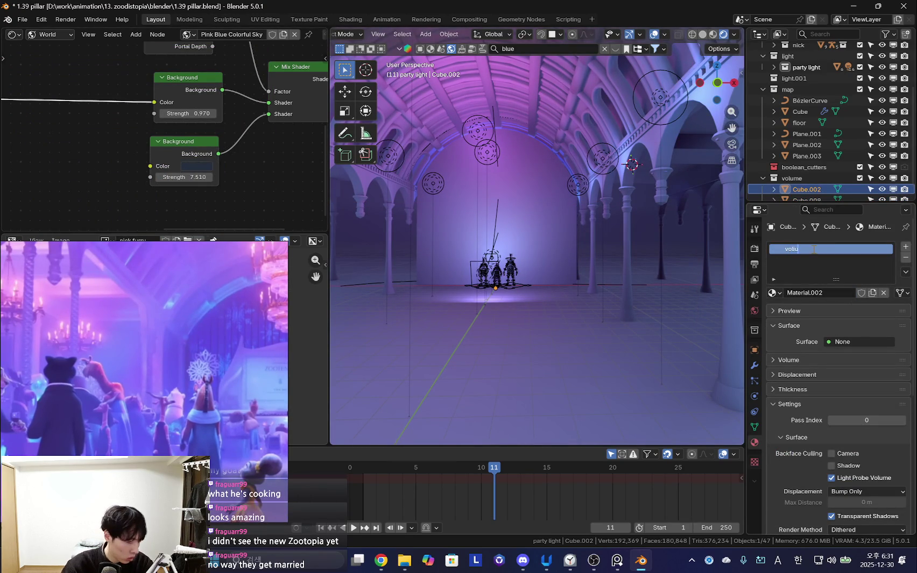
middle_click_drag(540, 226, 575, 259)
scroll(817, 168, "down", 1)
left_click(814, 189)
double_click(818, 249)
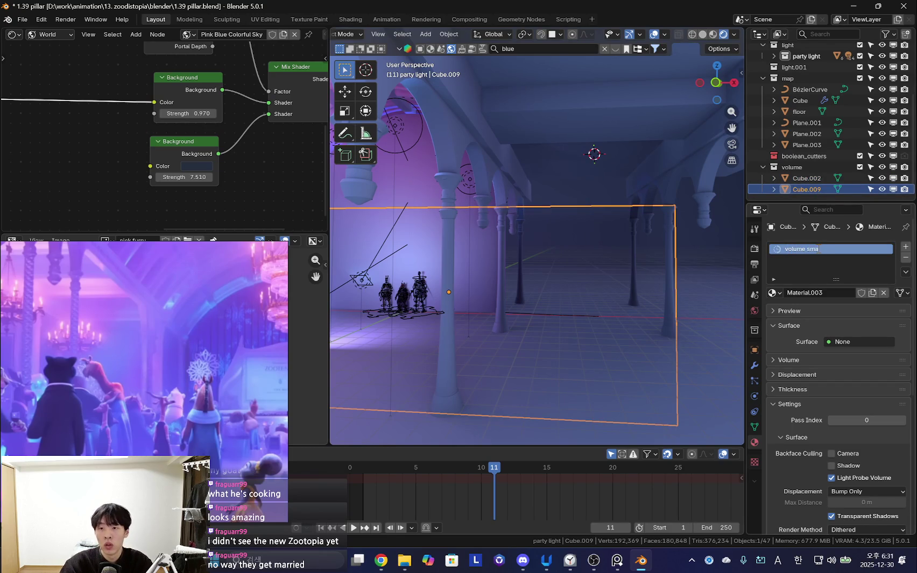
- Move the small volume box vertically along Z
middle_click_drag(615, 262, 627, 270)
key("g")
key("z")
left_click(569, 263)
scroll(569, 263, "up", 4)
key("g")
key("z")
scroll(184, 132, "up", 1)
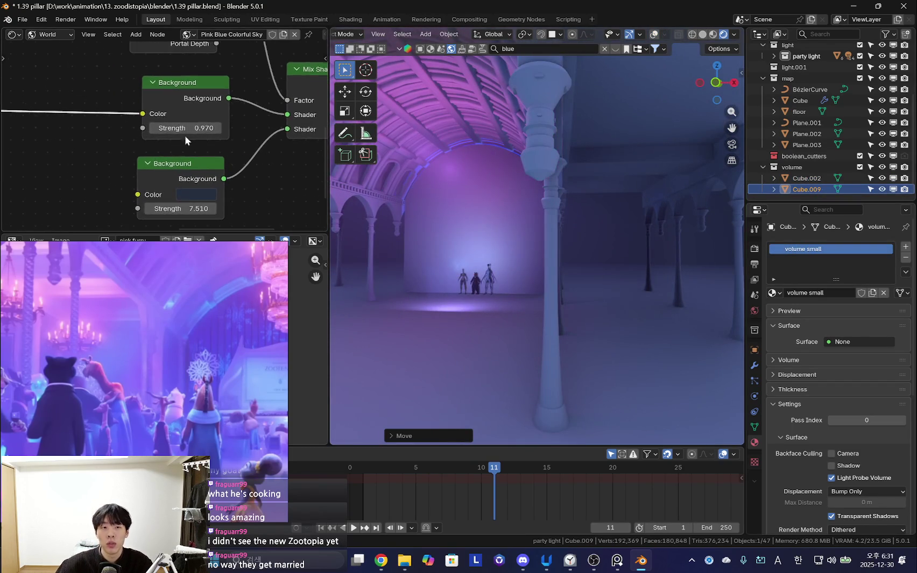
- Switch the Shader Editor to the fog box's Object nodes and set Principled Volume Density to 0.060
middle_click_drag(162, 129, 80, 47)
left_click(61, 62)
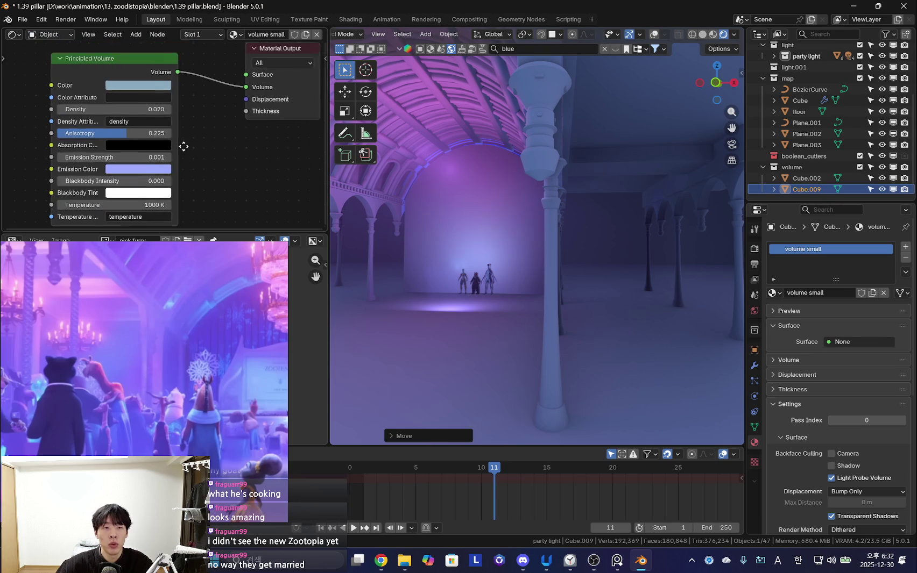
key("BackSpace")
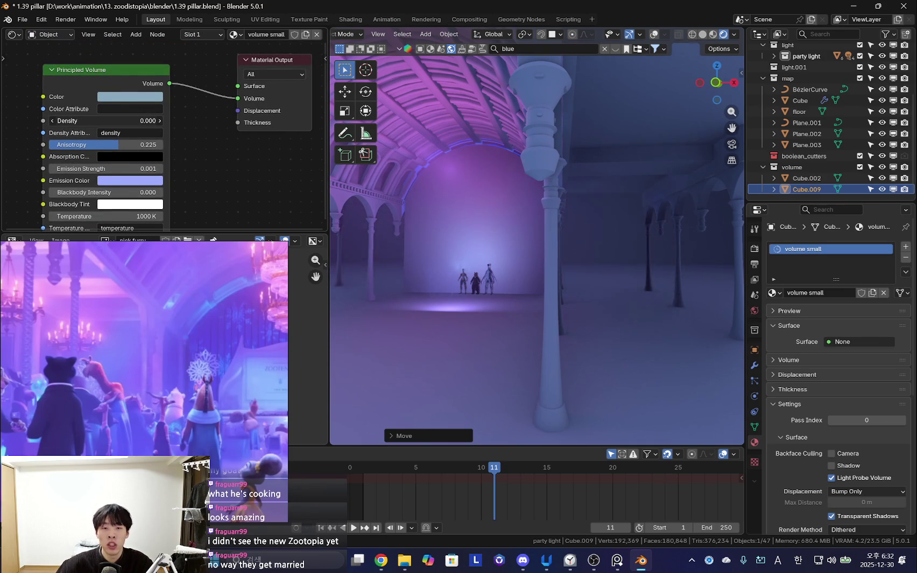
middle_click_drag(498, 246, 564, 251)
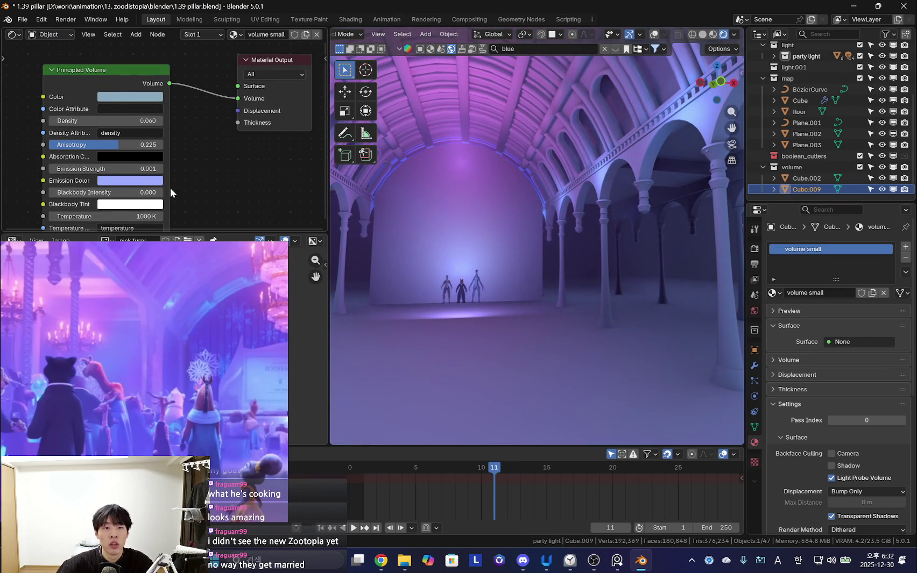
middle_click_drag(155, 185, 163, 165)
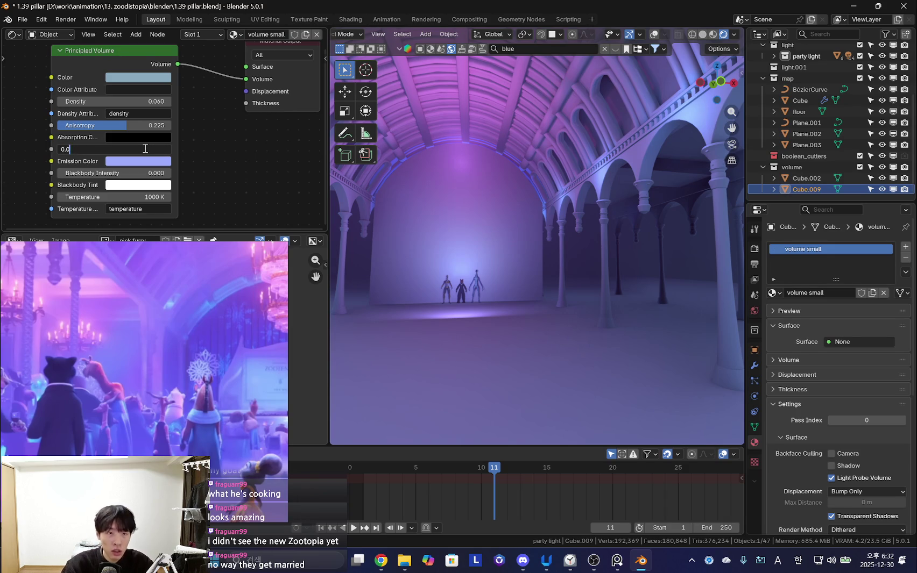
mouse_move(569, 226)
middle_mouse_down()
mouse_move(649, 294)
mouse_move(577, 277)
mouse_move(578, 295)
mouse_move(456, 294)
mouse_move(517, 208)
mouse_move(470, 214)
middle_mouse_up()
- Select the ceiling slab Cube.007 in Edit Mode with all its geometry selected
key("shift+alt+z")
left_click(356, 243)
mouse_move(356, 243)
middle_mouse_down()
mouse_move(424, 274)
mouse_move(475, 259)
mouse_move(507, 223)
mouse_move(528, 258)
middle_mouse_up()
key("Tab")
key("a")
scroll(578, 307, "up", 3)
- Move the slab geometry along Y, then return to Object Mode
key("g")
key("y")
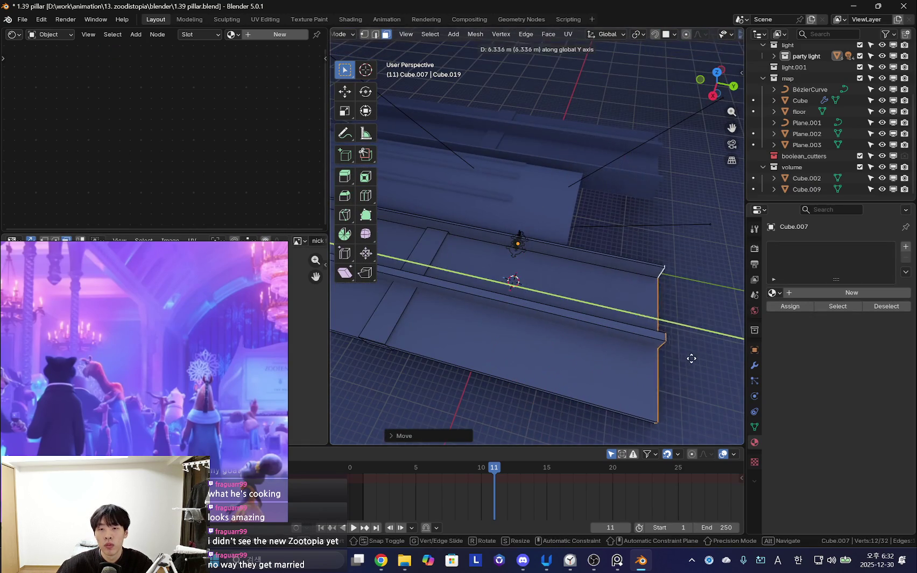
left_click(681, 358)
mouse_move(682, 358)
middle_mouse_down()
mouse_move(506, 299)
mouse_move(599, 311)
mouse_move(562, 268)
mouse_move(580, 284)
mouse_move(619, 282)
middle_mouse_up()
key("g")
key("y")
key("Tab")
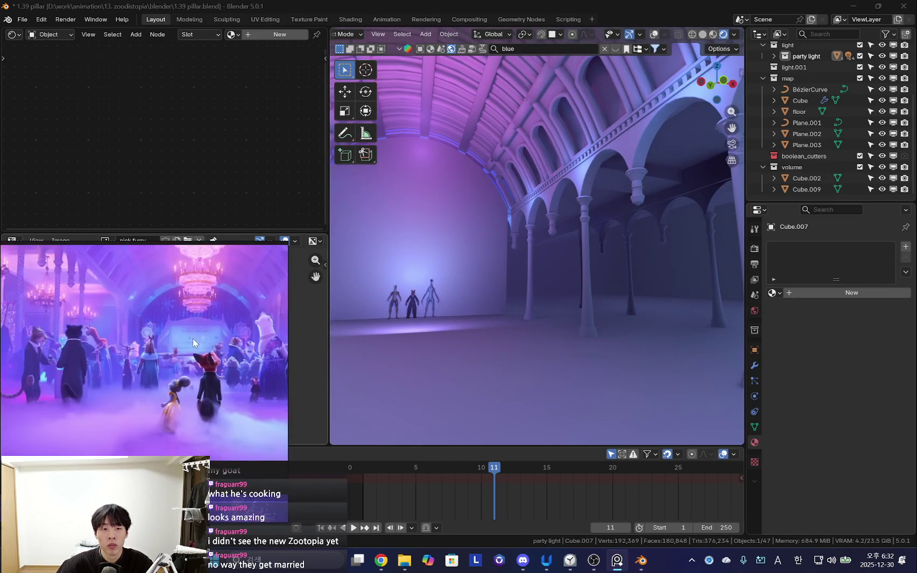
- Inspect the hall interior while toggling slab Edit Mode and viewport overlays
mouse_move(479, 279)
middle_mouse_down()
mouse_move(616, 301)
mouse_move(576, 297)
mouse_move(586, 293)
mouse_move(527, 305)
mouse_move(500, 290)
mouse_move(512, 288)
mouse_move(476, 282)
mouse_move(497, 205)
middle_mouse_up()
scroll(153, 337, "down", 3)
key("Tab")
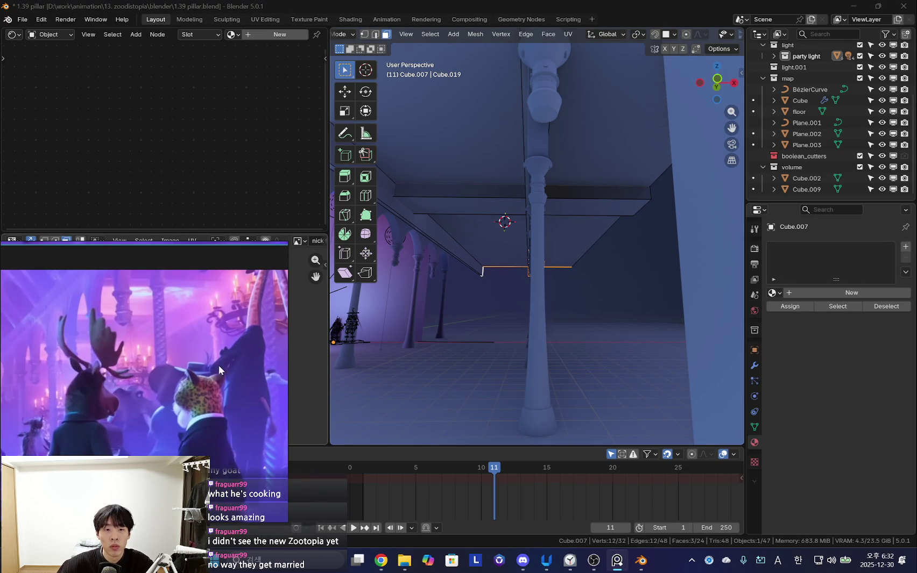
key("shift+alt+z")
middle_click_drag(452, 293, 502, 283)
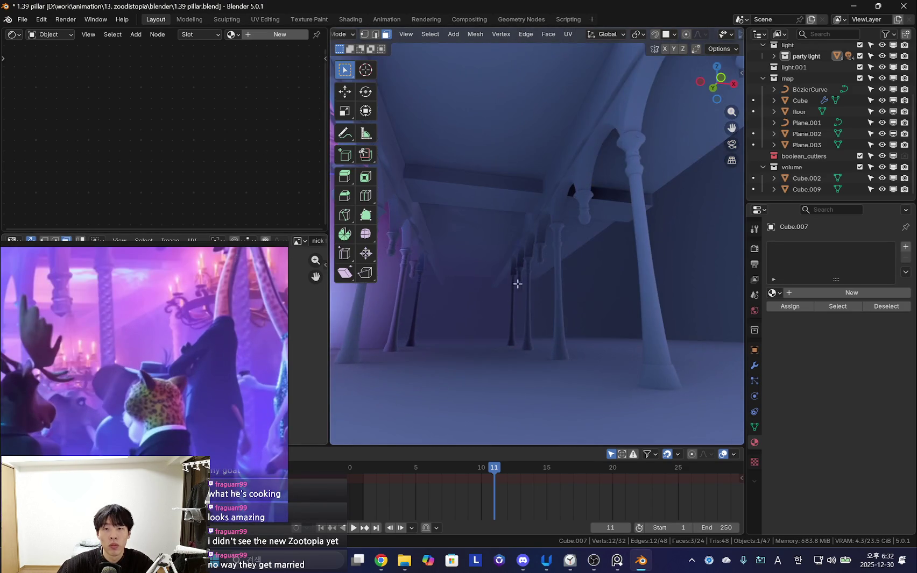
key("shift+alt+z")
key("Tab")
key("shift+alt+z")
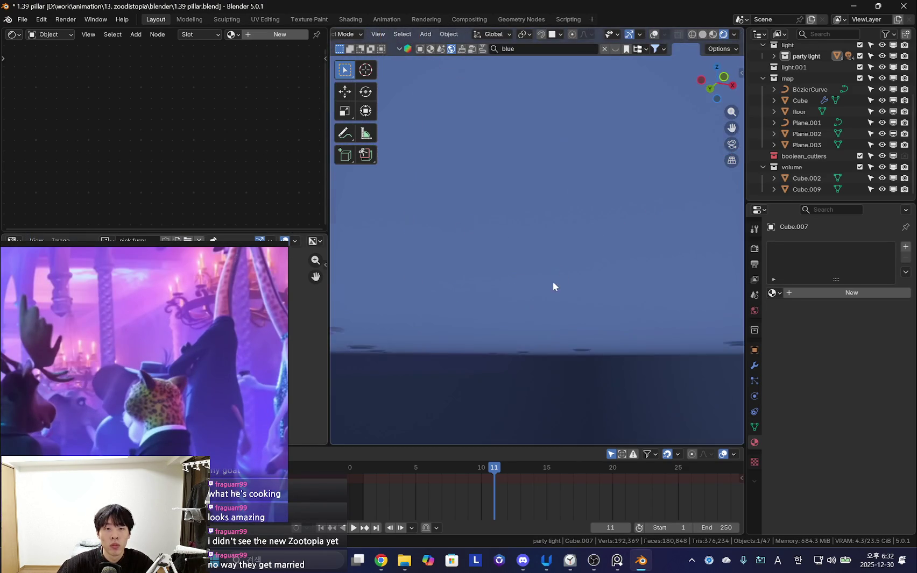
middle_click_drag(556, 274, 547, 302)
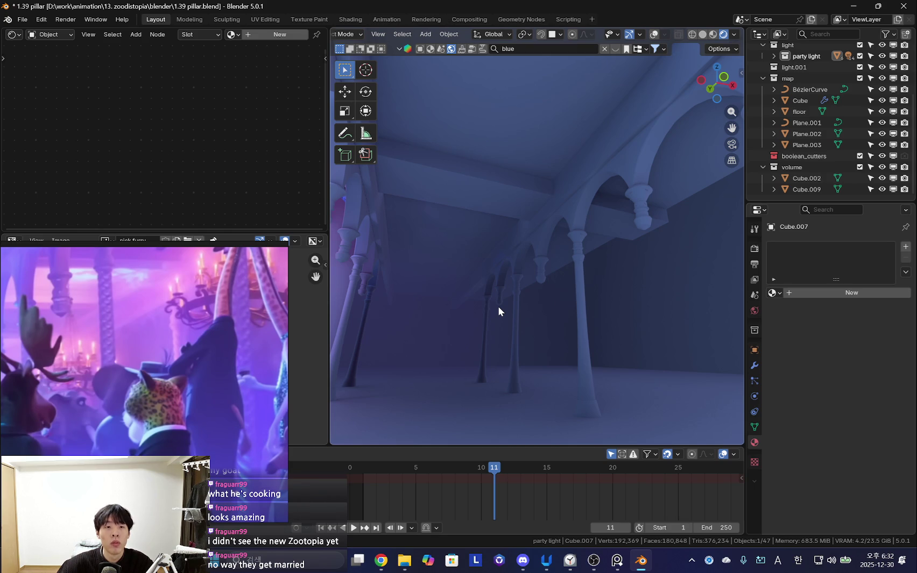
middle_click_drag(549, 294, 500, 276)
key("shift+alt+z")
- Select the linked ceiling box piece, then reposition and resize it
key("Tab")
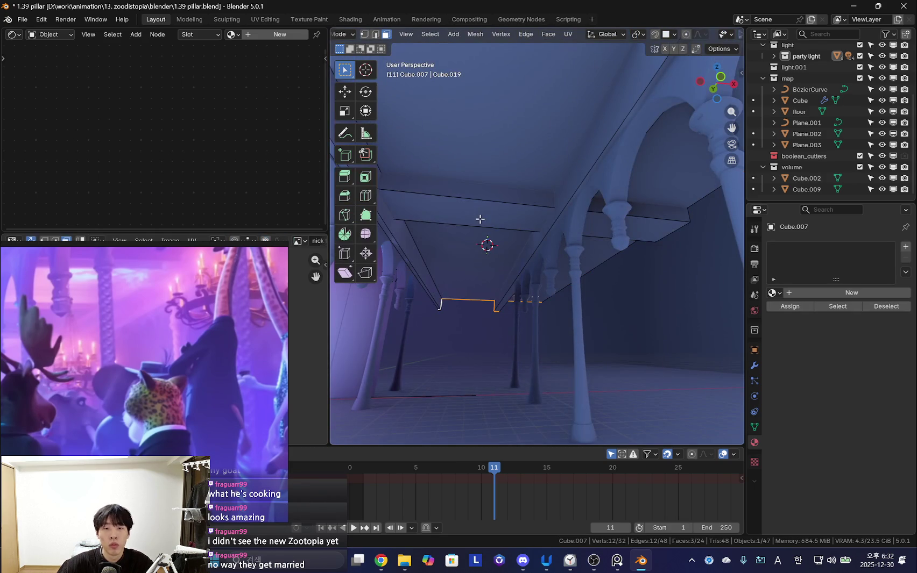
key("ctrl+l")
mouse_move(480, 219)
middle_mouse_down()
mouse_move(498, 282)
mouse_move(557, 267)
mouse_move(505, 303)
mouse_move(625, 304)
mouse_move(655, 291)
middle_mouse_up()
key("shift+alt+z")
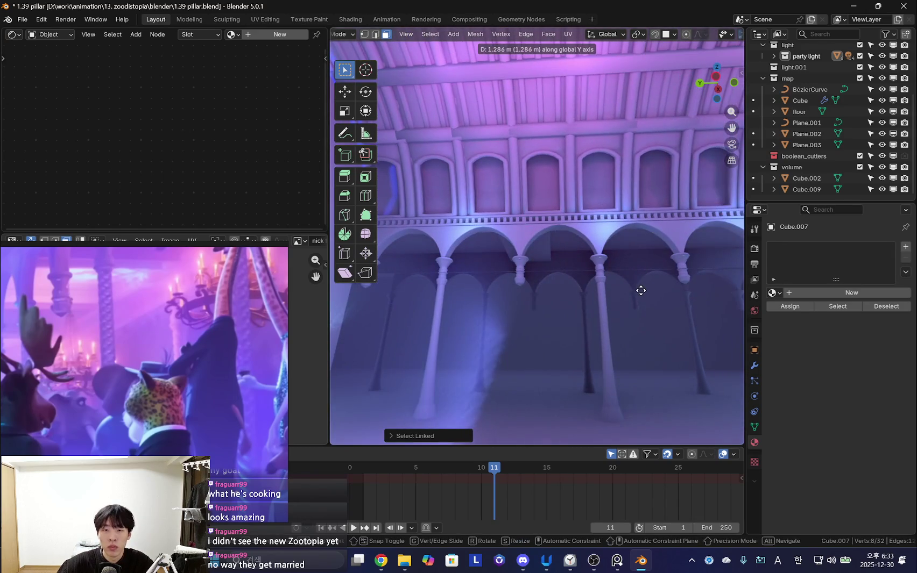
left_click(672, 292)
scroll(635, 288, "up", 2, "alt")
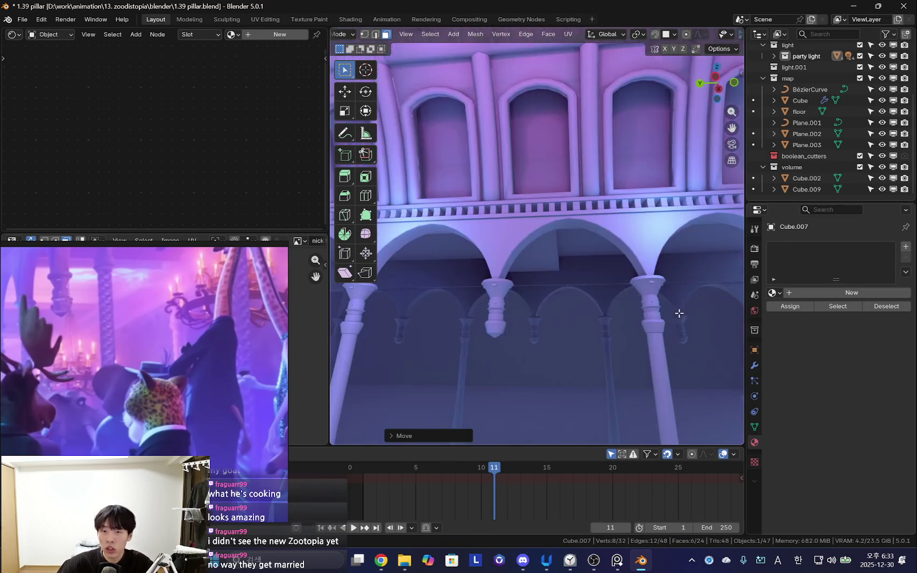
left_click(631, 297)
left_click(627, 297)
- Place the duplicated box along Y, delete its faces, and reselect the ceiling beam object
middle_click_drag(627, 298, 622, 288)
left_click(493, 295)
mouse_move(492, 294)
middle_mouse_down()
mouse_move(543, 287)
mouse_move(504, 303)
mouse_move(575, 265)
middle_mouse_up()
key("x")
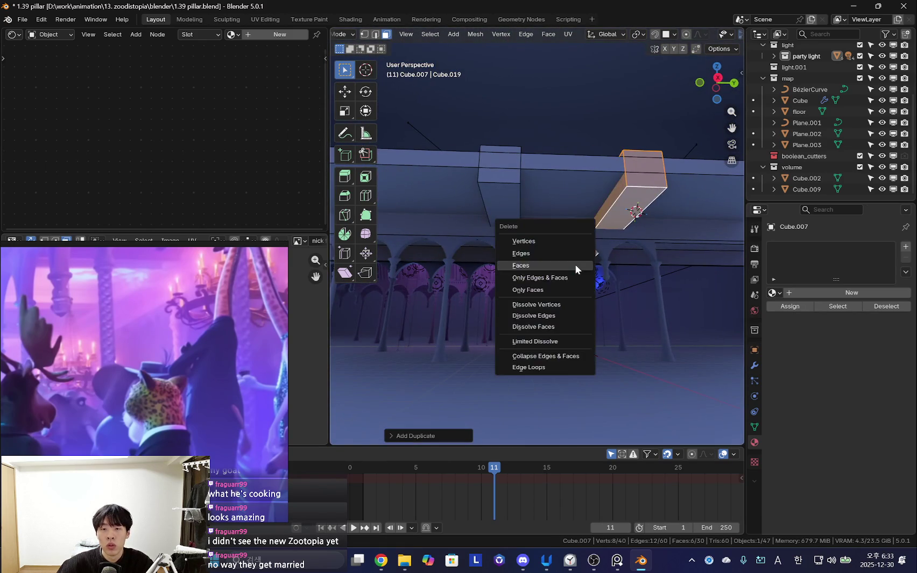
left_click(575, 266)
key("Tab")
left_click(507, 215)
- Add an Array modifier to ceiling beam Cube.010 and set its Y relative offset
left_click(507, 215)
mouse_move(507, 215)
middle_mouse_down()
mouse_move(595, 211)
mouse_move(800, 321)
middle_mouse_up()
left_click(754, 371)
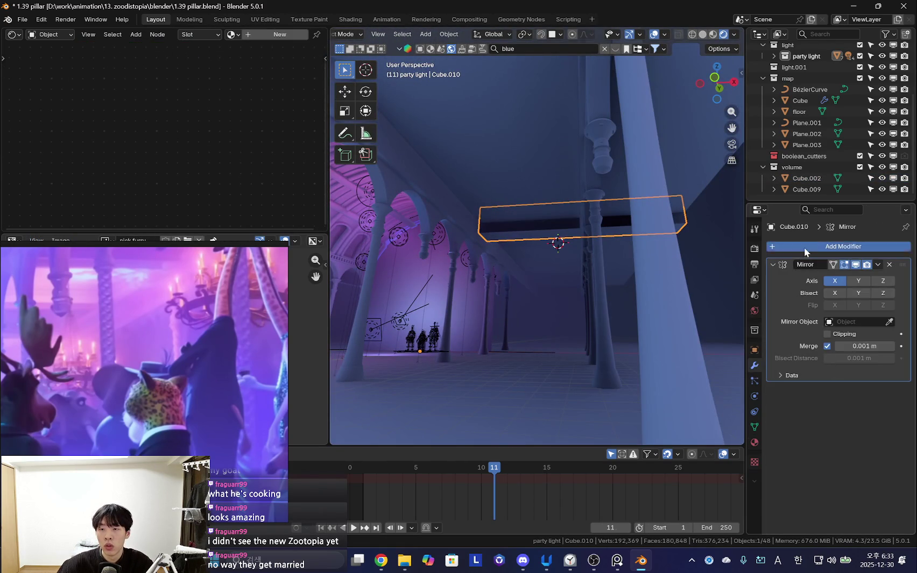
left_click(804, 247)
key("Return")
mouse_move(721, 264)
middle_mouse_down()
mouse_move(646, 278)
mouse_move(559, 318)
mouse_move(637, 365)
middle_mouse_up()
scroll(841, 457, "down", 3)
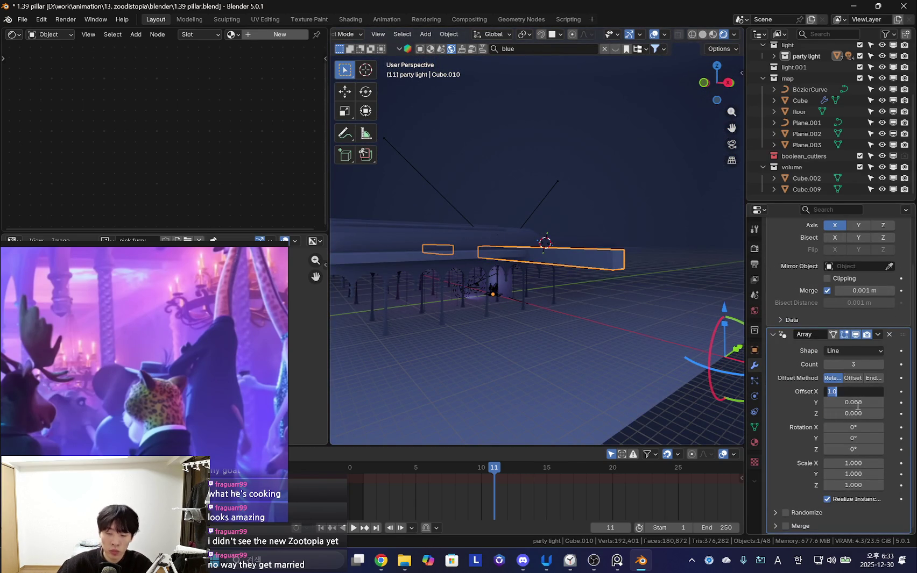
left_click_drag(852, 402, 860, 402)
mouse_move(537, 304)
middle_mouse_down()
mouse_move(601, 296)
mouse_move(592, 287)
mouse_move(605, 280)
mouse_move(562, 267)
mouse_move(569, 299)
mouse_move(519, 279)
mouse_move(542, 261)
middle_mouse_up()
- In Edit Mode, duplicate the beam mesh along Y and shrink the copy into a small block
key("Tab")
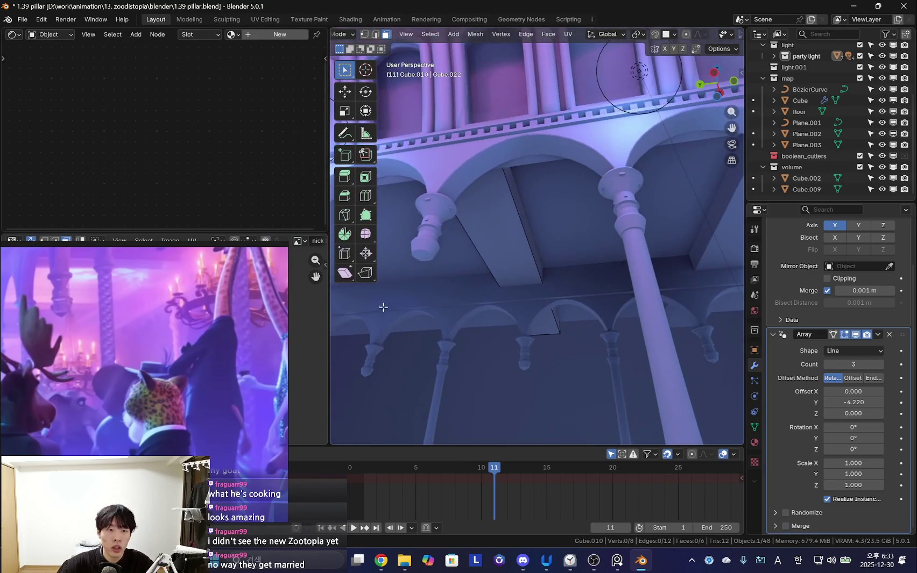
mouse_move(377, 306)
middle_mouse_down()
mouse_move(475, 324)
mouse_move(444, 319)
mouse_move(479, 278)
mouse_move(555, 278)
mouse_move(500, 286)
mouse_move(616, 281)
mouse_move(519, 291)
mouse_move(479, 321)
mouse_move(420, 333)
mouse_move(450, 334)
middle_mouse_up()
left_click(555, 278)
key("a")
key("shift+d")
key("y")
left_click(538, 323)
key("s")
left_click(617, 306)
- Scale the block along Y, move it vertically, and return to Object Mode
key("s")
key("y")
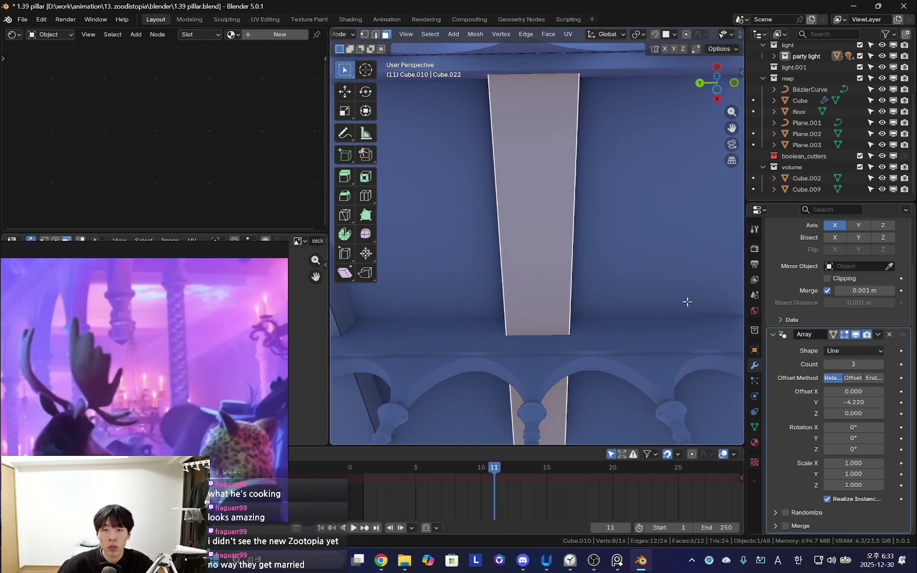
mouse_move(579, 313)
middle_mouse_down()
mouse_move(619, 348)
mouse_move(516, 362)
mouse_move(481, 389)
mouse_move(552, 349)
mouse_move(655, 331)
mouse_move(642, 389)
mouse_move(589, 364)
mouse_move(591, 342)
mouse_move(568, 296)
mouse_move(584, 315)
middle_mouse_up()
key("g")
key("y")
key("z")
left_click(535, 339)
key("a")
left_click(605, 317)
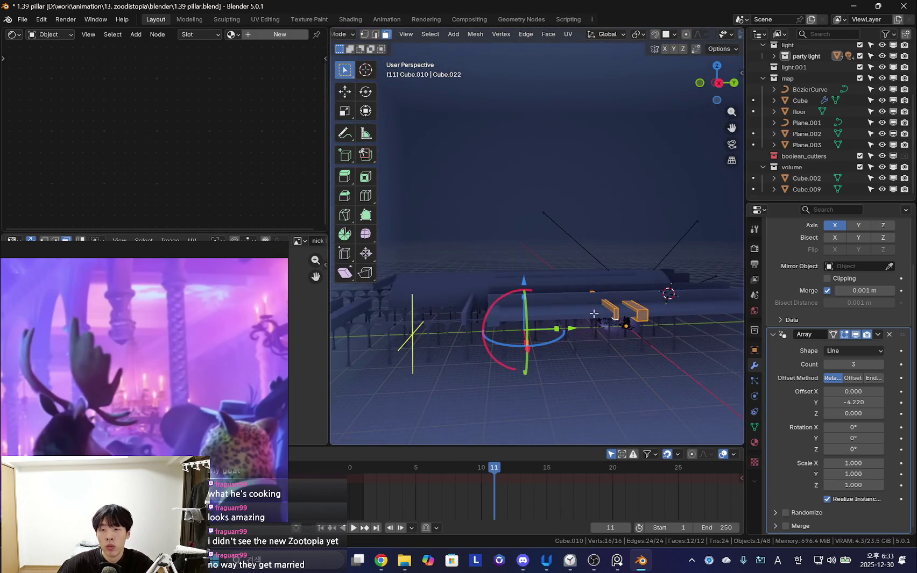
key("Tab")
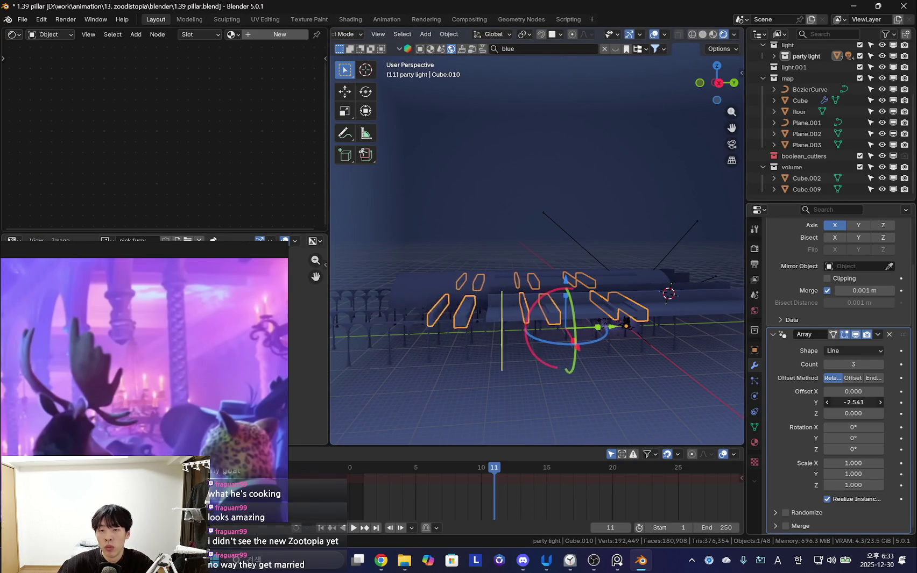
- Tighten the beam spacing to -1.500 Y offset and raise the array count to 9
middle_click_drag(616, 356, 605, 337)
scroll(605, 338, "up", 3)
mouse_move(662, 315)
middle_mouse_down()
mouse_move(671, 314)
mouse_move(574, 313)
middle_mouse_up()
scroll(575, 313, "down", 3)
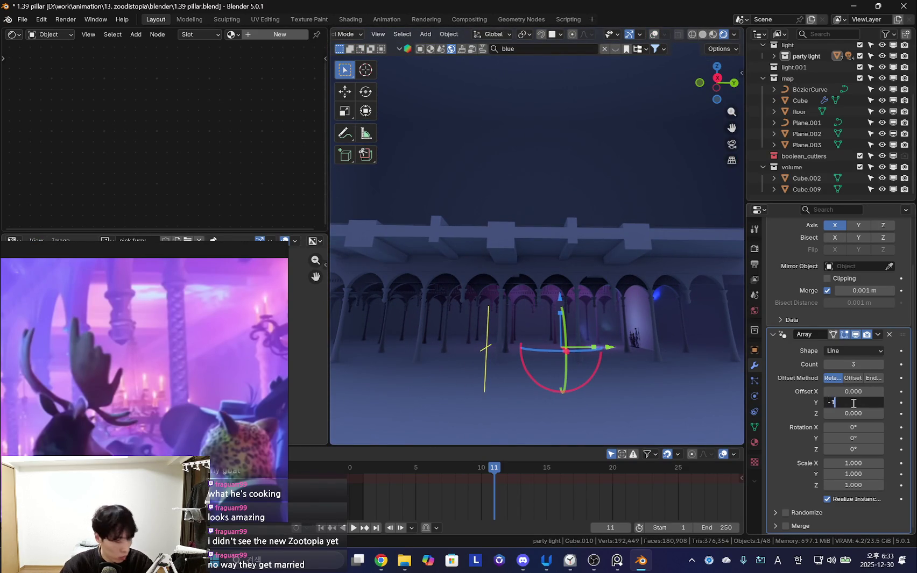
middle_click_drag(660, 318, 663, 328)
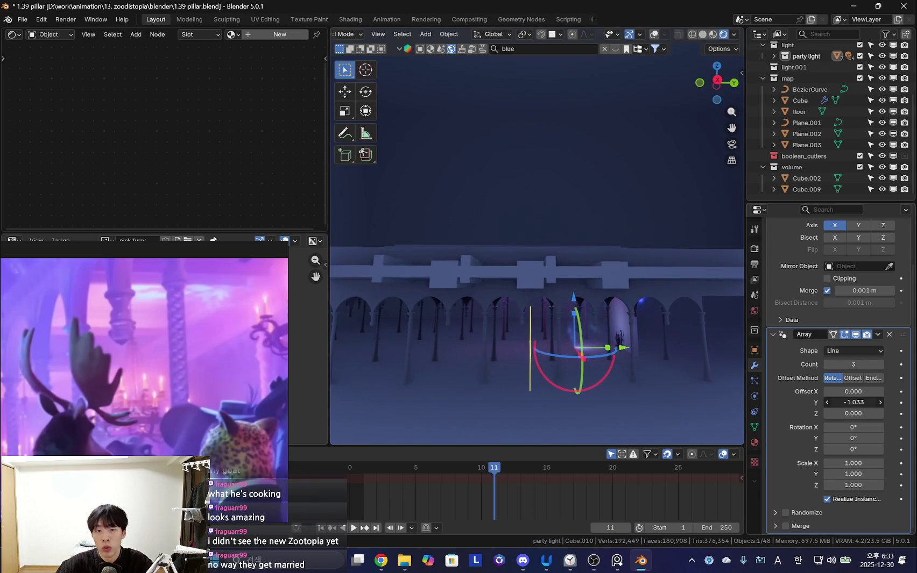
middle_click_drag(586, 367, 610, 363)
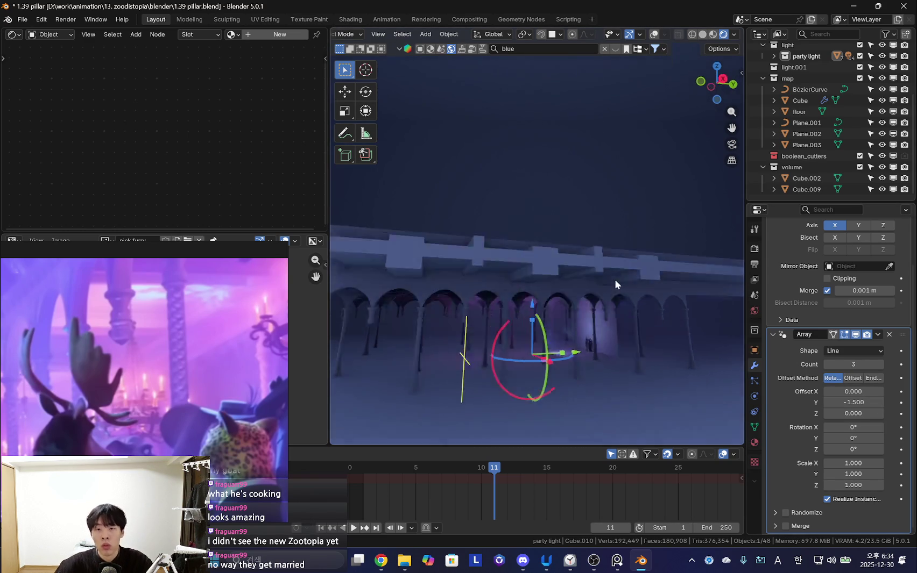
scroll(547, 309, "up", 5)
mouse_move(548, 310)
middle_mouse_down()
mouse_move(583, 240)
mouse_move(528, 232)
mouse_move(620, 282)
mouse_move(574, 267)
mouse_move(572, 278)
mouse_move(502, 325)
mouse_move(636, 310)
mouse_move(567, 322)
mouse_move(606, 348)
mouse_move(664, 360)
mouse_move(608, 338)
mouse_move(618, 357)
mouse_move(564, 321)
mouse_move(620, 315)
mouse_move(590, 317)
middle_mouse_up()
key("shift+alt+z")
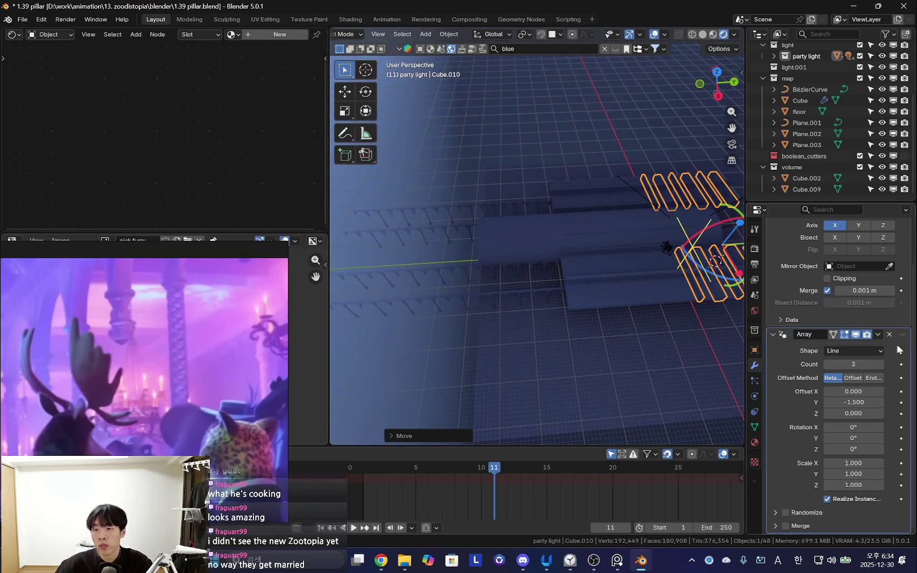
left_click(880, 366)
left_click(880, 365)
left_click(880, 365)
left_click(881, 365)
mouse_move(596, 316)
middle_mouse_down()
mouse_move(583, 341)
mouse_move(627, 318)
mouse_move(642, 347)
middle_mouse_up()
- Select long edges on the slab and the arrayed beam in Edit Mode for bevelling
left_click(584, 340)
key("Tab")
left_click(643, 347)
left_click(569, 305)
mouse_move(568, 305)
middle_mouse_down()
mouse_move(589, 327)
mouse_move(581, 346)
middle_mouse_up()
mouse_move(445, 352)
middle_mouse_down()
mouse_move(563, 311)
mouse_move(571, 286)
mouse_move(609, 246)
mouse_move(592, 254)
mouse_move(609, 293)
mouse_move(571, 272)
mouse_move(605, 311)
mouse_move(679, 324)
mouse_move(588, 320)
mouse_move(610, 305)
mouse_move(491, 286)
mouse_move(552, 332)
middle_mouse_up()
left_click(611, 301)
left_click(608, 293)
key("2")
left_click(617, 360)
left_click(612, 283, "shift")
mouse_move(616, 360)
middle_mouse_down()
mouse_move(612, 283)
mouse_move(528, 265)
mouse_move(556, 284)
mouse_move(575, 242)
mouse_move(571, 258)
mouse_move(568, 220)
mouse_move(580, 231)
mouse_move(569, 240)
middle_mouse_up()
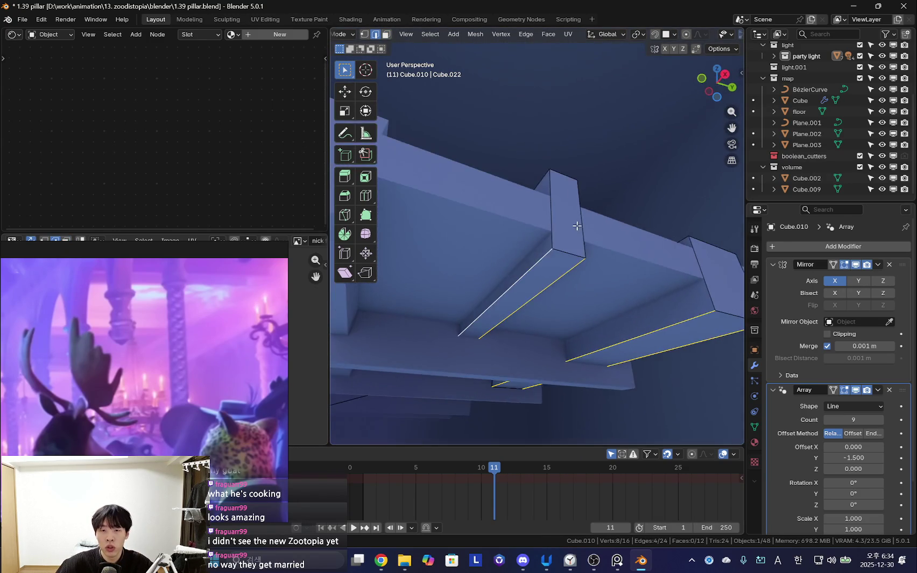
- Bevel the selected beam edges and return to Object Mode
middle_click_drag(563, 240, 565, 219)
key("ctrl+b")
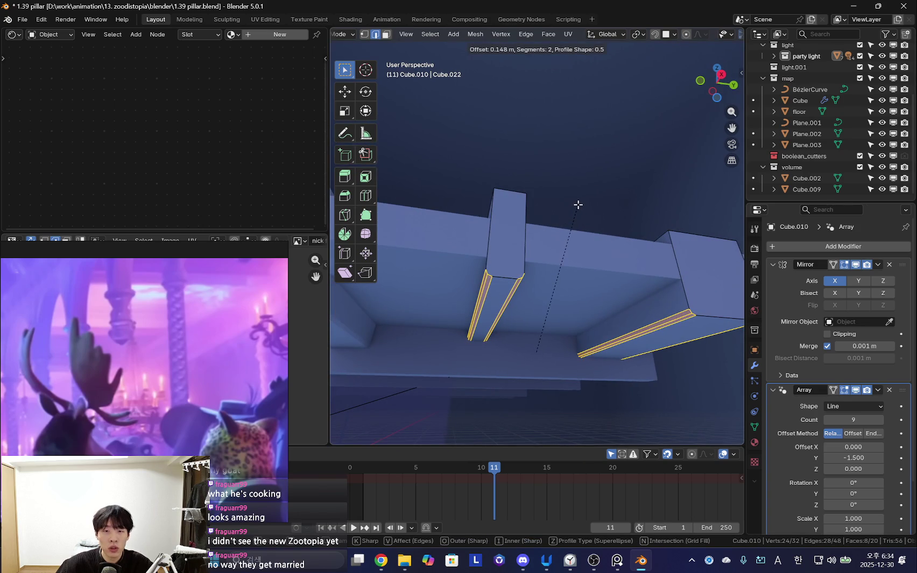
left_click(576, 200)
mouse_move(576, 200)
middle_mouse_down()
mouse_move(621, 347)
mouse_move(550, 307)
mouse_move(669, 344)
mouse_move(670, 276)
mouse_move(655, 278)
middle_mouse_up()
key("Tab")
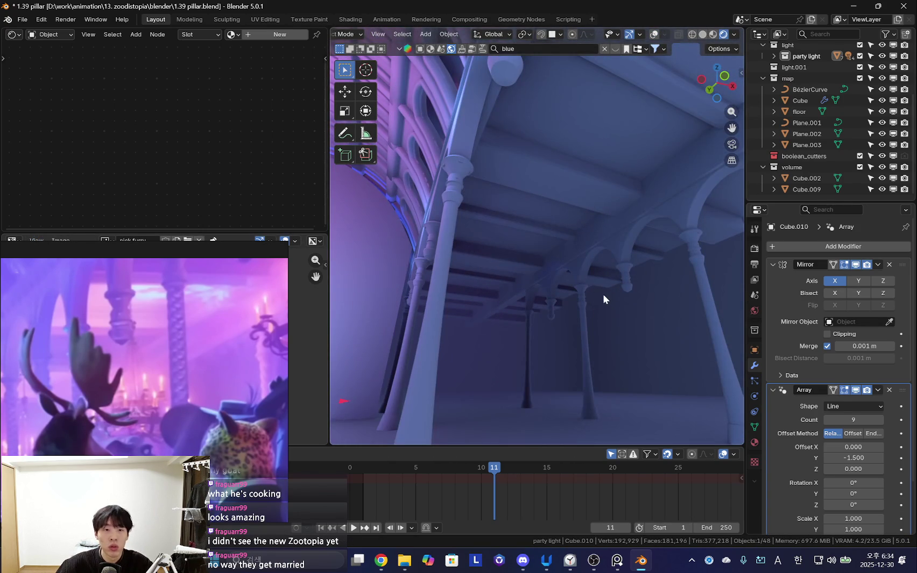
- Select the slab Cube.007 and pick its long diagonal and vertical edges in Edit Mode
middle_click_drag(610, 300, 640, 290)
scroll(194, 346, "down", 2)
mouse_move(526, 332)
middle_mouse_down()
mouse_move(561, 314)
mouse_move(569, 292)
middle_mouse_up()
left_click(612, 191)
key("Tab")
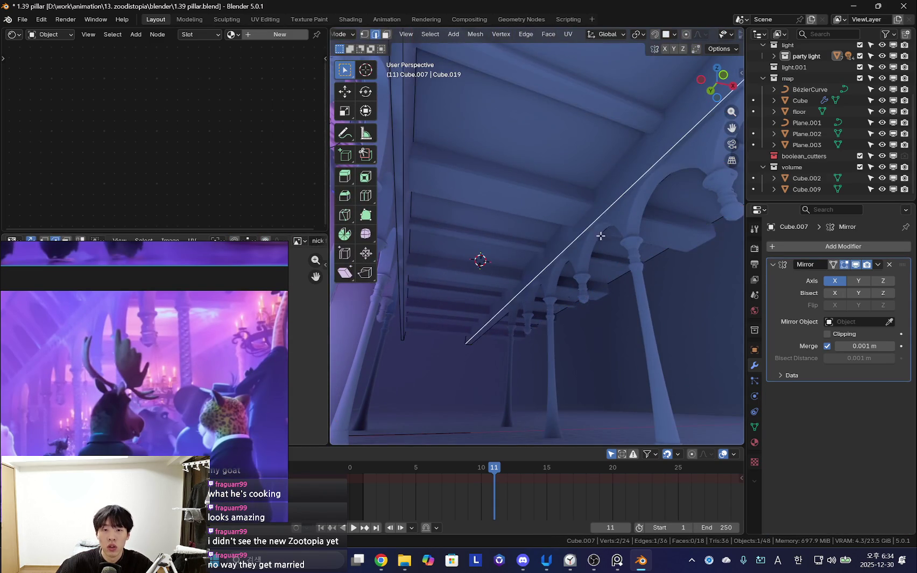
middle_click_drag(608, 224, 567, 256)
left_click(595, 261, "shift")
left_click(403, 251, "shift")
mouse_move(404, 252)
middle_mouse_down()
mouse_move(427, 251)
mouse_move(532, 299)
mouse_move(636, 291)
middle_mouse_up()
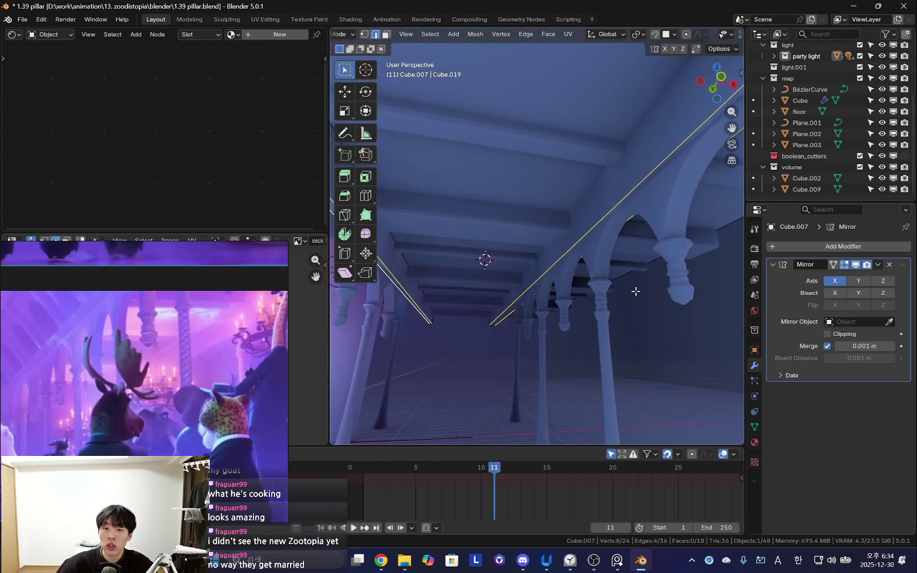
- Select the connected beam piece and reposition it along X and upward along Z
left_click(565, 253)
key("ctrl+l")
middle_click_drag(566, 253, 512, 306)
key("g")
key("x")
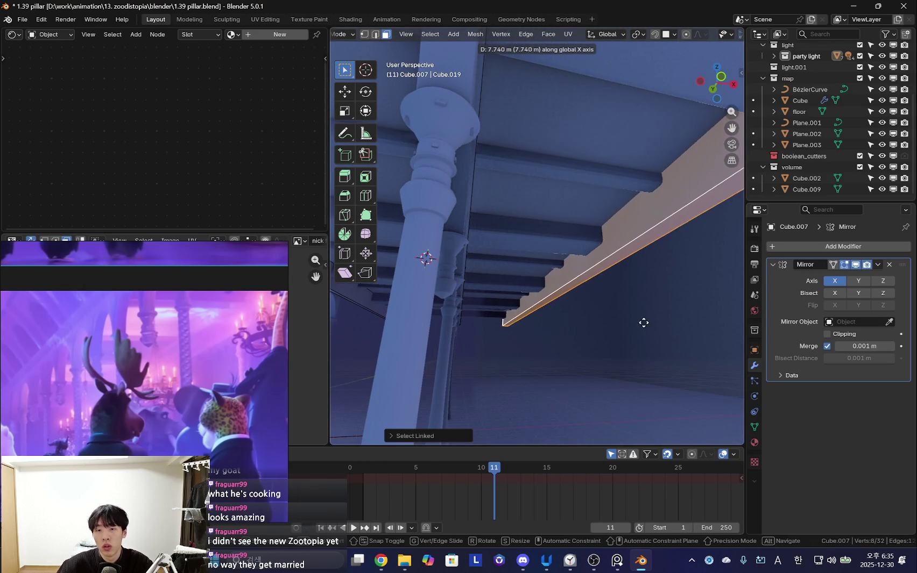
left_click(652, 315)
mouse_move(652, 315)
middle_mouse_down()
mouse_move(554, 321)
mouse_move(433, 272)
mouse_move(588, 321)
mouse_move(670, 302)
mouse_move(531, 314)
mouse_move(599, 302)
mouse_move(538, 282)
mouse_move(538, 218)
mouse_move(522, 259)
mouse_move(631, 228)
mouse_move(542, 262)
mouse_move(621, 178)
middle_mouse_up()
key("g")
left_click(669, 302)
key("g")
key("z")
left_click(577, 292)
- Bevel the chosen vault edges with 0.525 m offset and 2 segments, then exit Edit Mode
left_click(621, 179)
mouse_move(576, 156)
middle_mouse_down()
mouse_move(634, 256)
mouse_move(581, 221)
mouse_move(635, 240)
mouse_move(508, 266)
mouse_move(626, 246)
mouse_move(486, 198)
mouse_move(482, 179)
middle_mouse_up()
left_click(627, 246, "shift")
key("ctrl+b")
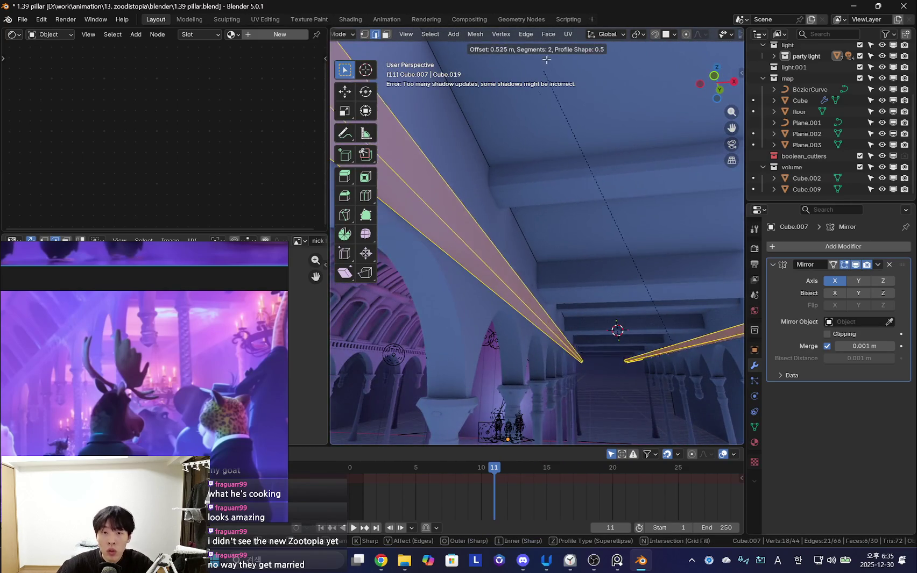
left_click(557, 108)
mouse_move(556, 108)
middle_mouse_down()
mouse_move(524, 219)
mouse_move(581, 255)
mouse_move(610, 290)
mouse_move(585, 303)
mouse_move(580, 291)
mouse_move(588, 285)
middle_mouse_up()
key("Tab")
- Duplicate the topmost party light across the hall and adjust its height and X position
left_click(466, 251)
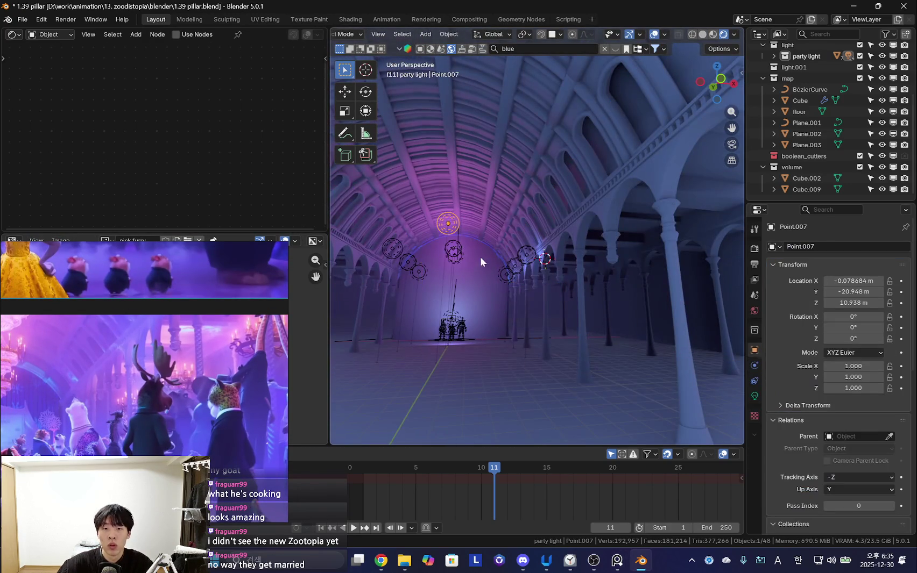
key("shift+d")
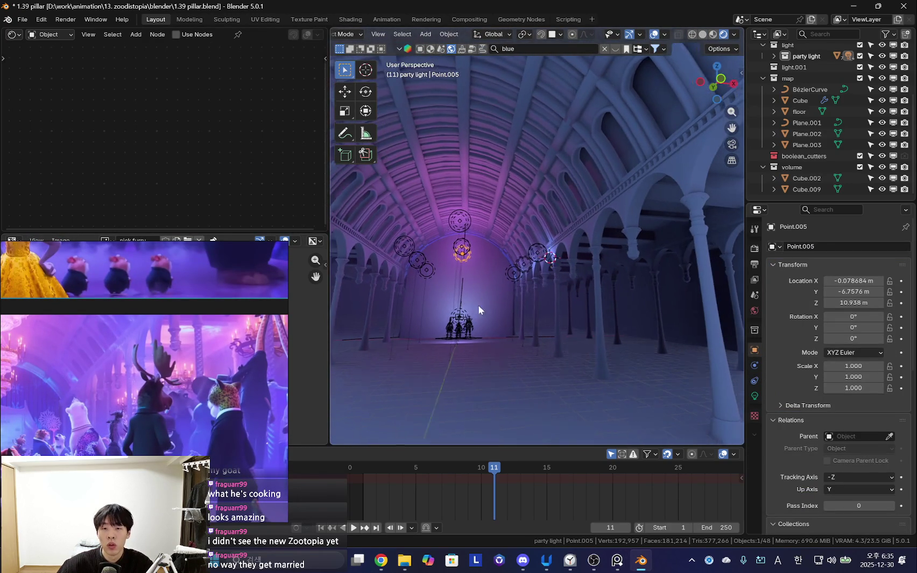
key("x")
left_click(565, 299)
mouse_move(564, 299)
middle_mouse_down()
mouse_move(600, 276)
mouse_move(550, 303)
mouse_move(264, 360)
middle_mouse_up()
key("g")
key("z")
left_click(618, 304)
key("g")
key("x")
left_click(575, 306)
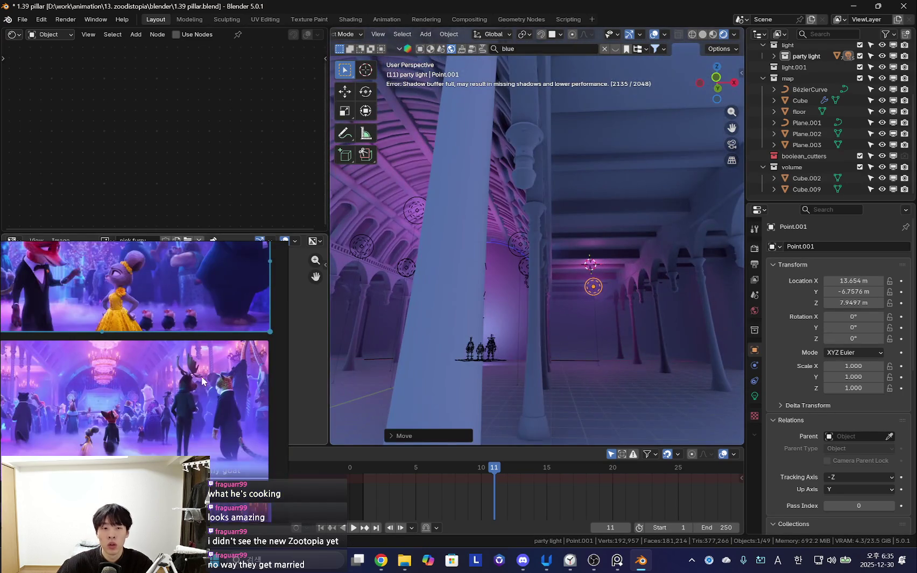
mouse_move(344, 302)
middle_mouse_down()
mouse_move(518, 301)
mouse_move(592, 330)
middle_mouse_up()
- Shift the copied light's colour to a warmer pink and lower its power to 130
key("shift+alt+z")
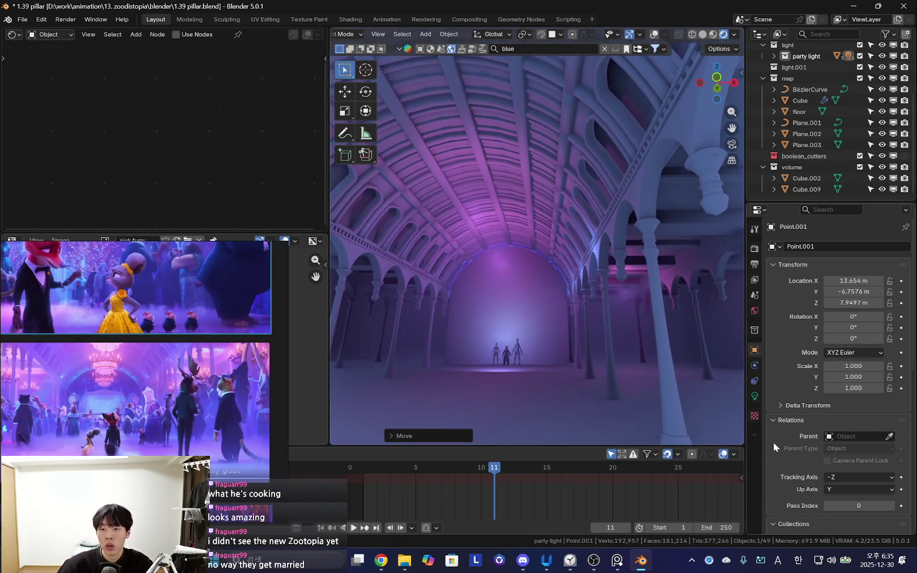
left_click(754, 396)
left_click(834, 325)
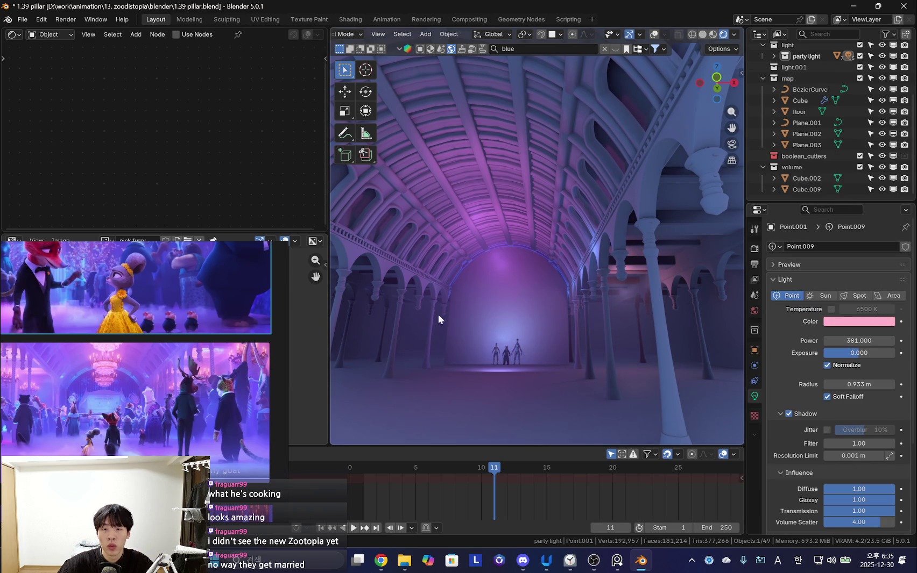
key("shift+alt+z")
left_click(855, 322)
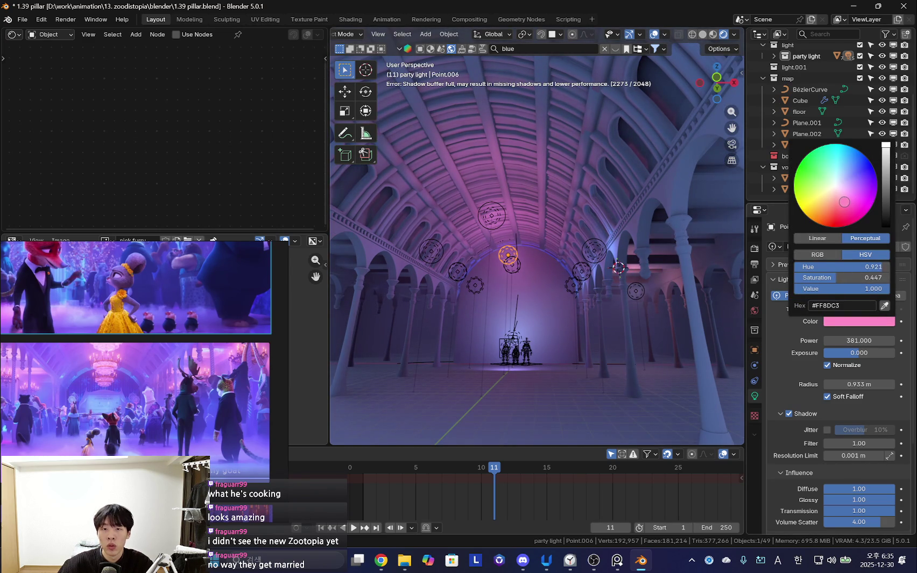
left_click_drag(842, 202, 839, 207)
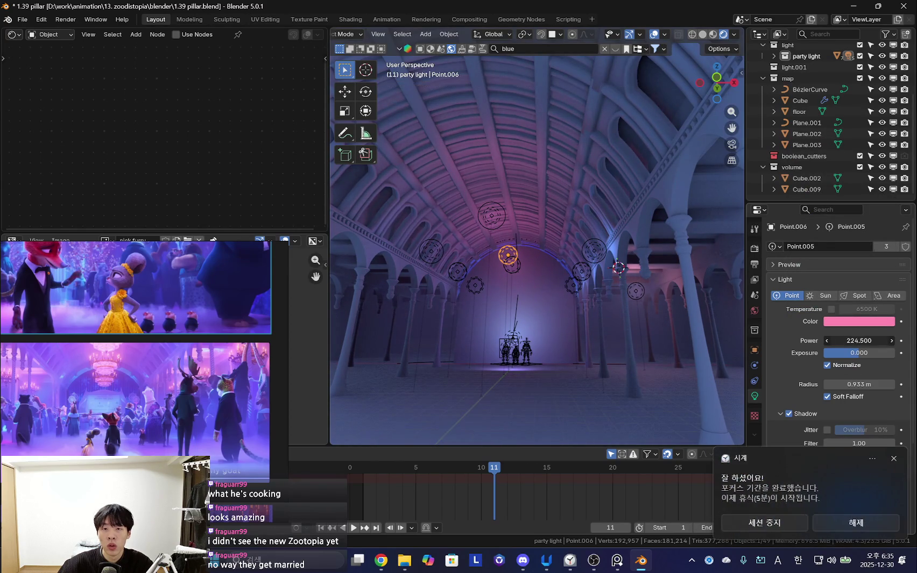
key("ctrl+v")
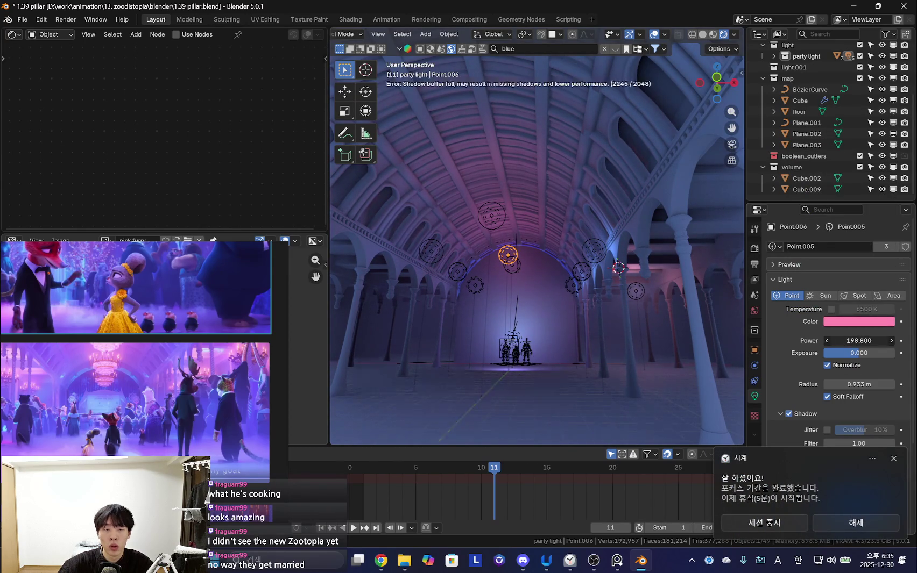
left_click(861, 323)
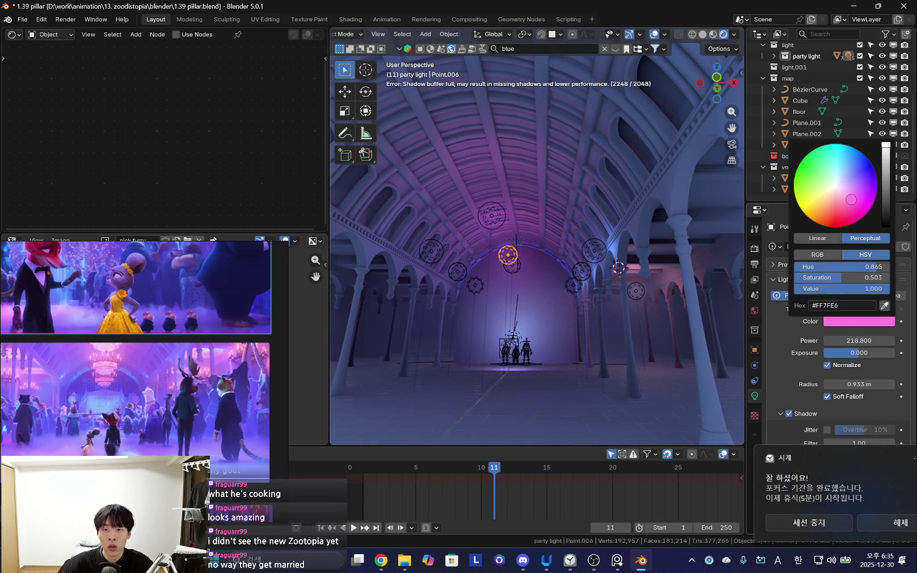
mouse_move(646, 297)
middle_mouse_down()
mouse_move(485, 331)
mouse_move(662, 310)
mouse_move(584, 312)
mouse_move(632, 299)
mouse_move(594, 310)
mouse_move(651, 309)
mouse_move(489, 322)
mouse_move(500, 353)
middle_mouse_up()
- Make linked copies of party light Point.001 placed along Y beside the arcade arches
left_click(632, 297)
left_click(624, 293)
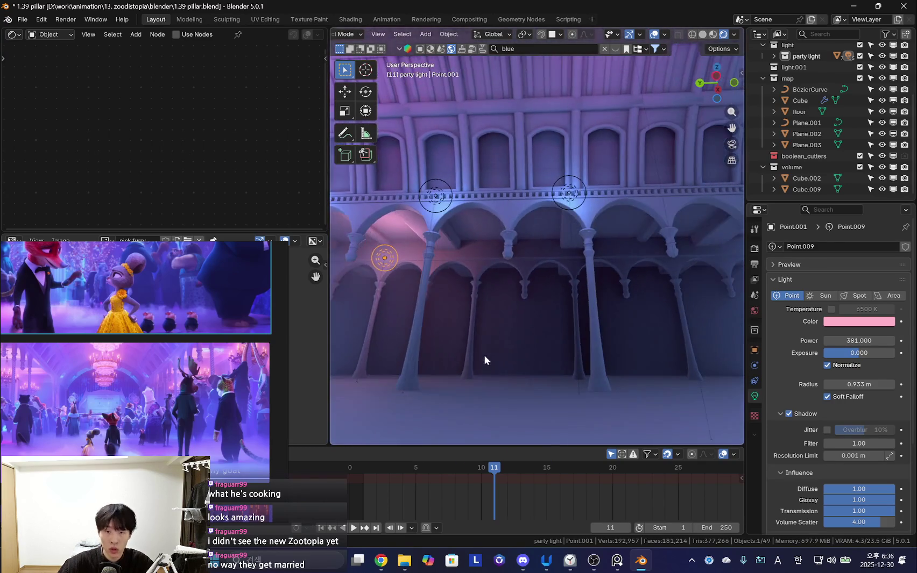
key("alt+d")
key("y")
left_click(632, 354)
middle_click_drag(632, 354, 493, 351)
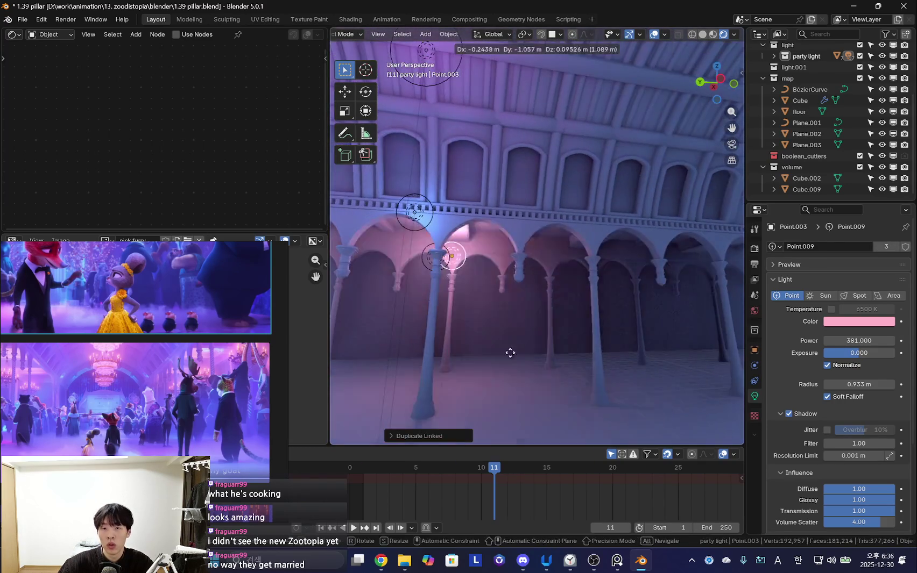
key("alt+d")
key("y")
left_click(667, 354)
middle_click_drag(668, 354, 501, 318)
key("alt+d")
left_click(664, 327)
mouse_move(664, 327)
middle_mouse_down()
mouse_move(609, 293)
mouse_move(462, 297)
mouse_move(490, 322)
mouse_move(644, 334)
middle_mouse_up()
- Duplicate Point.001 in front of the arcade and reposition it along X
left_click(453, 296)
key("shift+d")
key("y")
left_click(624, 340)
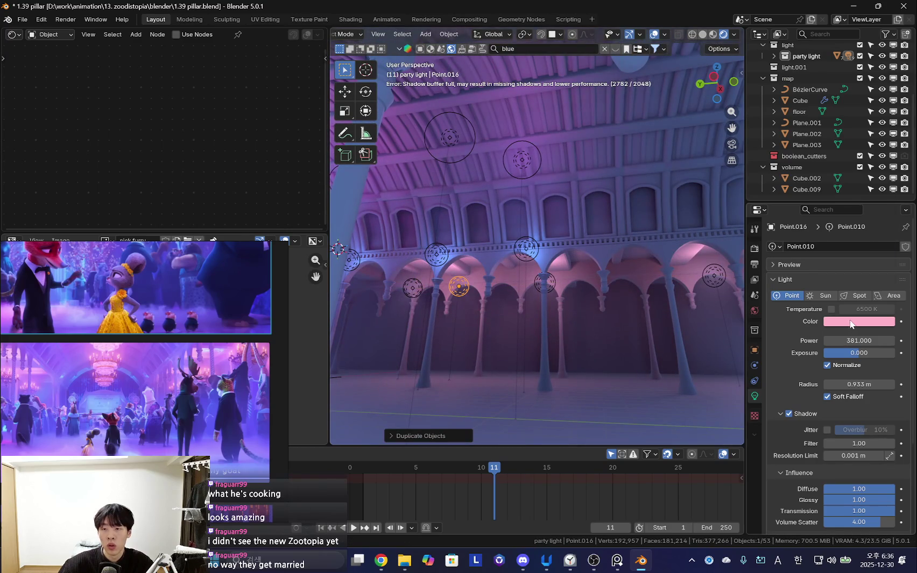
left_click(851, 323)
mouse_move(556, 320)
middle_mouse_down()
mouse_move(586, 323)
mouse_move(635, 299)
mouse_move(624, 331)
mouse_move(676, 332)
mouse_move(531, 336)
mouse_move(515, 351)
mouse_move(540, 351)
mouse_move(501, 340)
mouse_move(560, 322)
mouse_move(570, 296)
mouse_move(566, 327)
middle_mouse_up()
key("g")
key("z")
key("x")
left_click(619, 335)
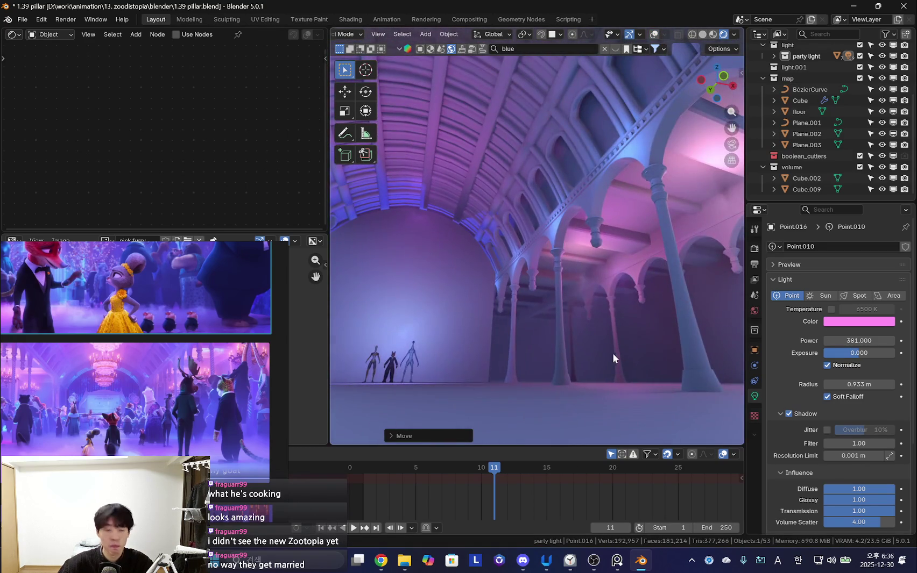
middle_click_drag(611, 359, 581, 360)
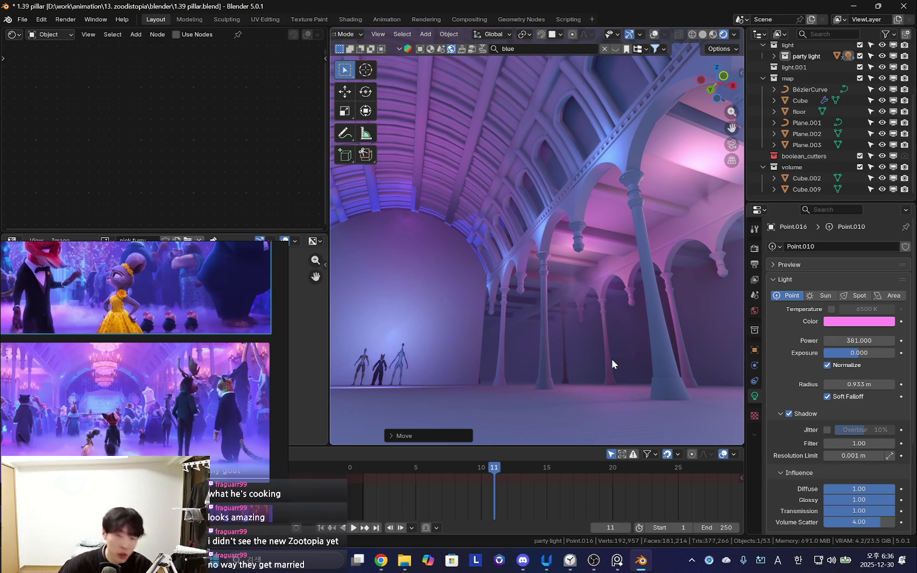
- Check the live streaming studio page in the browser, then return to Blender's free view
key("alt+Tab")
key("alt+Tab")
key("ctrl+Tab")
key("ctrl+1")
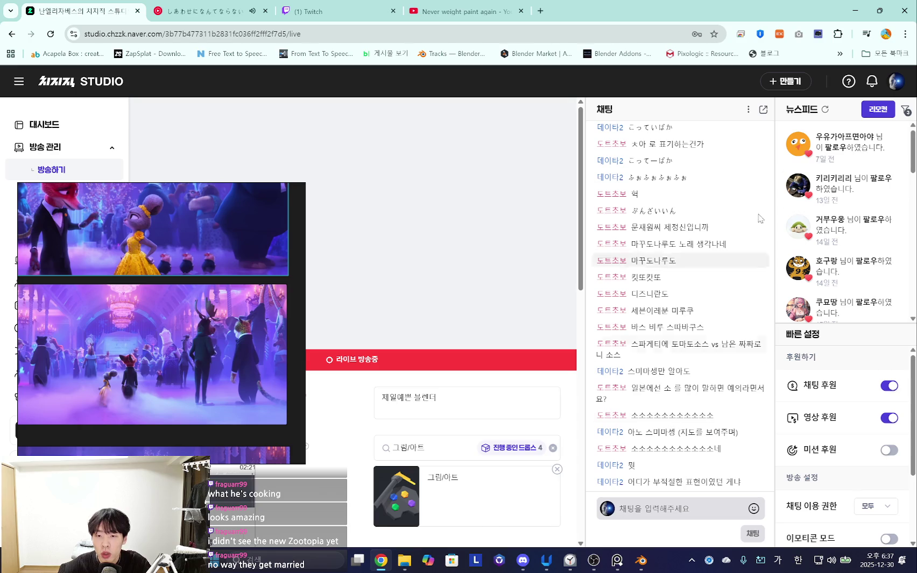
left_click(855, 11)
left_click_drag(163, 389, 176, 327)
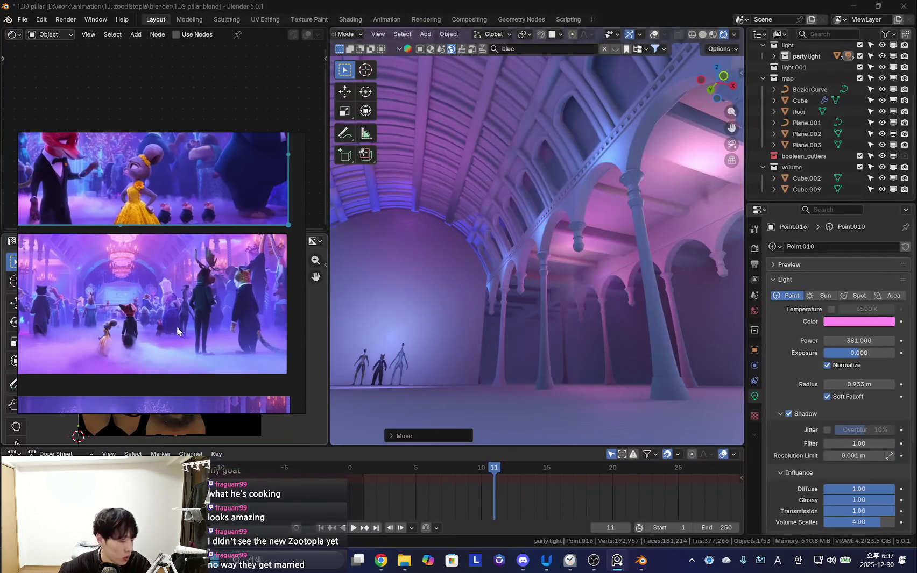
- Orbit to a low side view of the arcade, toggling overlays to judge the lighting
key("KP_0")
key("shift+alt+z")
mouse_move(530, 309)
middle_mouse_down()
mouse_move(508, 340)
mouse_move(743, 327)
middle_mouse_up()
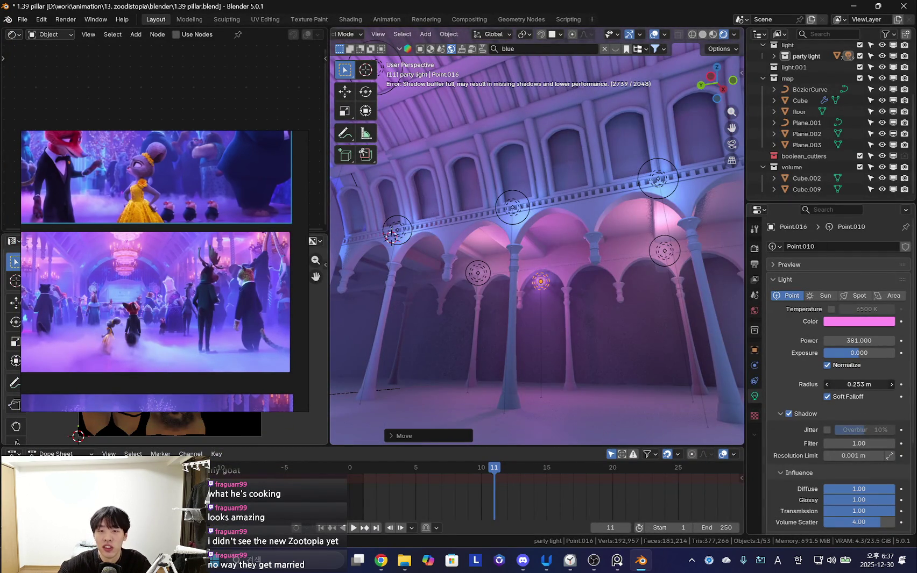
key("shift+alt+z")
key("shift+alt+z")
mouse_move(604, 329)
middle_mouse_down()
mouse_move(541, 350)
mouse_move(562, 318)
mouse_move(619, 338)
mouse_move(514, 331)
mouse_move(526, 325)
mouse_move(518, 315)
mouse_move(499, 320)
middle_mouse_up()
key("shift+alt+z")
key("shift+alt+z")
- Place two linked copies of the pink point light under the next arches along Y
key("alt+d")
key("y")
left_click(651, 333)
mouse_move(651, 333)
middle_mouse_down()
mouse_move(588, 323)
mouse_move(630, 324)
mouse_move(491, 320)
mouse_move(571, 311)
mouse_move(475, 303)
mouse_move(499, 309)
middle_mouse_up()
key("alt+d")
key("y")
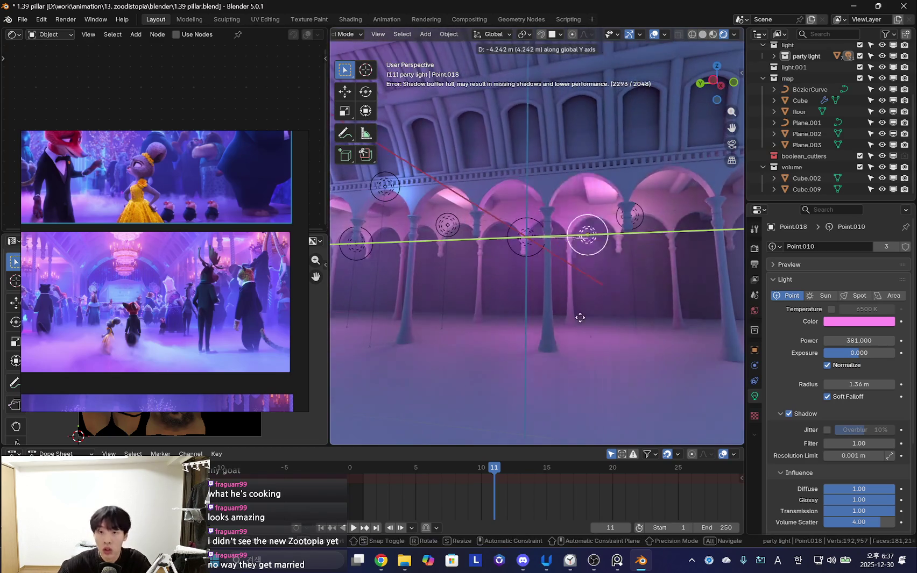
left_click(558, 313)
middle_click_drag(679, 323, 555, 306)
- Slide Point.018 and one more linked light copy into place along the arcade
key("g")
key("y")
left_click(605, 320)
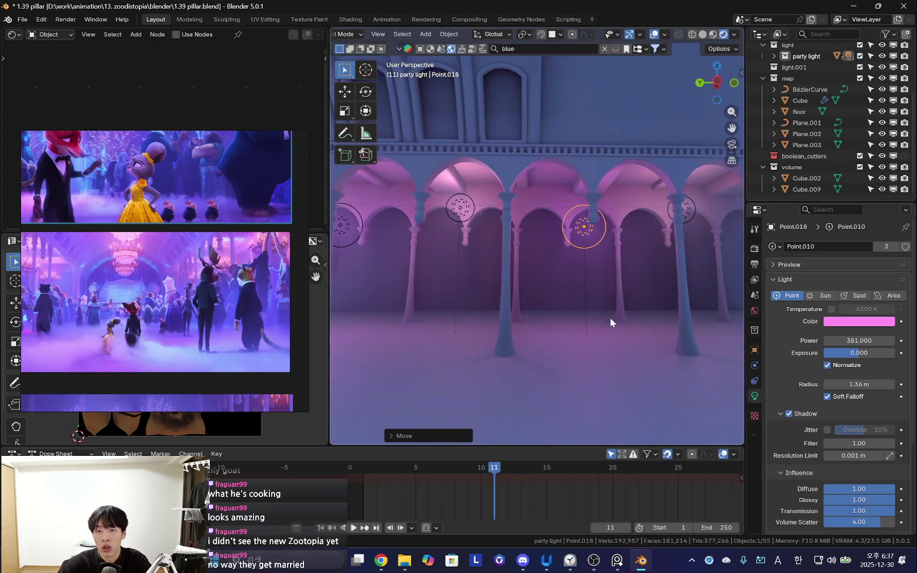
middle_click_drag(605, 320, 495, 312)
key("alt+d")
key("y")
left_click(599, 299)
mouse_move(599, 299)
middle_mouse_down()
mouse_move(628, 290)
mouse_move(625, 255)
middle_mouse_up()
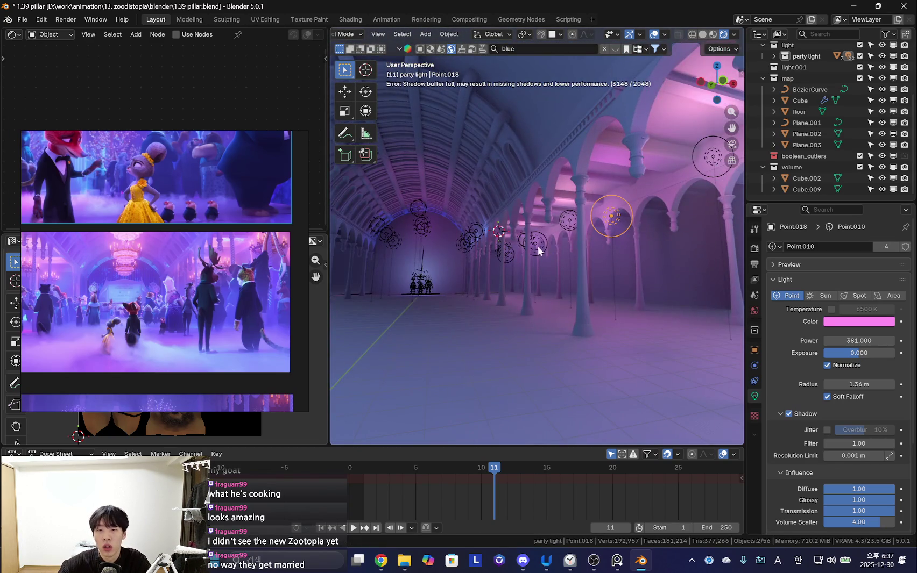
- Select the row of new arch lights together with Point.004
left_click(540, 248)
key("KP_Decimal")
mouse_move(436, 321)
middle_mouse_down()
mouse_move(543, 311)
mouse_move(435, 247)
mouse_move(596, 267)
mouse_move(507, 244)
middle_mouse_up()
left_click(510, 223, "shift")
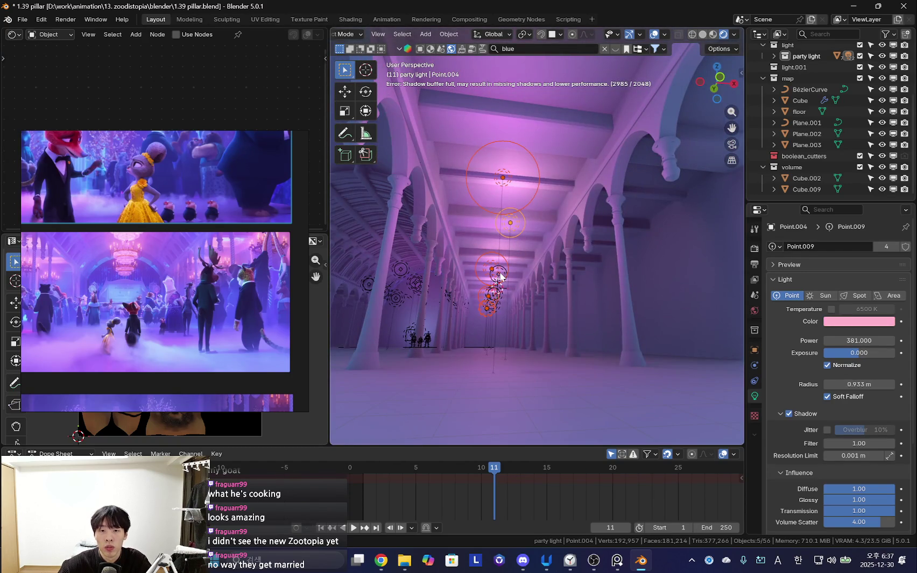
left_click(516, 273, "shift")
key("shift+grave")
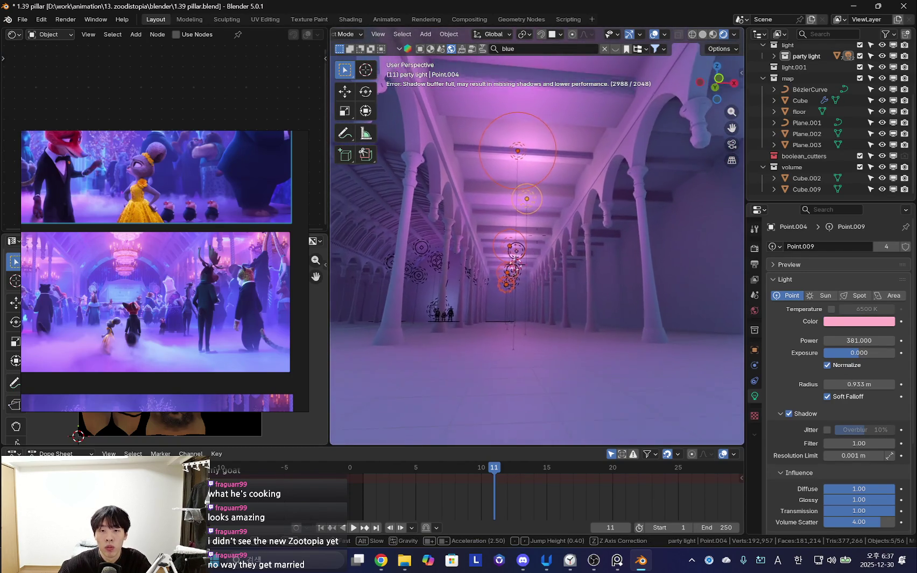
left_click(517, 214)
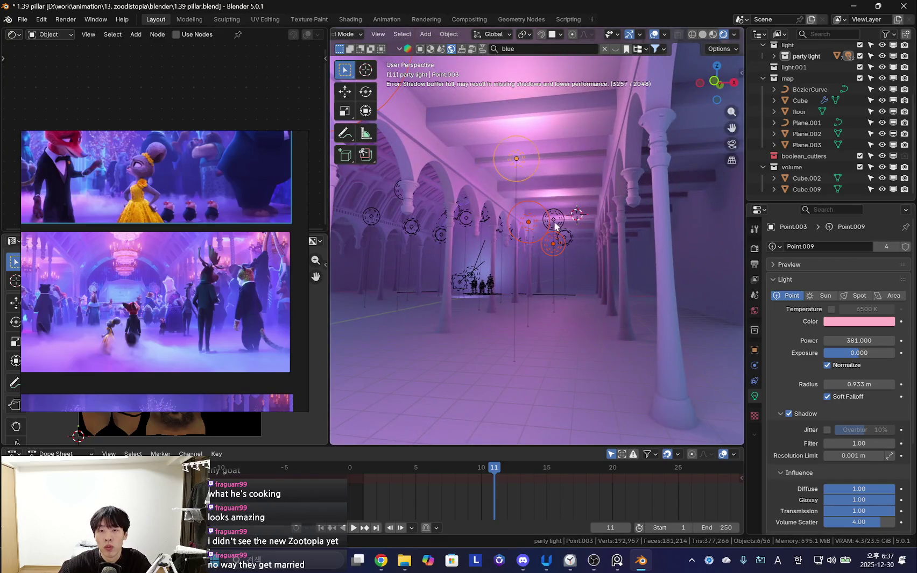
- Mirror the selected light row as linked copies along X onto the opposite arcade
scroll(567, 240, "down", 4)
scroll(525, 267, "down", 3)
scroll(567, 280, "down", 2)
scroll(624, 284, "down", 2)
scroll(618, 285, "down", 2)
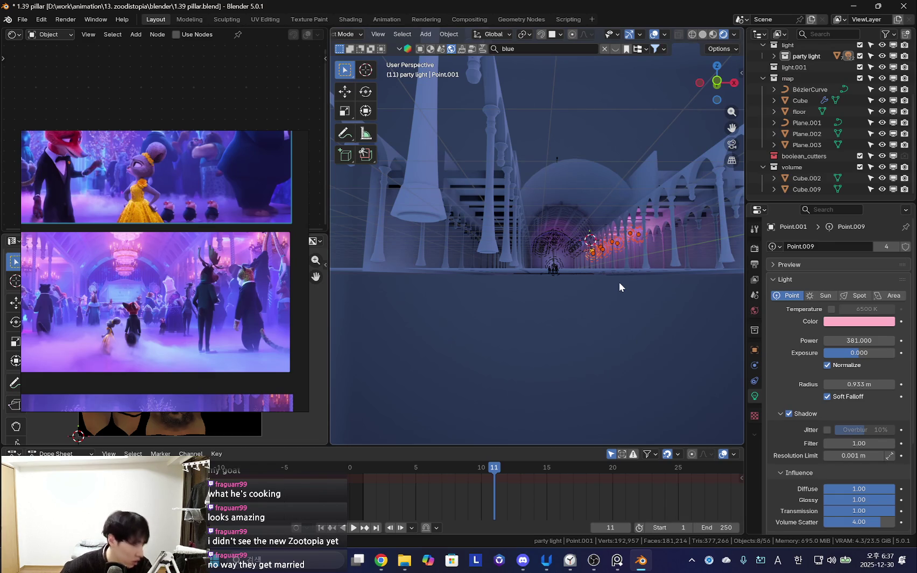
scroll(659, 270, "up", 2)
scroll(626, 281, "up", 1)
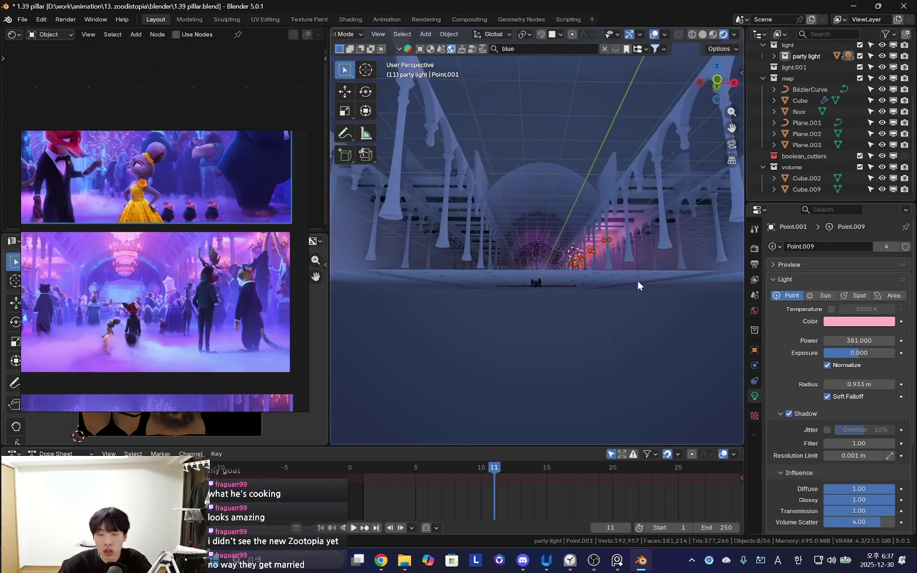
scroll(636, 280, "up", 1)
scroll(631, 294, "up", 1)
key("alt+d")
key("x")
scroll(532, 301, "up", 3)
left_click(531, 310)
- Check the copied lights' placement around a pillar and select light Point.006
mouse_move(530, 310)
middle_mouse_down()
mouse_move(565, 299)
mouse_move(605, 308)
mouse_move(607, 297)
mouse_move(535, 281)
middle_mouse_up()
left_click(591, 209)
mouse_move(591, 209)
middle_mouse_down()
mouse_move(590, 259)
mouse_move(610, 278)
mouse_move(577, 292)
mouse_move(616, 288)
mouse_move(590, 288)
mouse_move(611, 281)
mouse_move(617, 307)
middle_mouse_up()
left_click(611, 281)
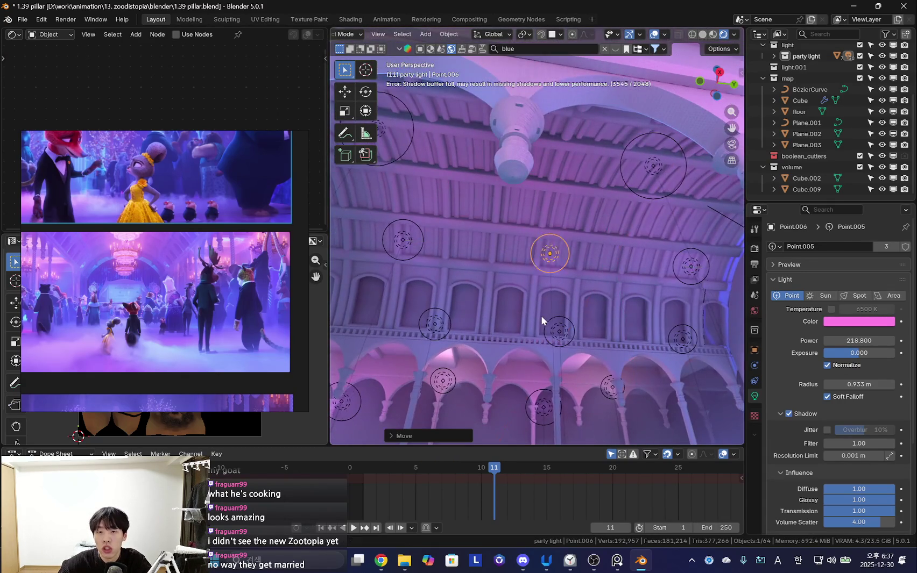
- Give the party light its own unshared settings while viewing the vaulted ceiling
middle_click_drag(631, 317, 575, 344)
mouse_move(535, 302)
middle_mouse_down()
mouse_move(575, 305)
mouse_move(560, 312)
mouse_move(638, 343)
mouse_move(590, 346)
middle_mouse_up()
key("shift+alt+z")
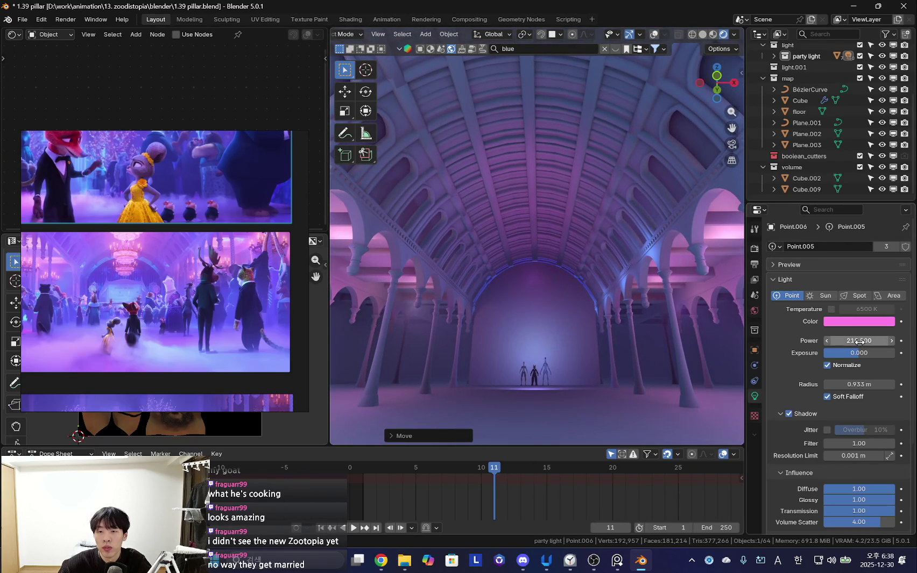
middle_click_drag(557, 275, 570, 280)
left_click(885, 247)
mouse_move(629, 315)
middle_mouse_down()
mouse_move(624, 335)
mouse_move(602, 340)
mouse_move(586, 327)
middle_mouse_up()
key("shift+alt+z")
key("shift+alt+z")
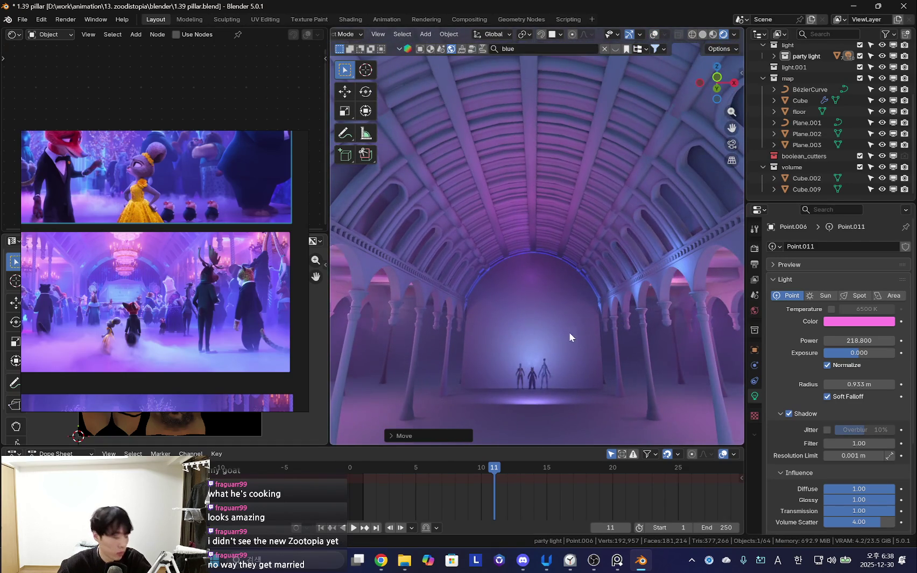
key("shift+alt+z")
scroll(549, 339, "up", 2)
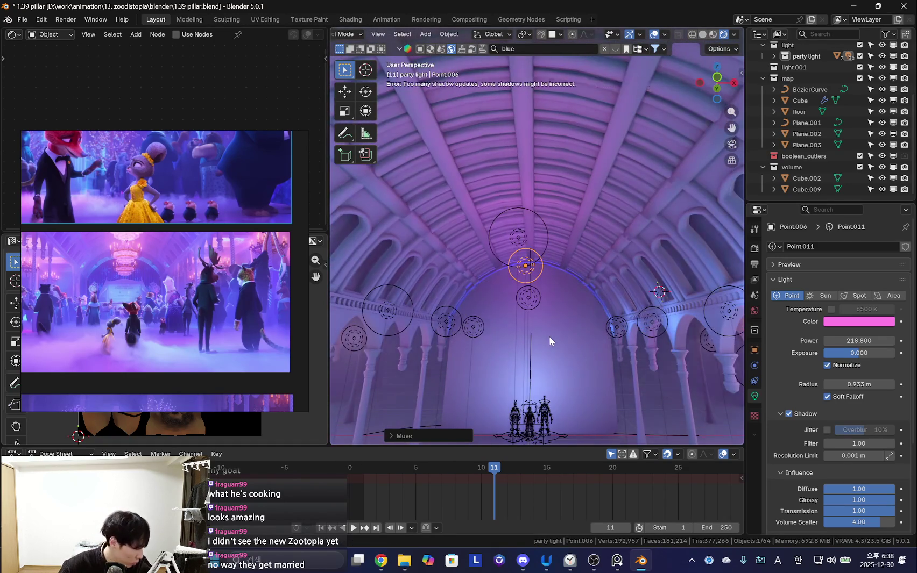
middle_click_drag(548, 336, 580, 349)
- Check the light's colour settings and lower the light vertically along Z
key("g")
key("z")
right_click(561, 343)
left_click(857, 322)
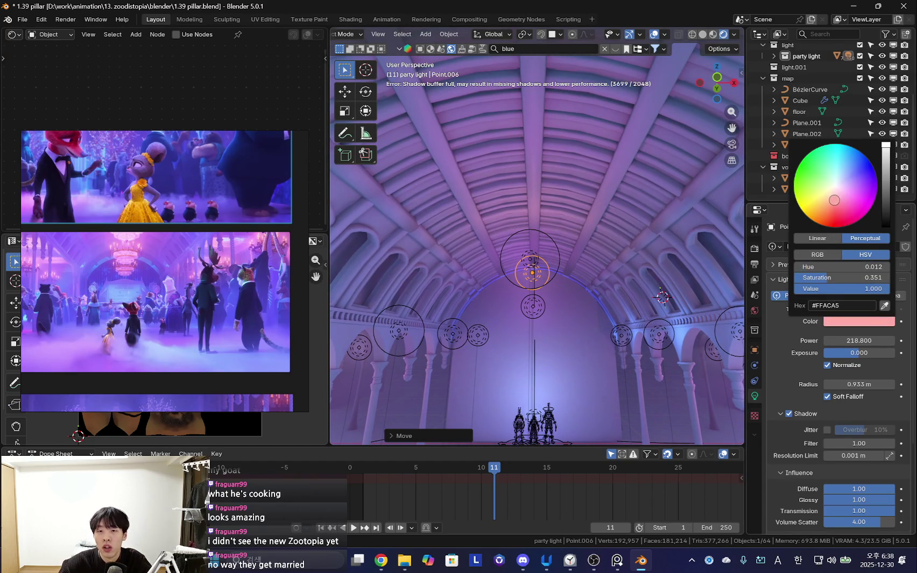
middle_click_drag(586, 358, 607, 358)
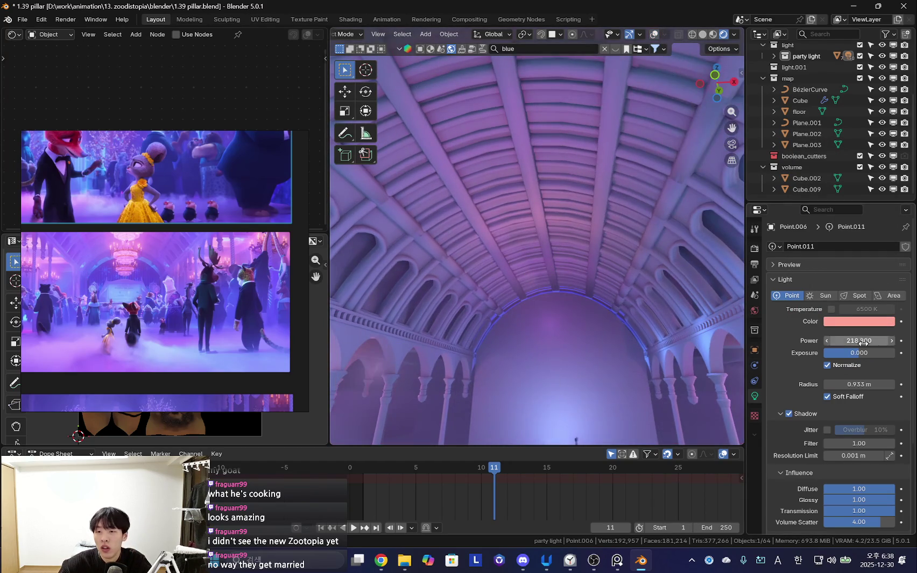
middle_click_drag(524, 323, 538, 336)
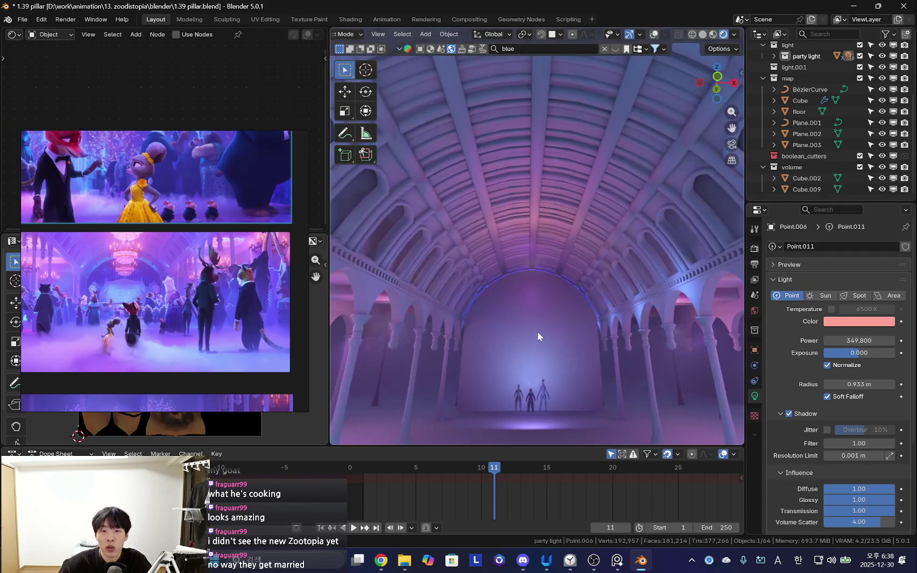
key("g")
key("z")
left_click(574, 380)
middle_click_drag(574, 380, 564, 369)
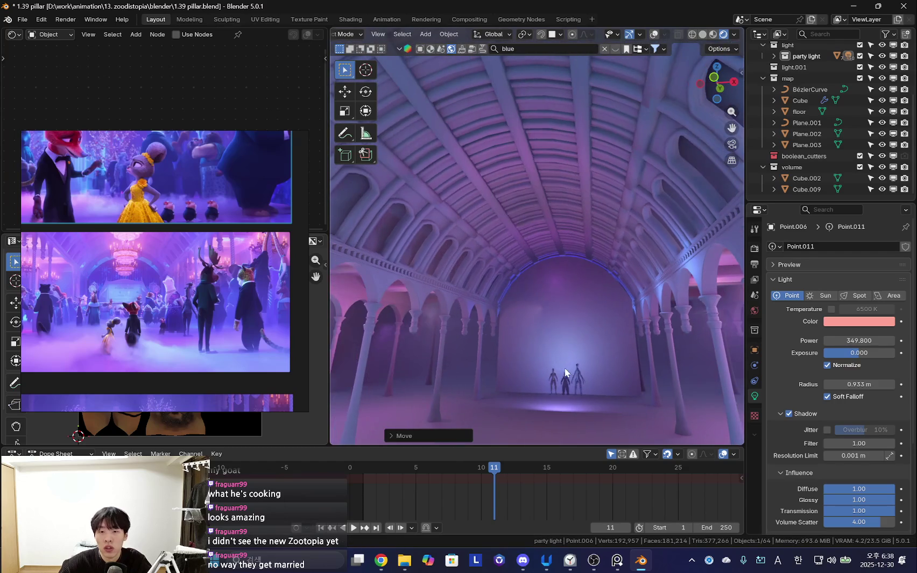
- Delete another light, then select the pink party light Point.005
key("x")
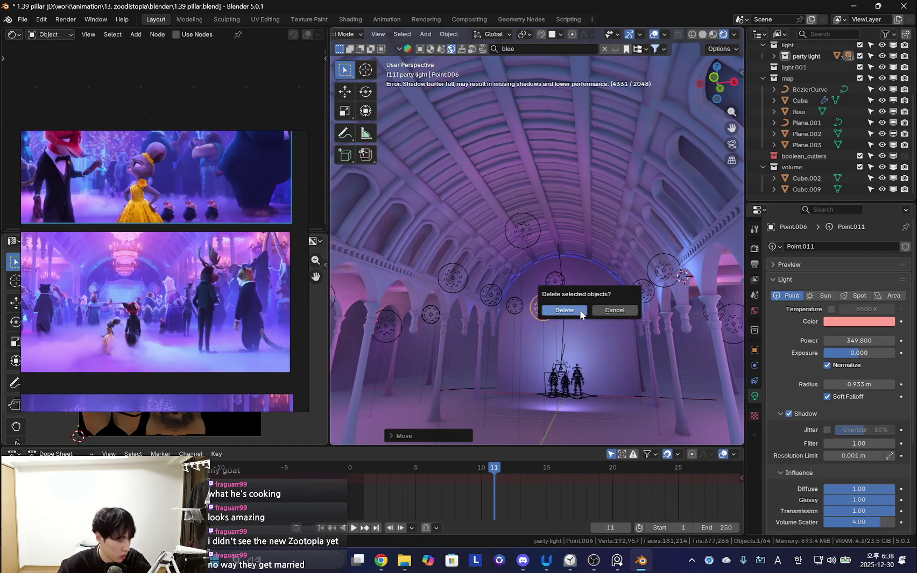
left_click(554, 310)
mouse_move(553, 325)
middle_mouse_down()
mouse_move(527, 314)
mouse_move(531, 290)
mouse_move(558, 308)
mouse_move(564, 333)
middle_mouse_up()
key("shift+alt+z")
left_click(532, 303)
left_click(526, 304)
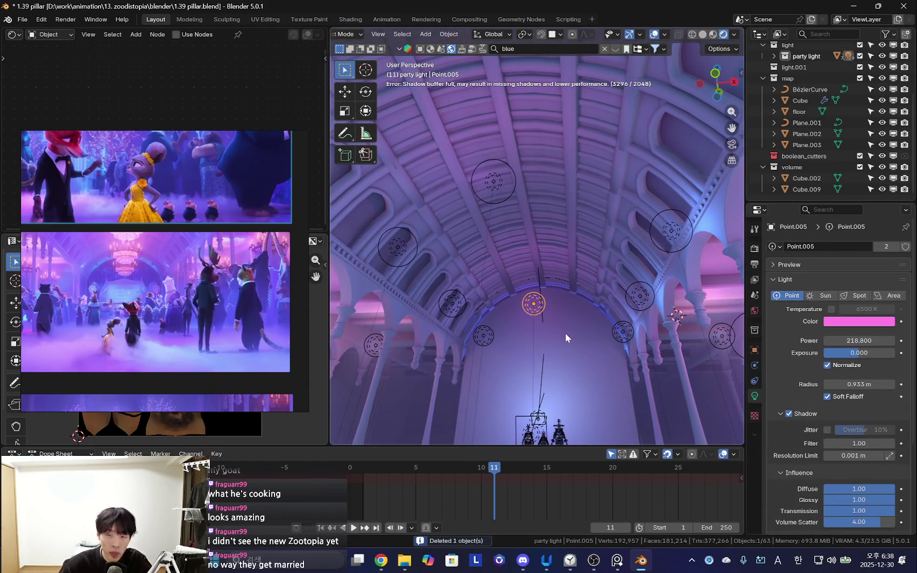
- Place linked copies of Point.005 along Y by the arches, creating Point.028 and Point.029
key("shift+d")
key("y")
middle_click_drag(541, 263, 504, 252)
key("alt+d")
left_click(692, 269)
middle_click_drag(691, 270, 674, 272)
key("alt+d")
key("y")
scroll(564, 291, "down", 5)
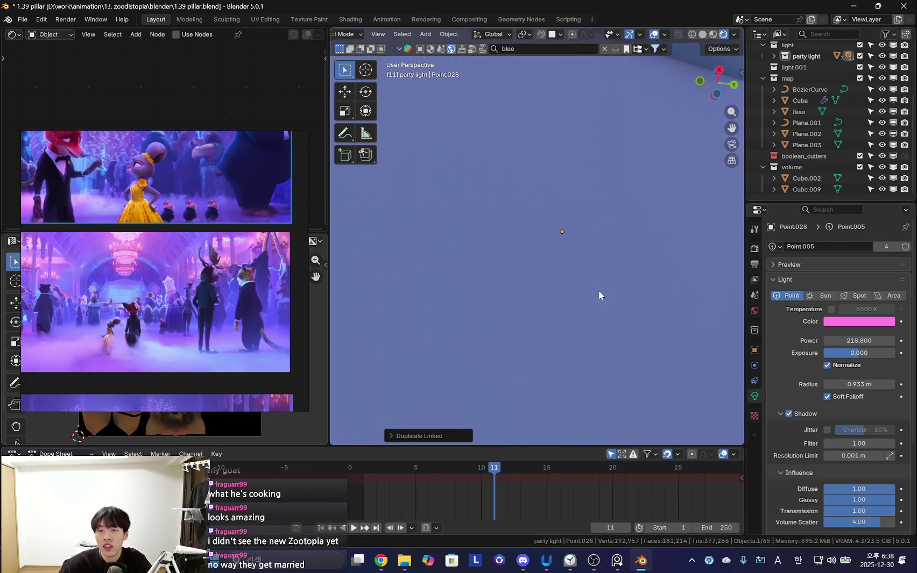
left_click(608, 298)
mouse_move(618, 308)
middle_mouse_down()
mouse_move(607, 337)
mouse_move(546, 314)
mouse_move(463, 374)
mouse_move(631, 326)
mouse_move(569, 330)
mouse_move(566, 310)
middle_mouse_up()
key("shift+alt+z")
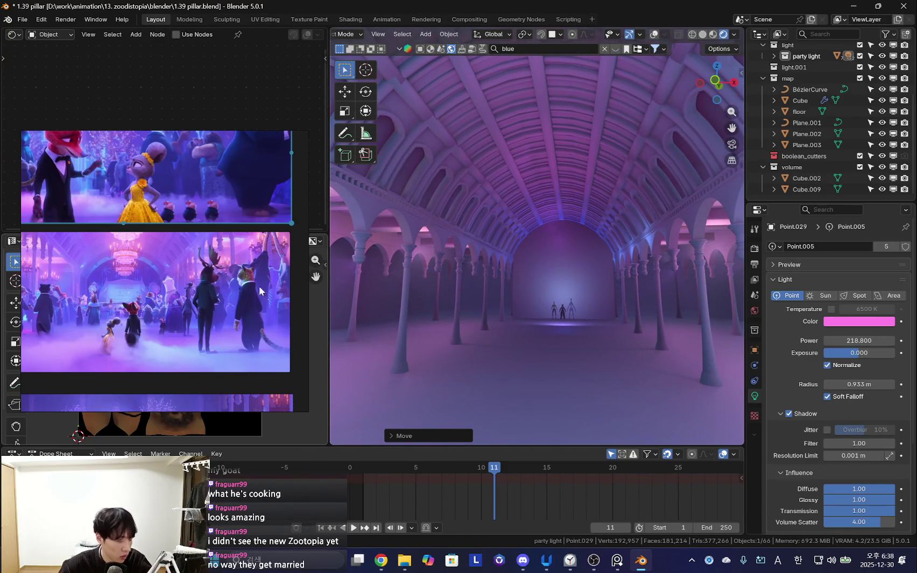
- Show the World node tree and set the Background strength from 0.240 to 1.040
left_click(54, 36)
left_click(50, 49)
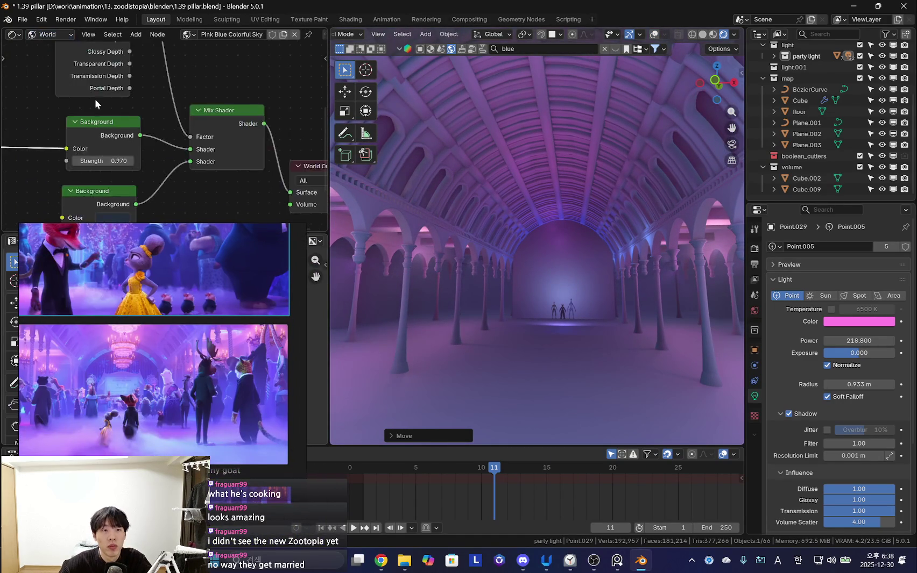
left_click_drag(86, 123, 102, 124)
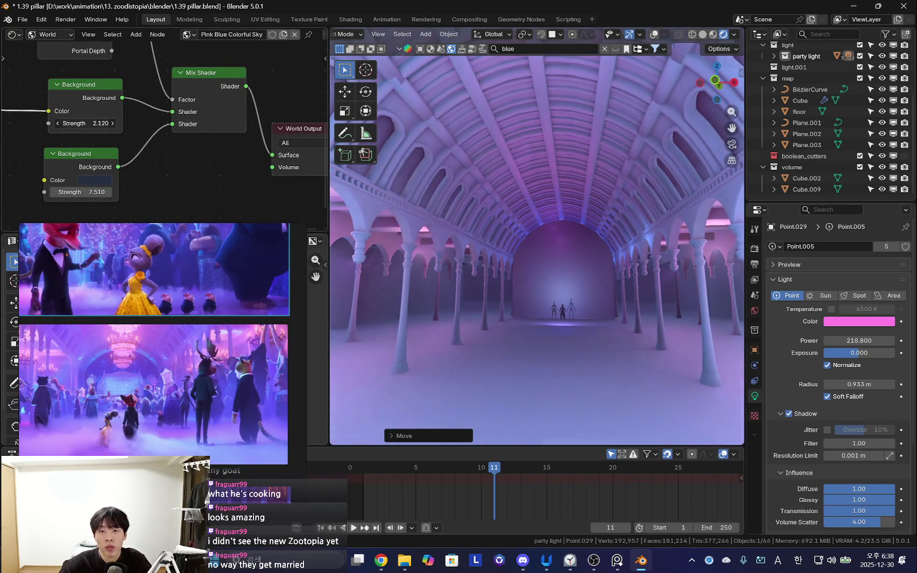
mouse_move(86, 123)
left_mouse_down()
mouse_move(107, 123)
mouse_move(81, 123)
left_mouse_up()
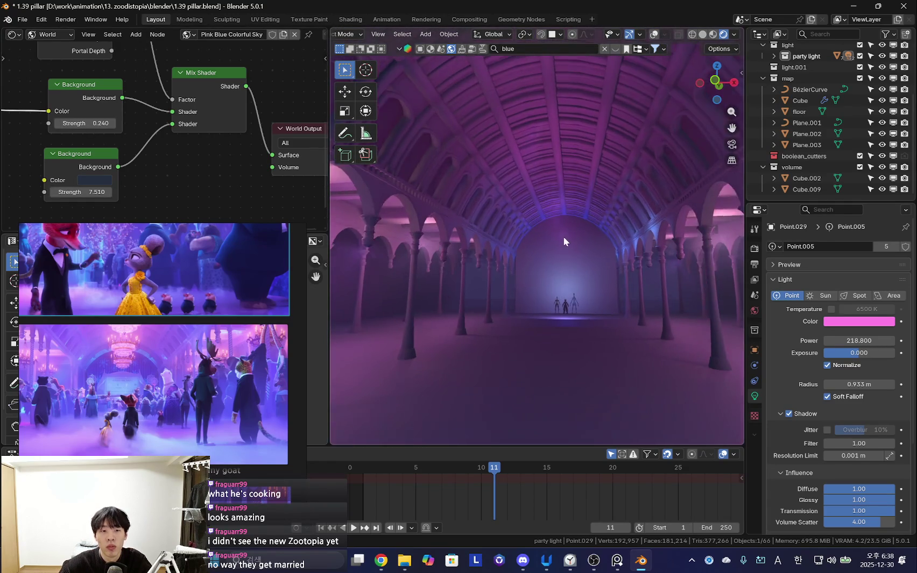
middle_click_drag(563, 238, 571, 261)
left_click_drag(83, 125, 97, 125)
middle_click_drag(59, 150, 85, 151)
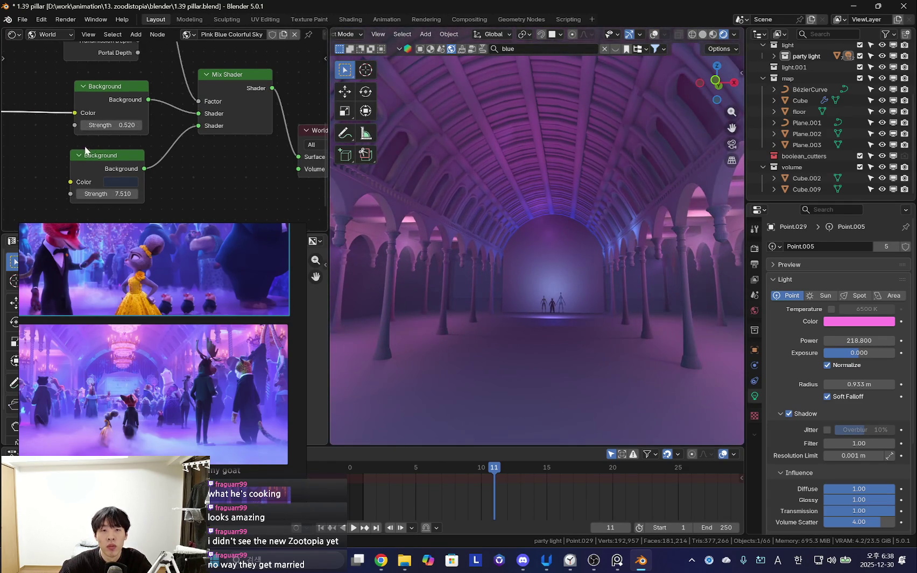
left_click_drag(108, 124, 121, 125)
- Compare the hall against an enlarged ballroom reference image and select a blue light
middle_click_drag(21, 140, 195, 133)
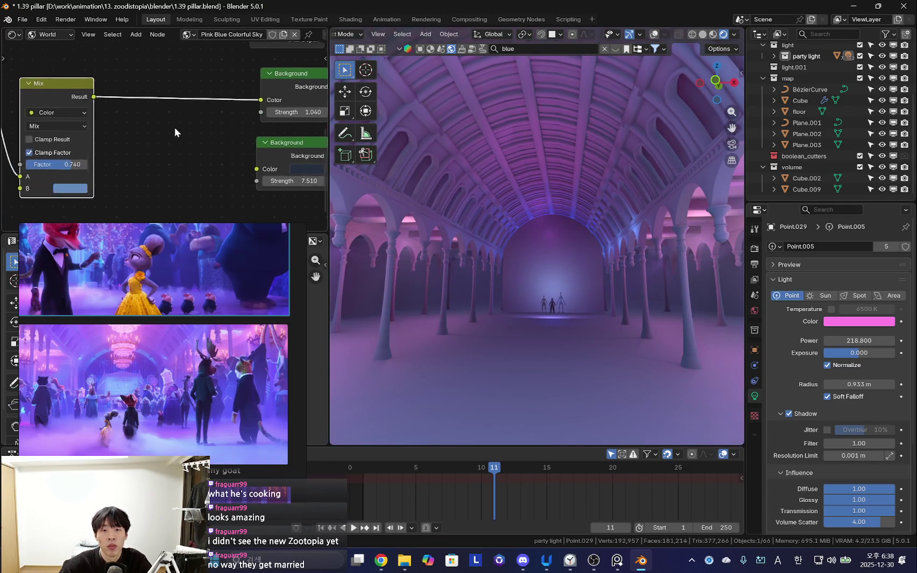
middle_click_drag(579, 245, 561, 242)
left_click_drag(149, 433, 226, 349)
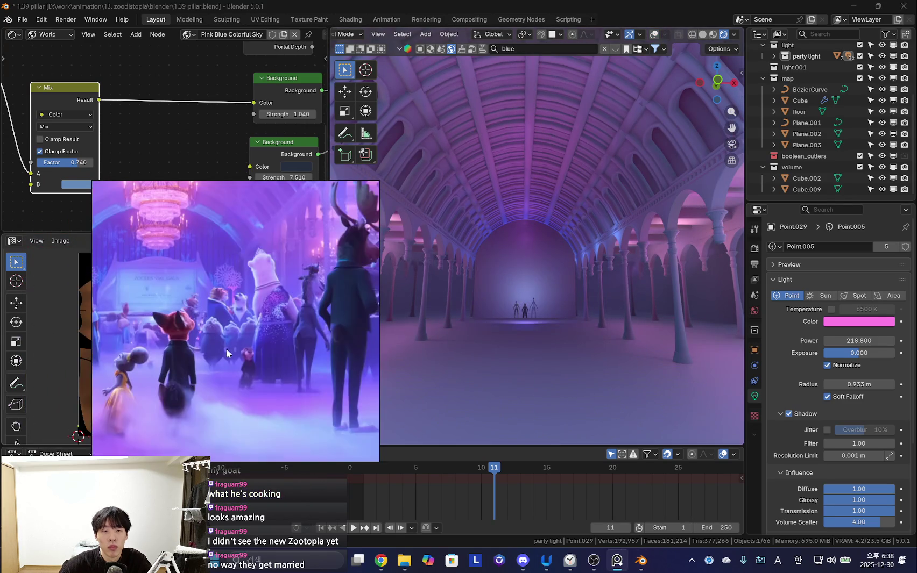
scroll(316, 387, "up", 3)
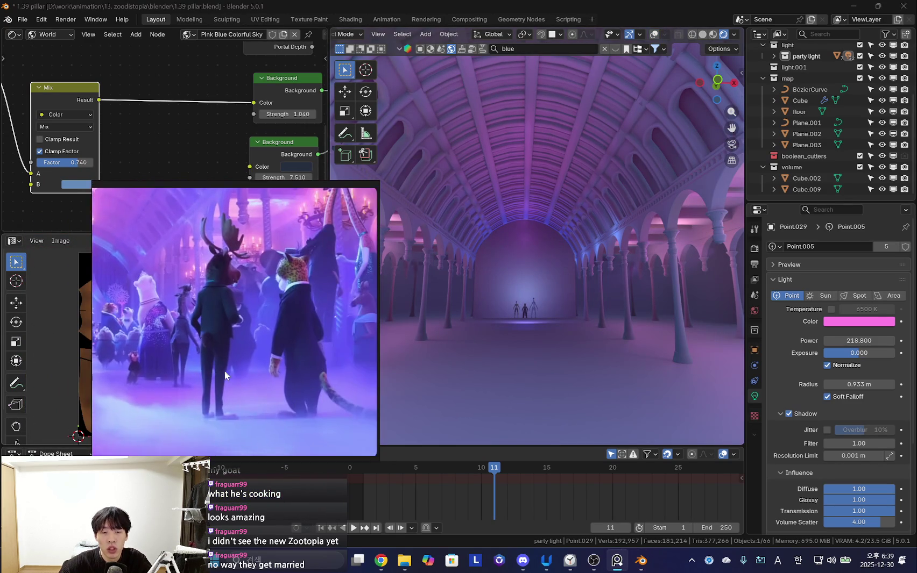
scroll(235, 363, "down", 2)
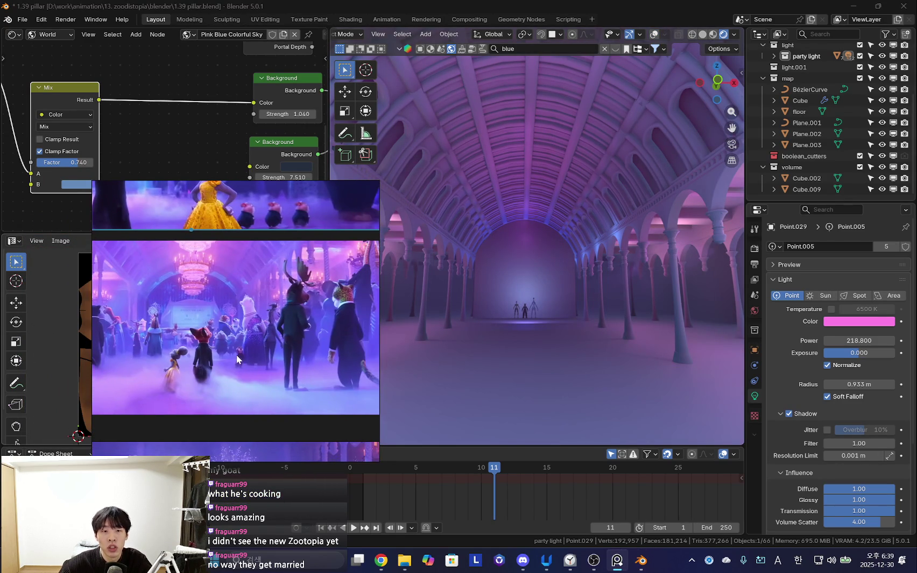
left_click(600, 305)
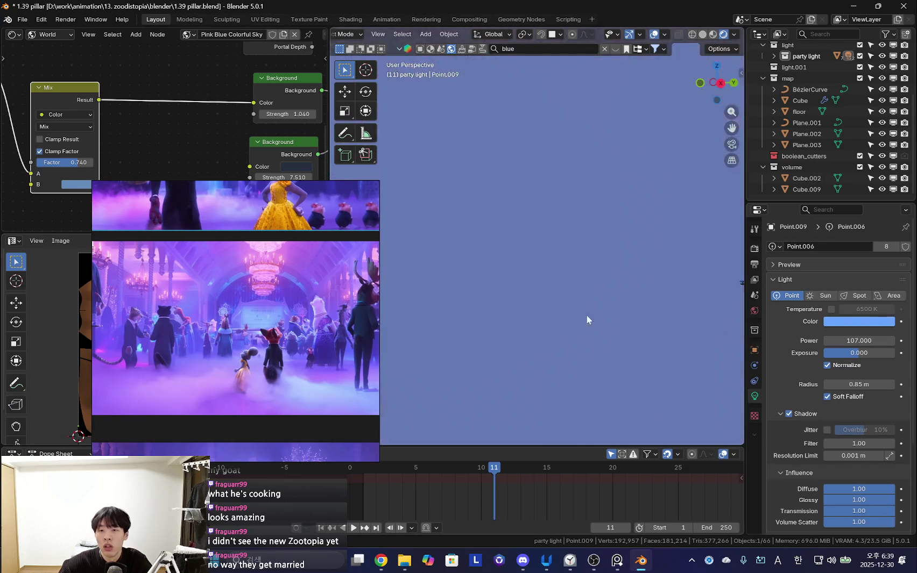
- Duplicate fog volume box Cube.002 and drop the copy lower along Z
middle_click_drag(624, 308, 560, 285)
left_click(573, 272)
mouse_move(501, 259)
middle_mouse_down()
mouse_move(536, 239)
mouse_move(552, 282)
middle_mouse_up()
scroll(611, 293, "up", 5)
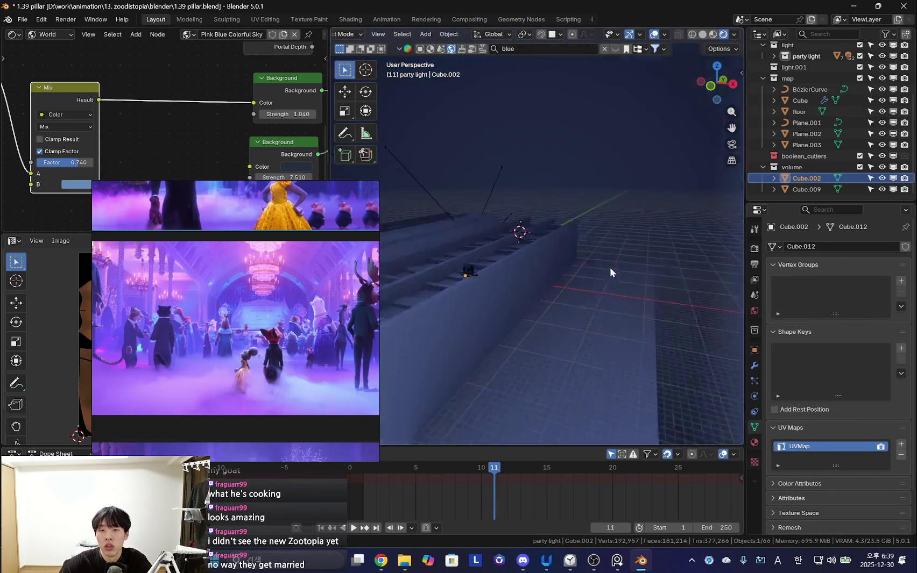
scroll(581, 252, "down", 5)
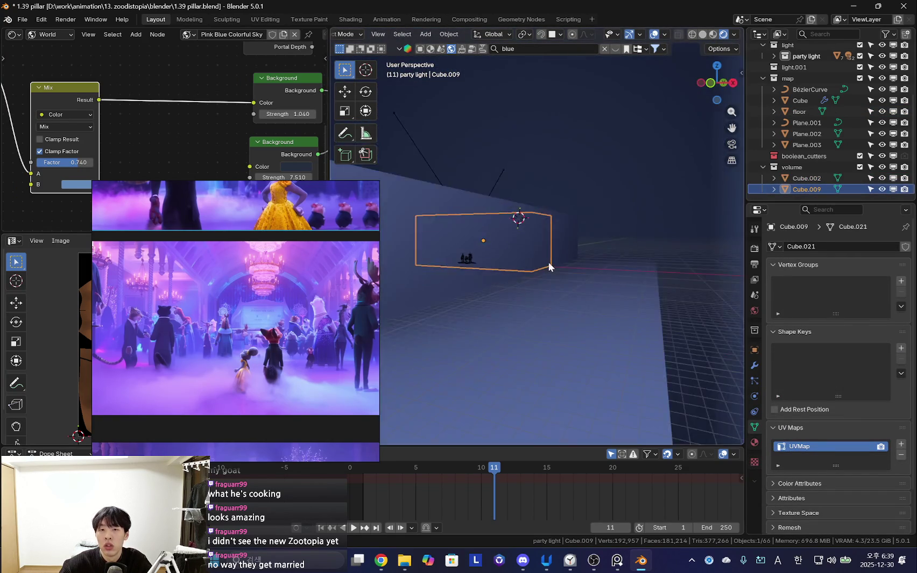
key("shift+d")
key("z")
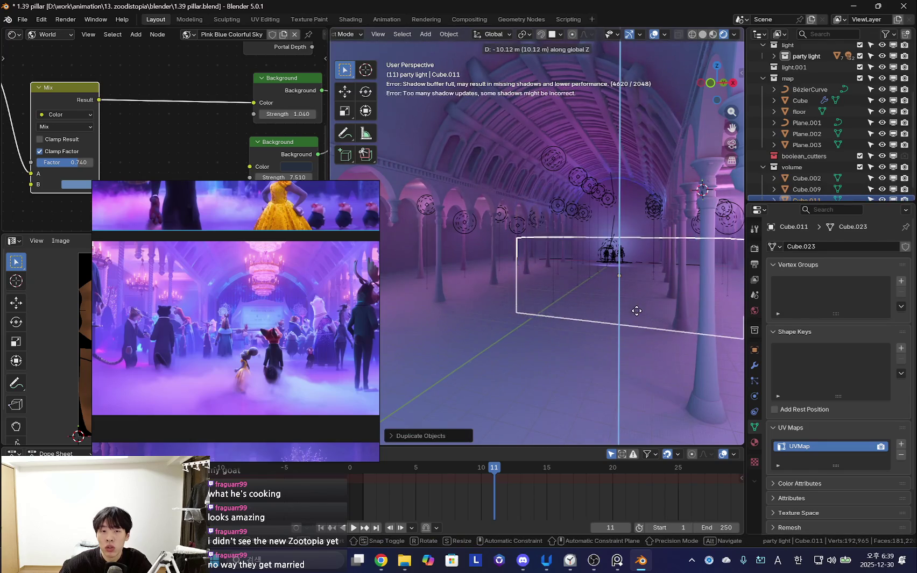
left_click(636, 321)
- Stretch Cube.011 about 11 m along Y in Edit Mode and adjust its height
middle_click_drag(626, 322, 658, 287)
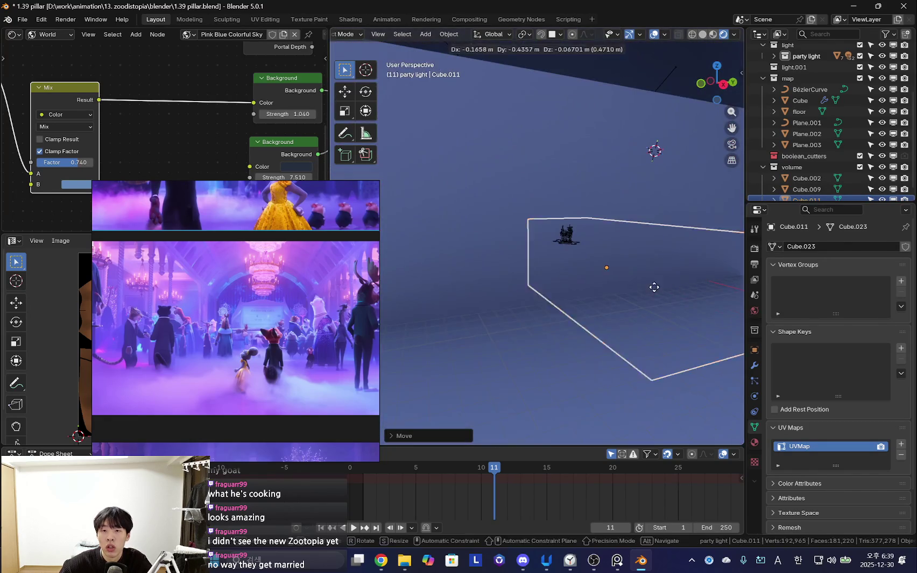
mouse_move(570, 305)
middle_mouse_down()
mouse_move(641, 301)
mouse_move(538, 280)
middle_mouse_up()
key("Tab")
key("g")
key("y")
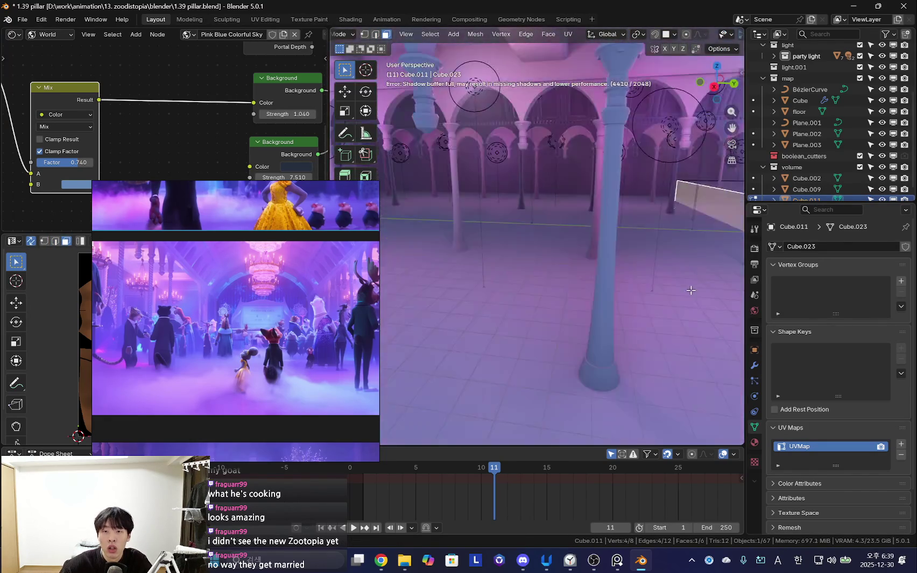
left_click(620, 272)
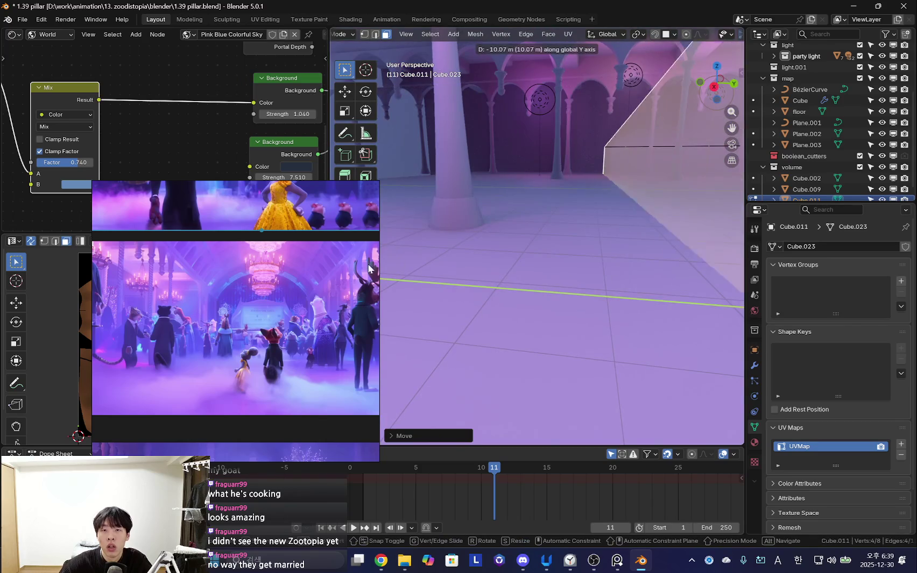
key("g")
key("y")
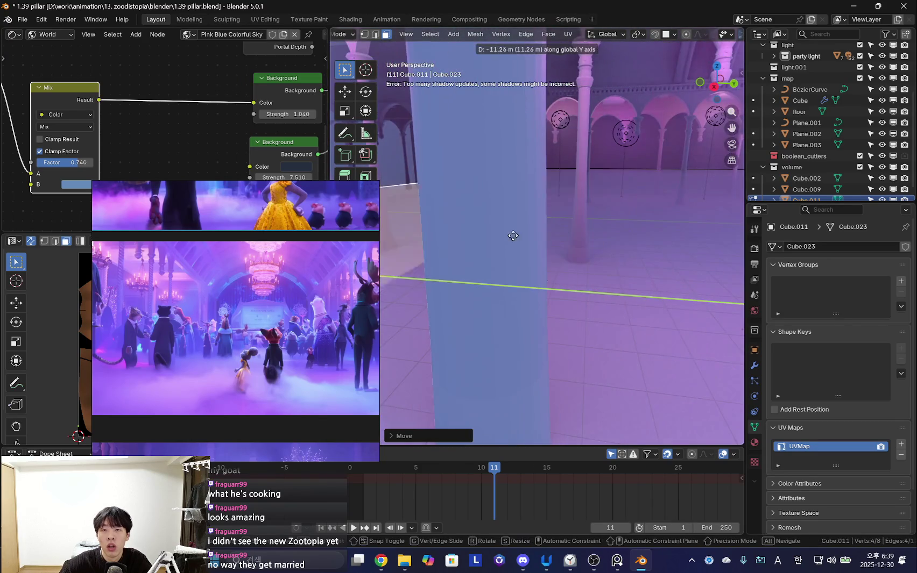
middle_click_drag(488, 226, 645, 243)
key("Tab")
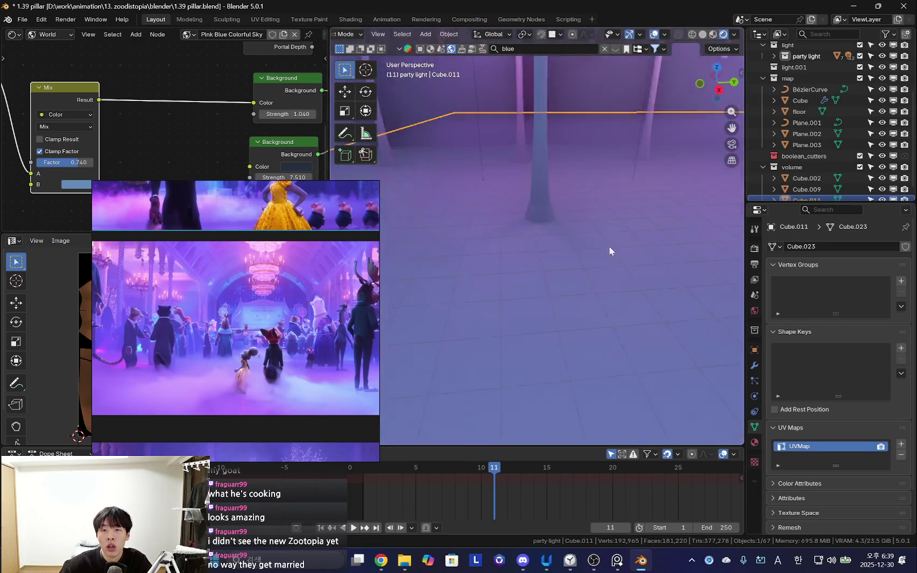
mouse_move(514, 264)
middle_mouse_down()
mouse_move(664, 215)
mouse_move(602, 248)
mouse_move(582, 247)
middle_mouse_up()
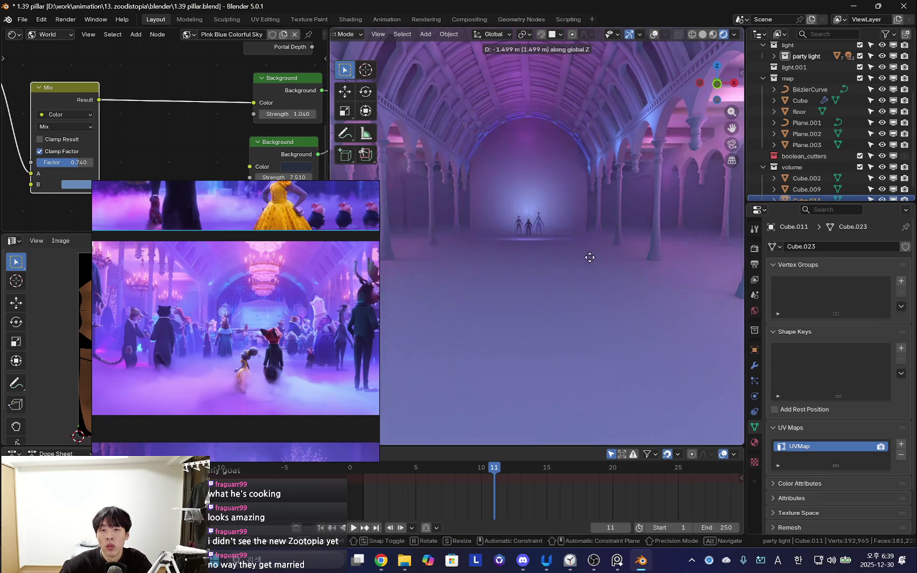
left_click(590, 255)
scroll(184, 352, "up", 3)
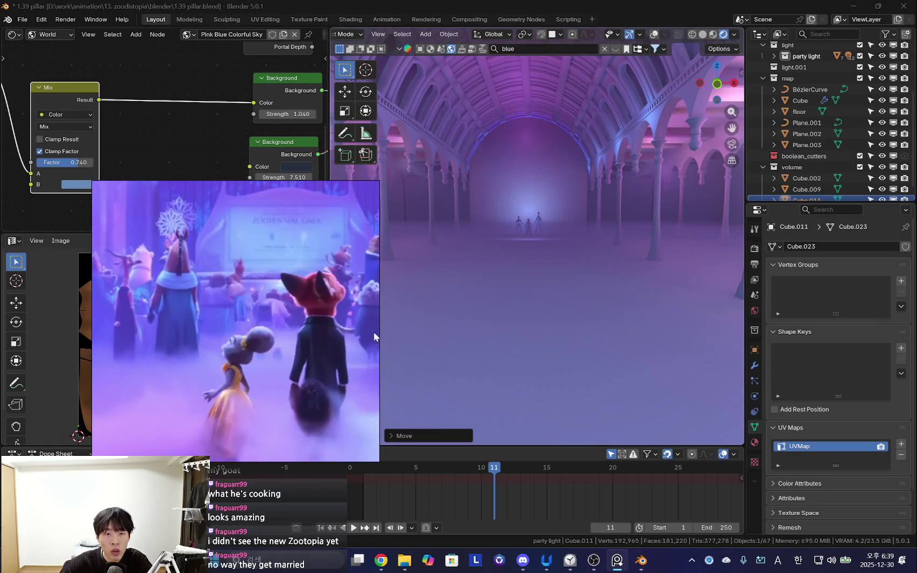